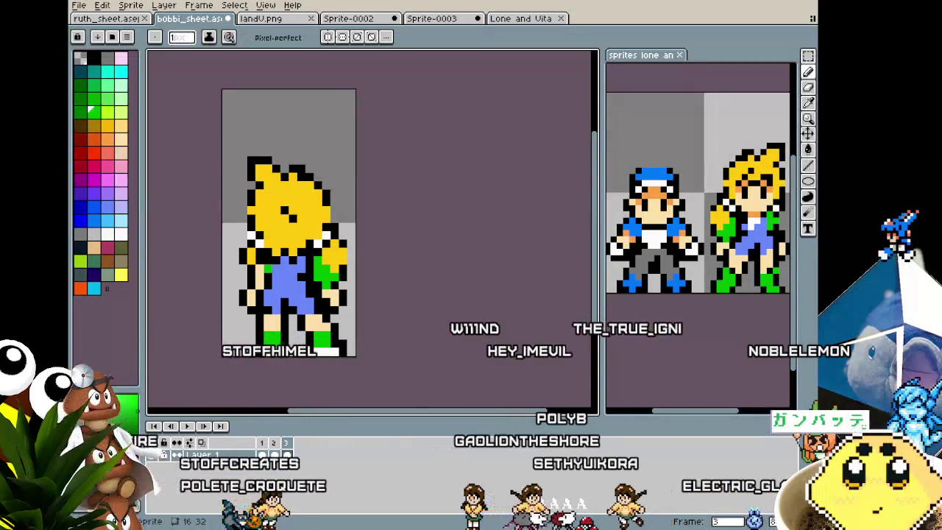
# - Step through the blonde character's front, side and back frames
pyautogui.moveTo(326, 340); pyautogui.dragTo(382, 340)
pyautogui.press('Left')
pyautogui.press('Left')
pyautogui.press('Left')
pyautogui.press('Left')
pyautogui.press('Left')
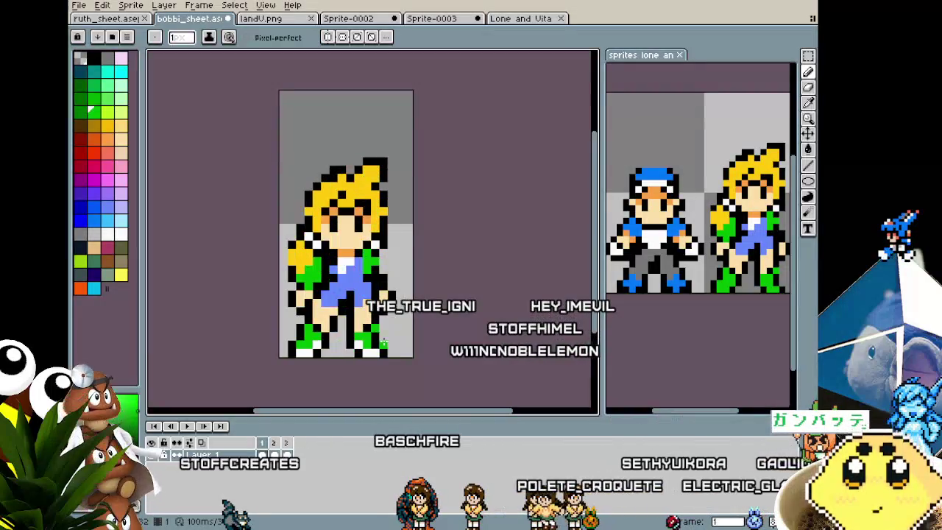
pyautogui.press('Right')
pyautogui.press('Right')
pyautogui.press('Left')
pyautogui.press('Left')
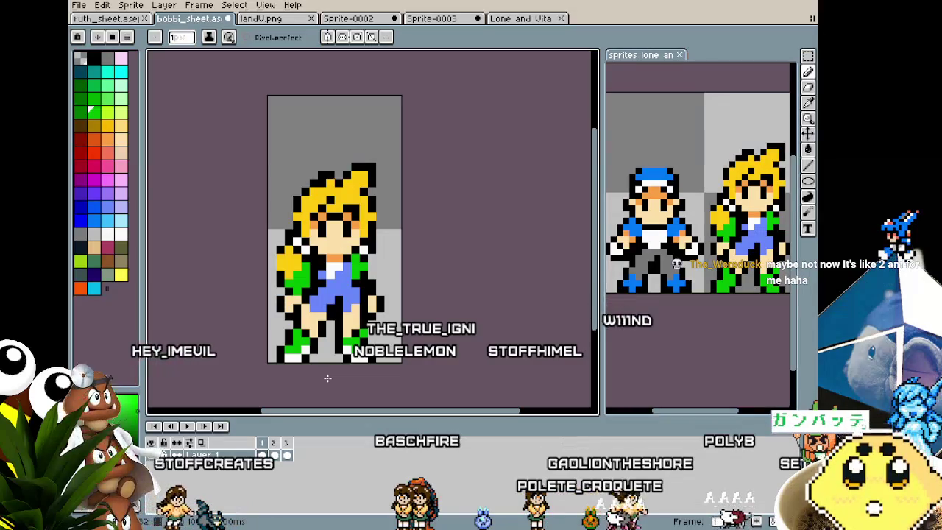
pyautogui.press('Right')
pyautogui.press('Right')
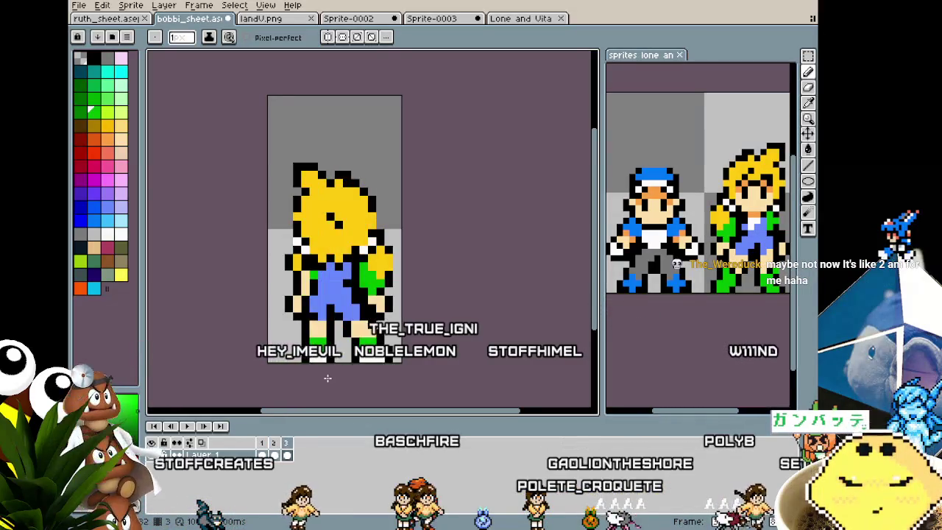
pyautogui.press('Right')
pyautogui.press('Right')
pyautogui.press('Right')
pyautogui.press('Right')
pyautogui.press('Right')
pyautogui.press('Right')
pyautogui.press('Left')
pyautogui.press('Left')
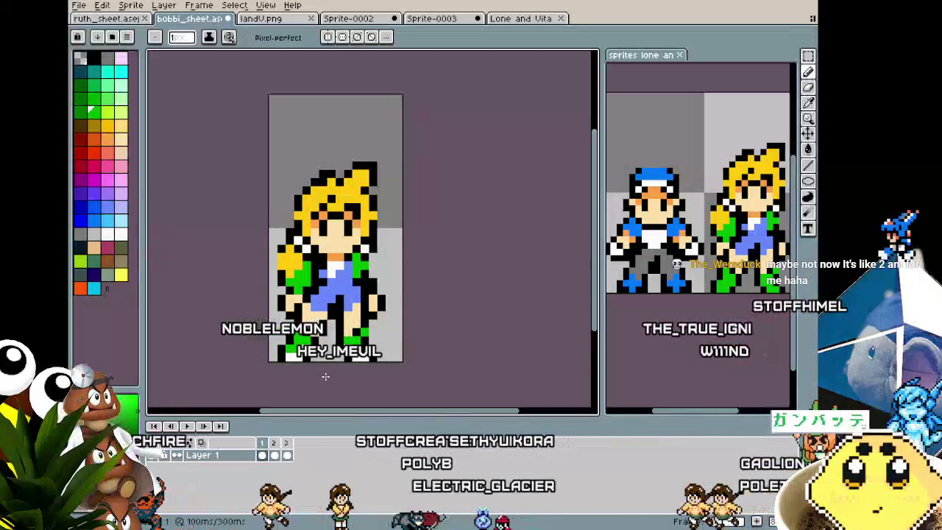
pyautogui.scroll(1, 325, 376)
pyautogui.scroll(1, 305, 373)
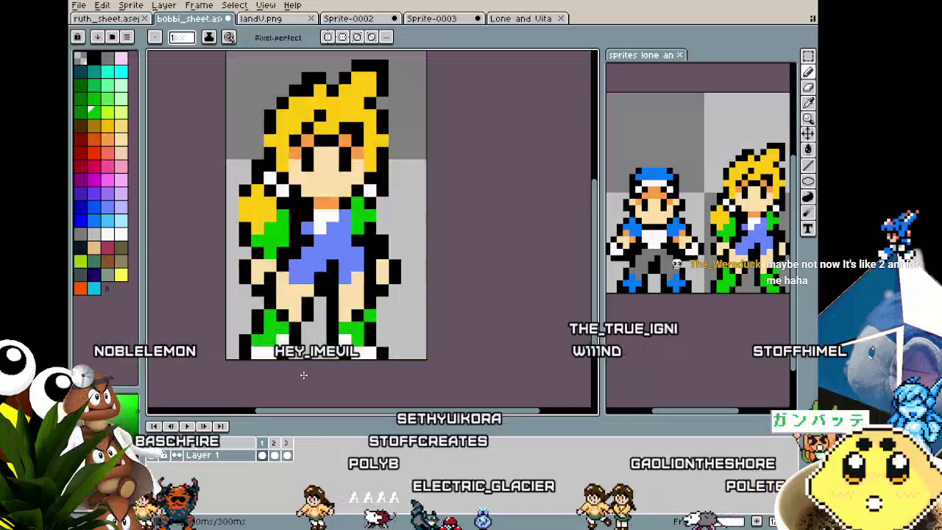
# - Toggle eyedropper and pencil, then pan to recentre the sprite in the view
pyautogui.press('i')
pyautogui.press('b')
pyautogui.scroll(-1, 291, 360)
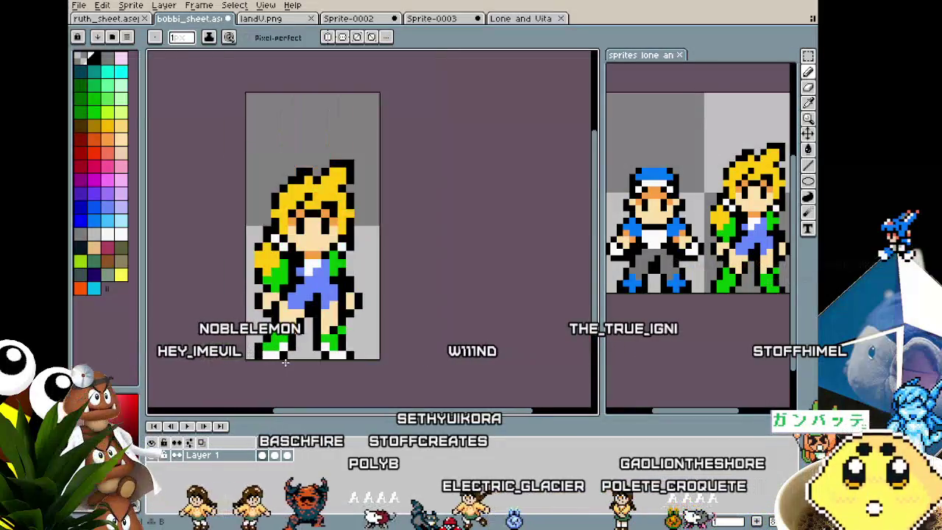
pyautogui.moveTo(276, 393); pyautogui.dragTo(252, 392)
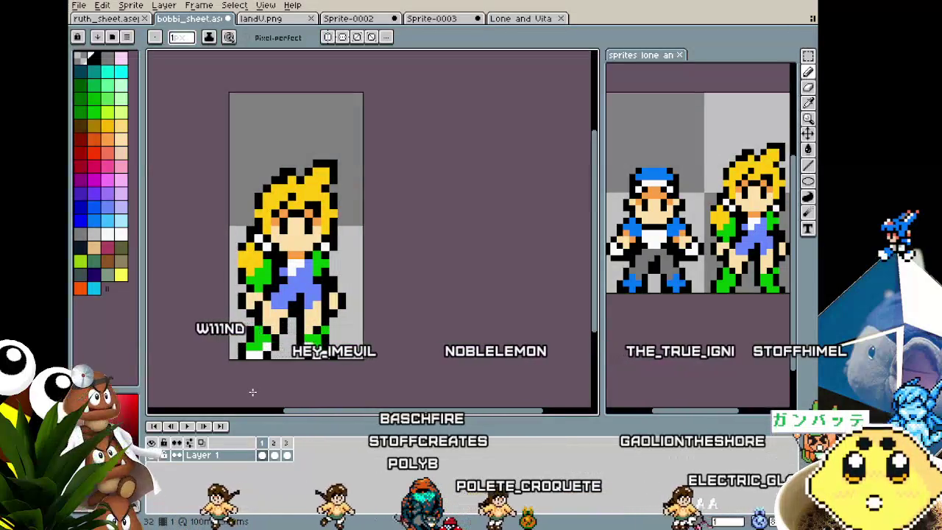
pyautogui.hscroll(-1, 252, 392)
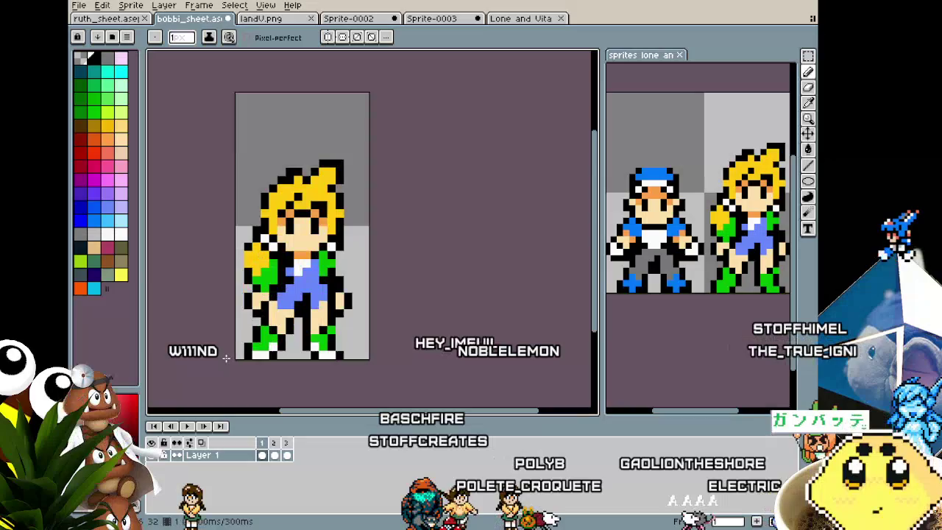
pyautogui.moveTo(226, 358); pyautogui.dragTo(204, 362)
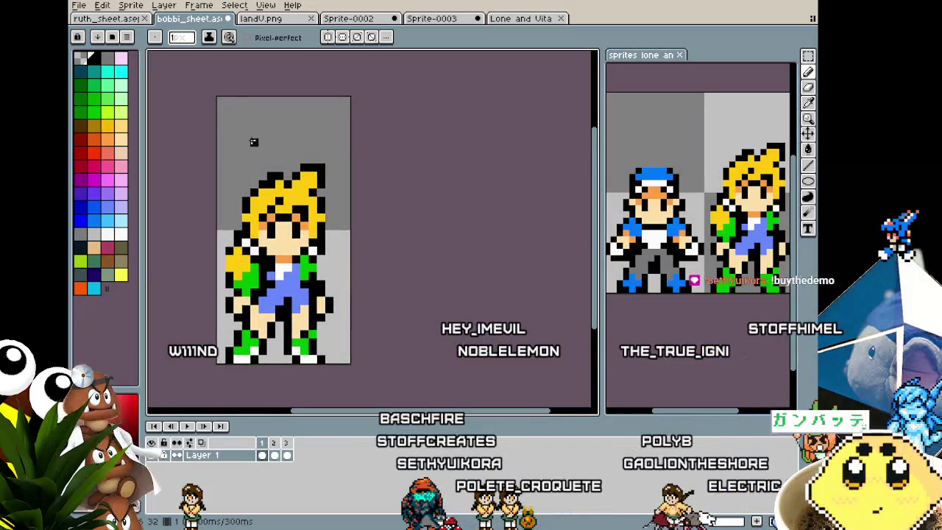
# - Save the bobbi_sheet sprite sheet with Ctrl+S and recentre the sprite
pyautogui.hotkey('ctrl', 's')
pyautogui.moveTo(342, 273); pyautogui.dragTo(378, 273)
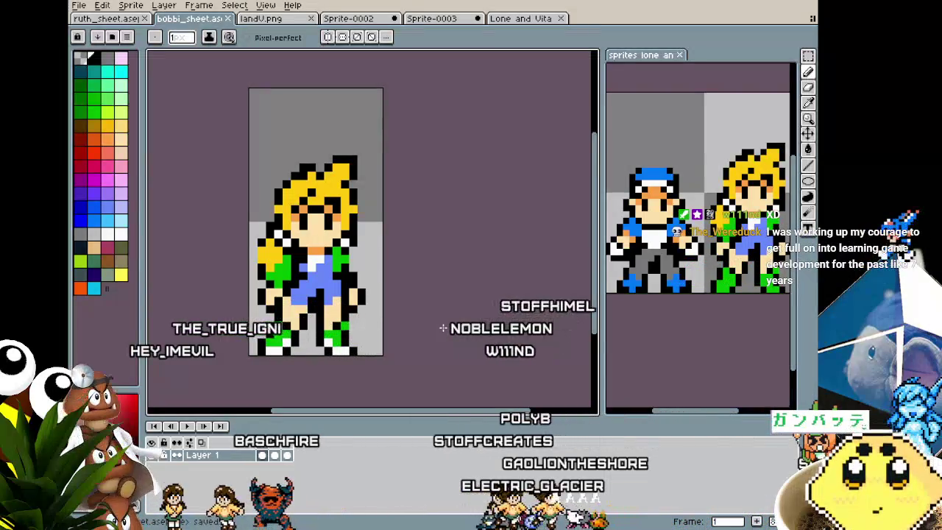
pyautogui.scroll(1, 452, 297)
pyautogui.scroll(1, 452, 296)
pyautogui.scroll(-1, 453, 296)
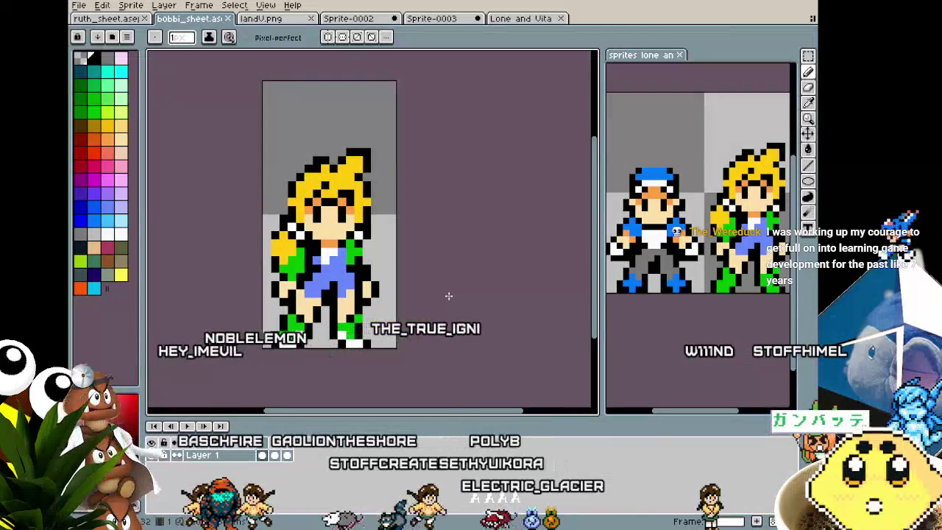
pyautogui.click(253, 19)
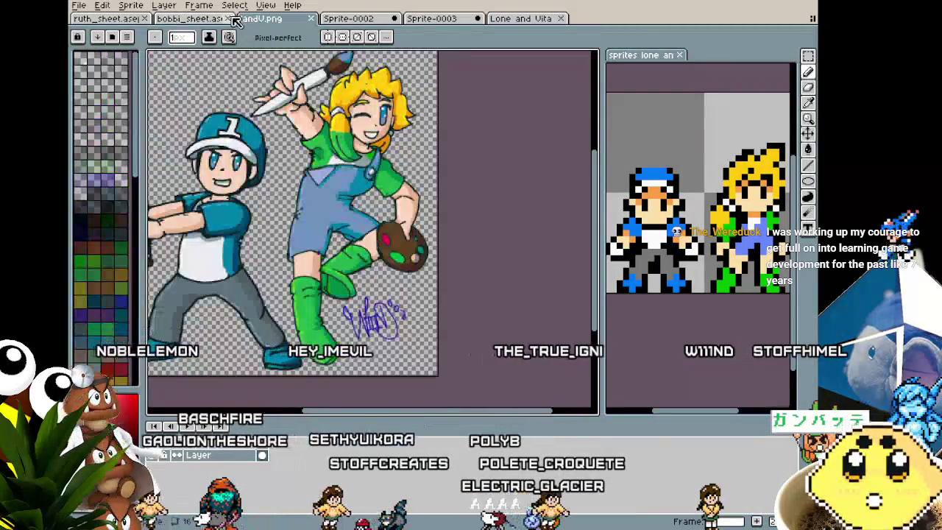
pyautogui.scroll(3, 232, 191)
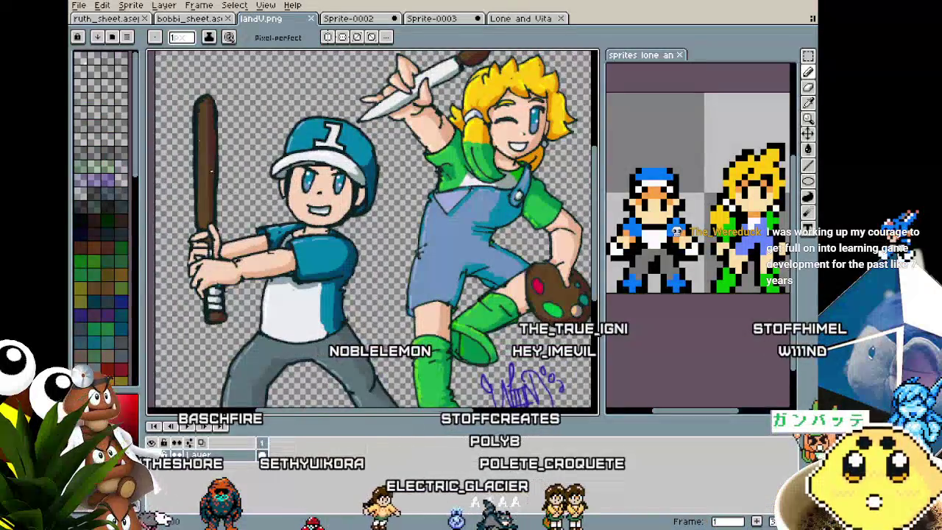
pyautogui.click(177, 19)
pyautogui.click(112, 21)
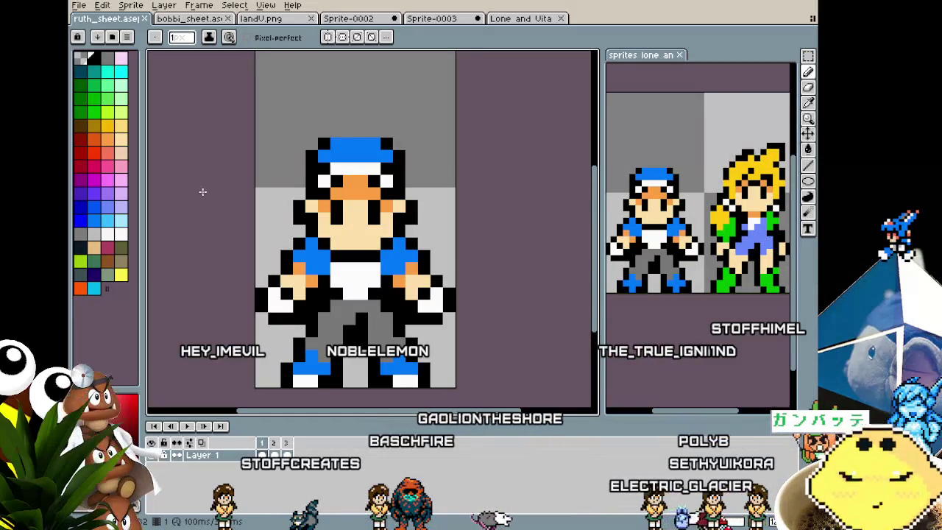
pyautogui.click(213, 21)
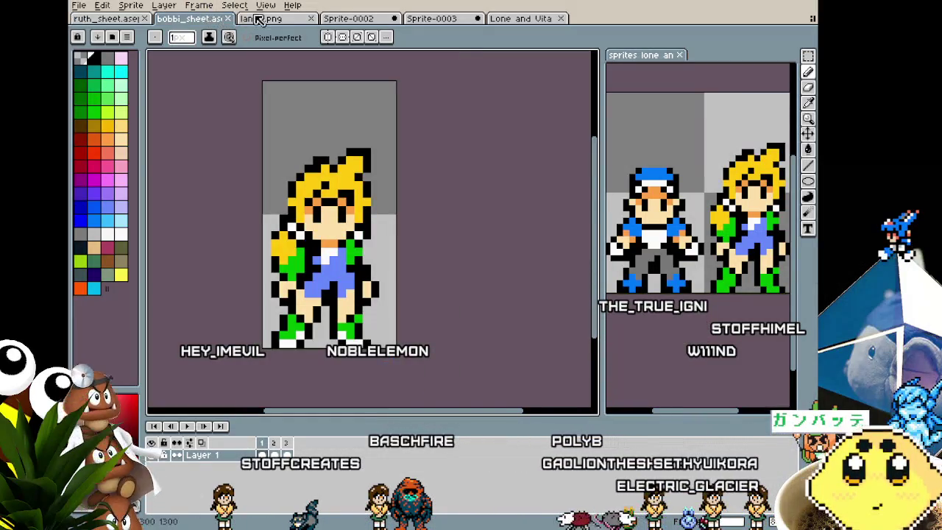
pyautogui.click(255, 18)
pyautogui.click(350, 20)
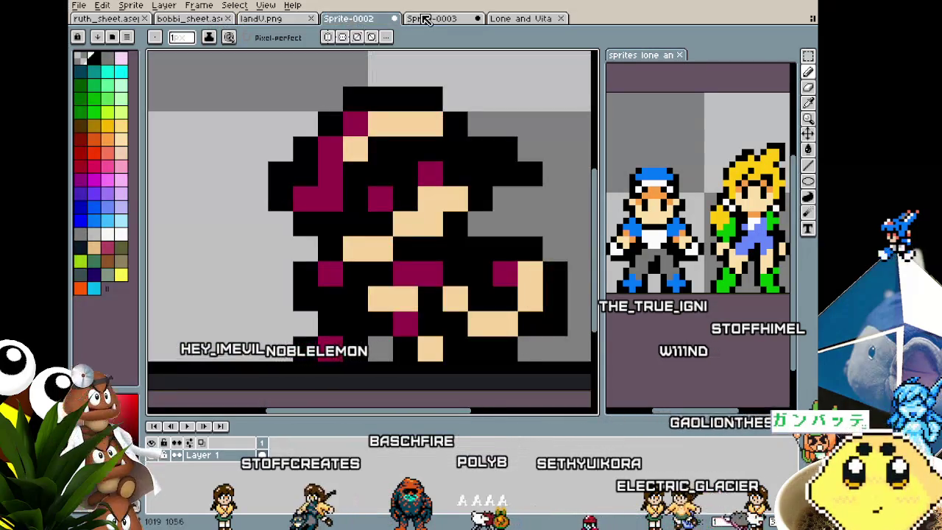
pyautogui.click(425, 19)
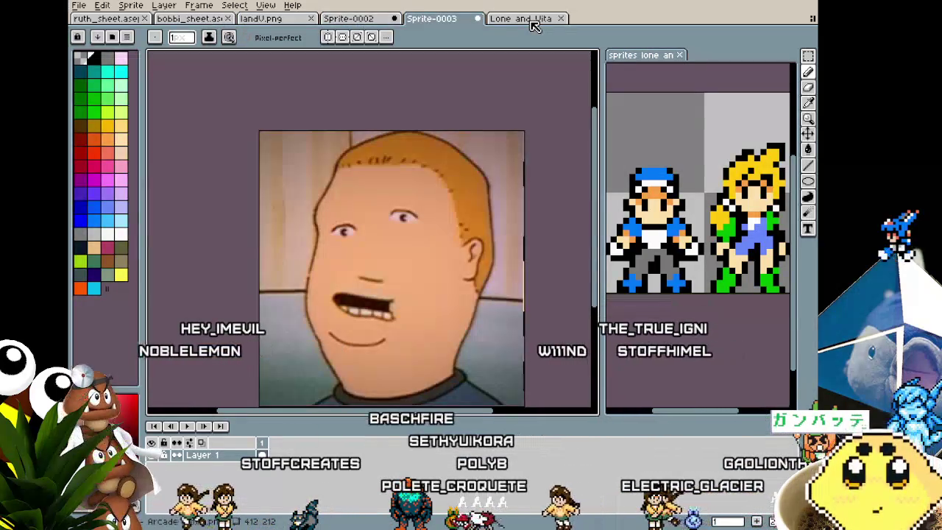
pyautogui.click(531, 19)
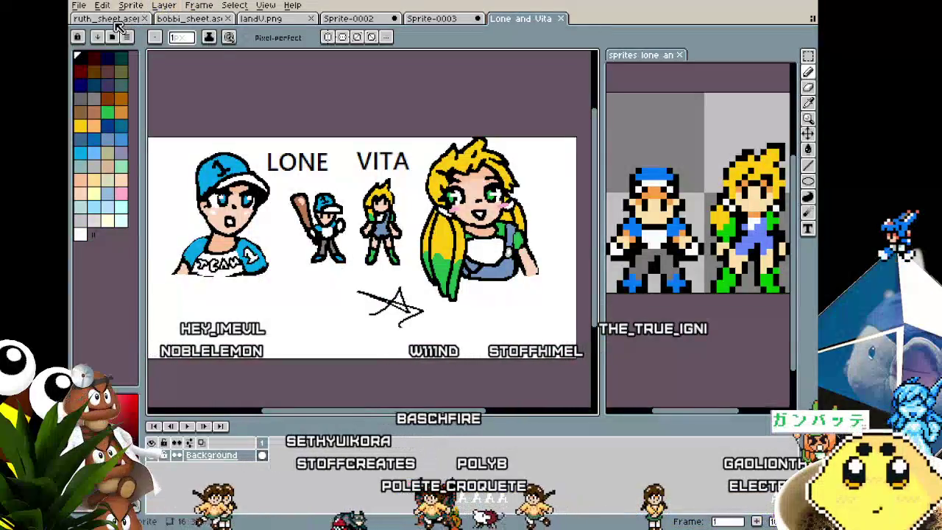
pyautogui.click(114, 19)
pyautogui.click(188, 19)
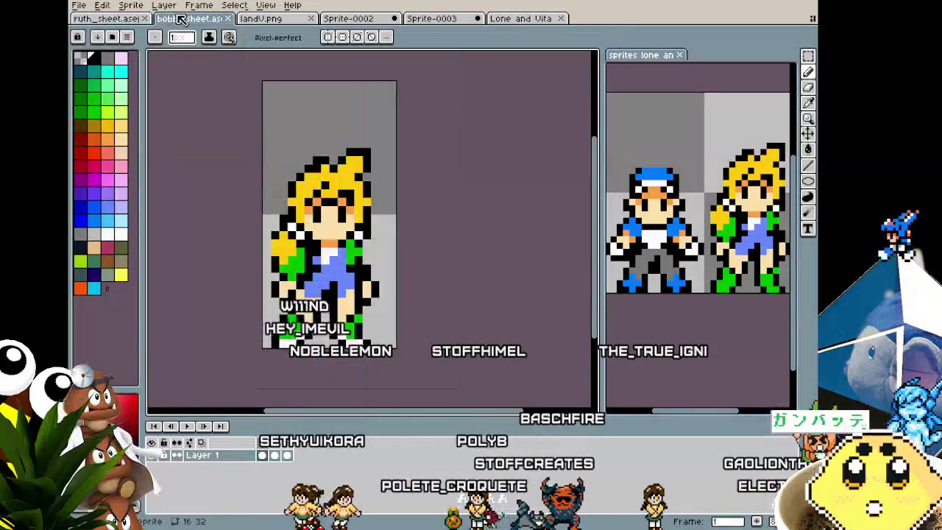
pyautogui.moveTo(334, 290); pyautogui.dragTo(346, 328)
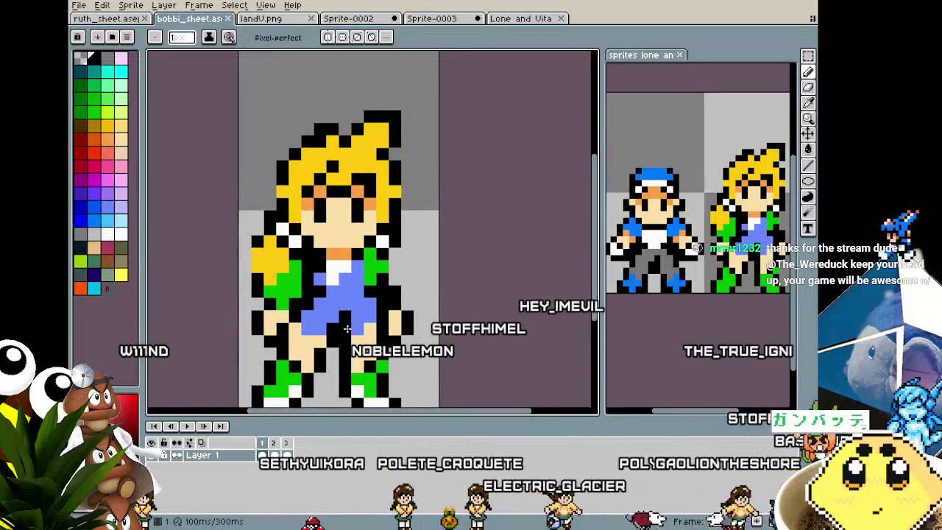
pyautogui.press('Left')
pyautogui.press('Left')
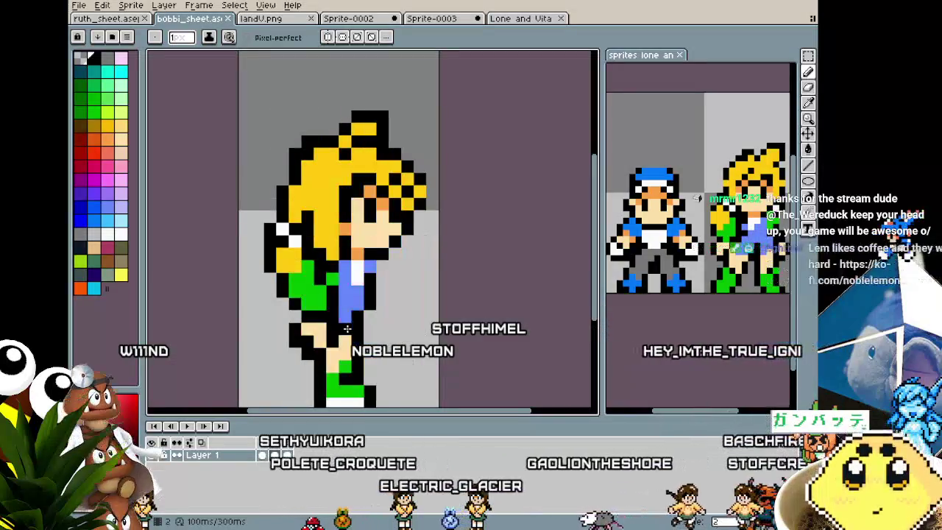
pyautogui.press('Left')
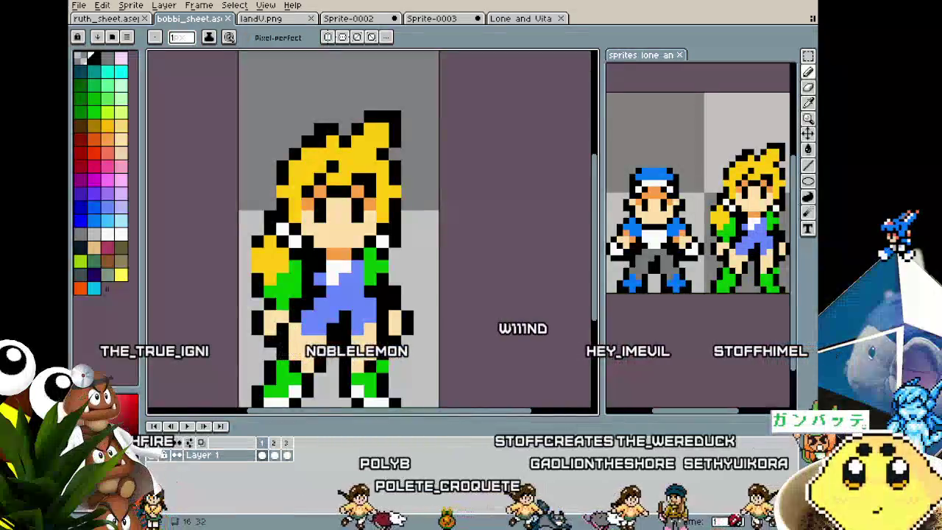
pyautogui.moveTo(354, 365); pyautogui.dragTo(331, 334)
pyautogui.scroll(-2, 331, 333)
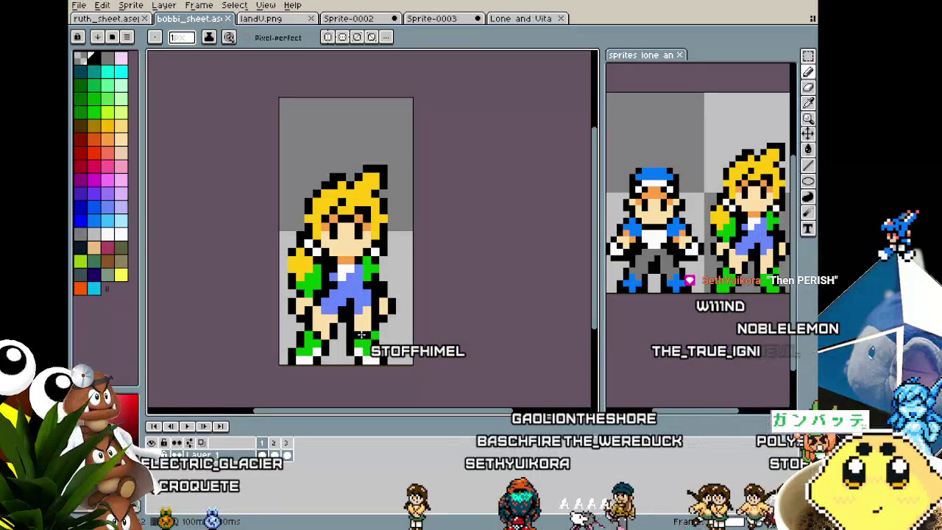
pyautogui.scroll(-1, 372, 201)
pyautogui.click(276, 442)
pyautogui.click(265, 444)
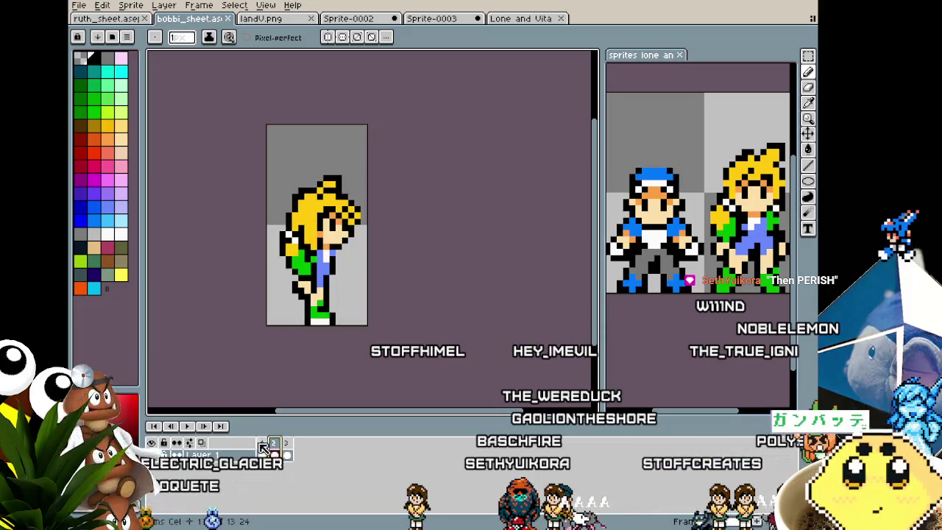
pyautogui.click(262, 443)
pyautogui.click(276, 445)
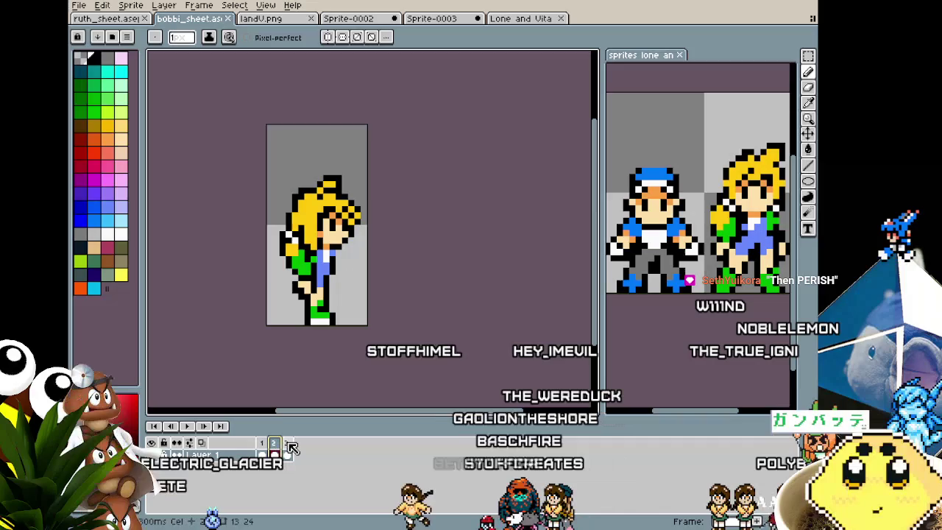
pyautogui.click(287, 443)
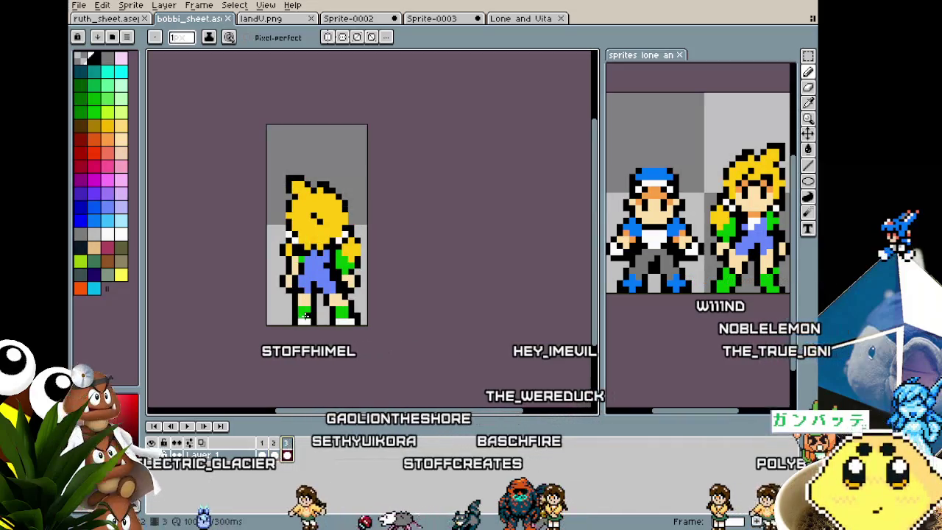
pyautogui.scroll(3, 307, 317)
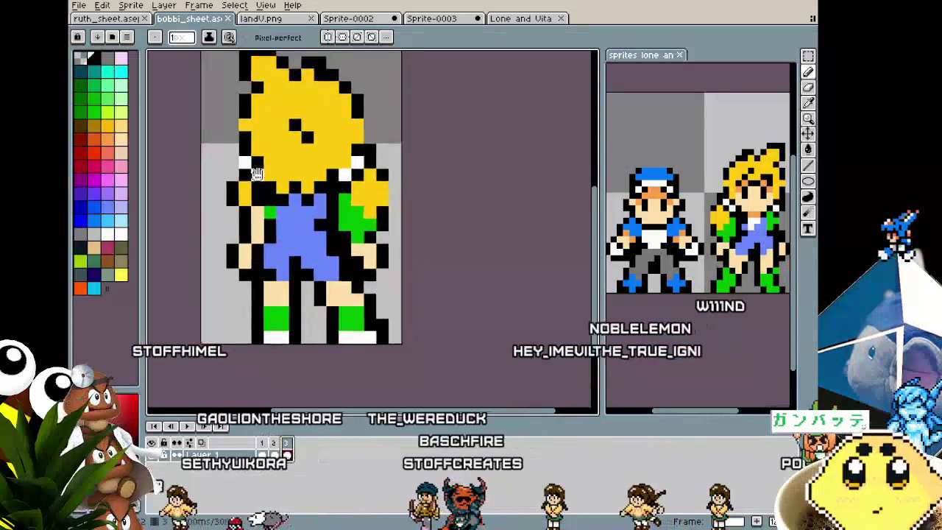
pyautogui.moveTo(259, 212); pyautogui.dragTo(236, 244)
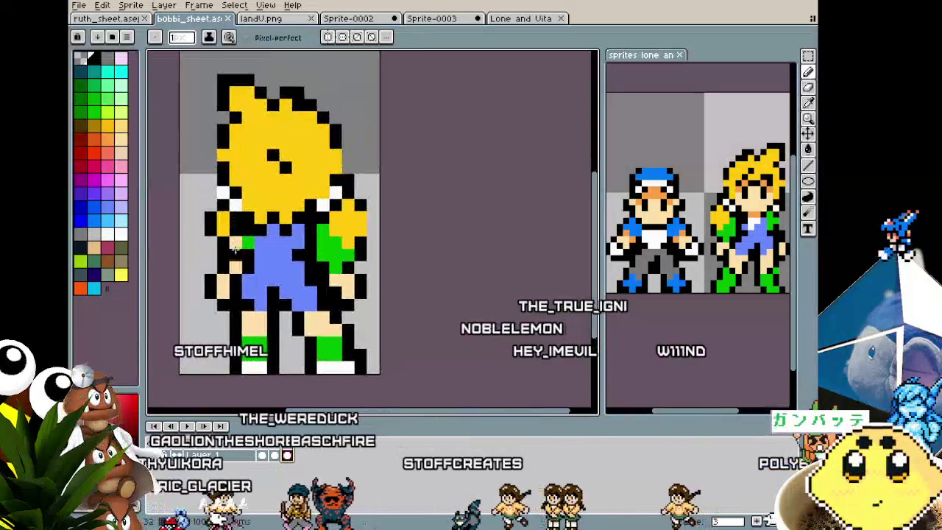
pyautogui.scroll(-3, 235, 244)
pyautogui.scroll(1, 233, 247)
pyautogui.scroll(1, 230, 243)
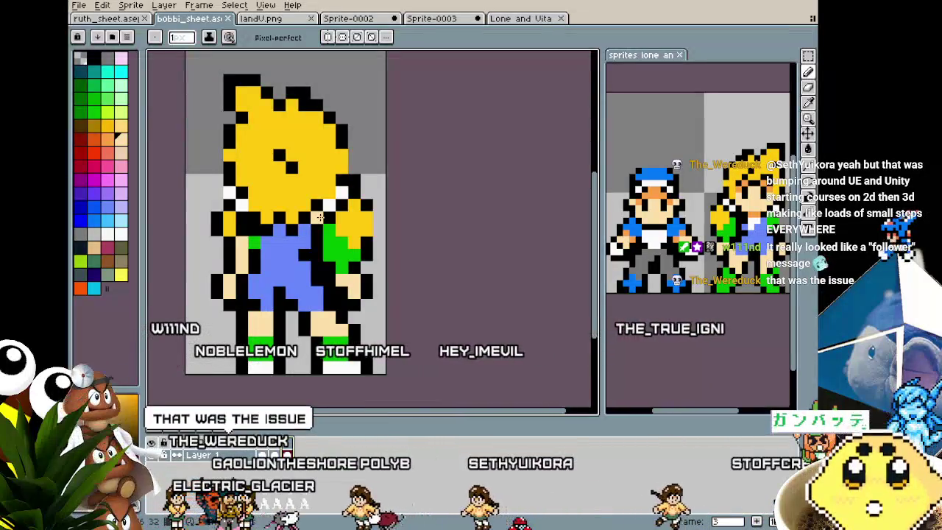
pyautogui.scroll(-1, 321, 216)
pyautogui.press('i')
pyautogui.press('b')
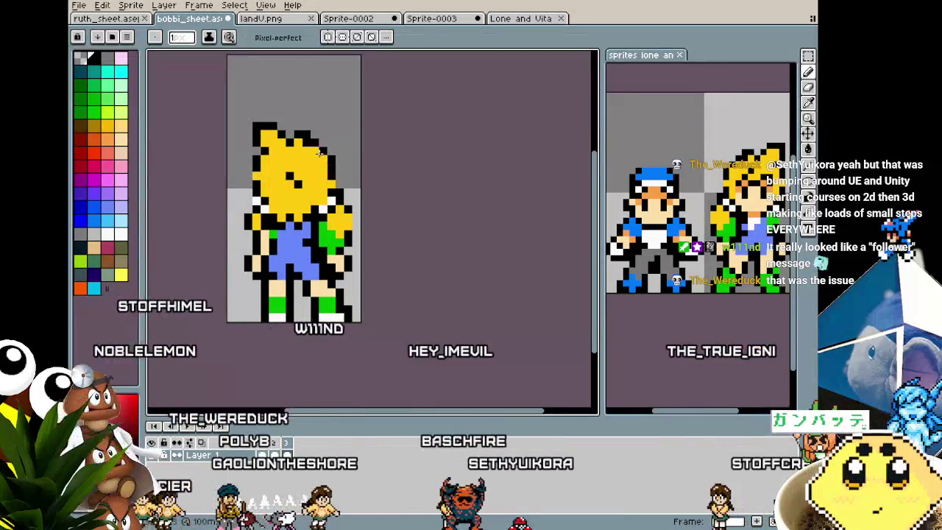
pyautogui.scroll(-1, 322, 157)
pyautogui.scroll(-1, 302, 221)
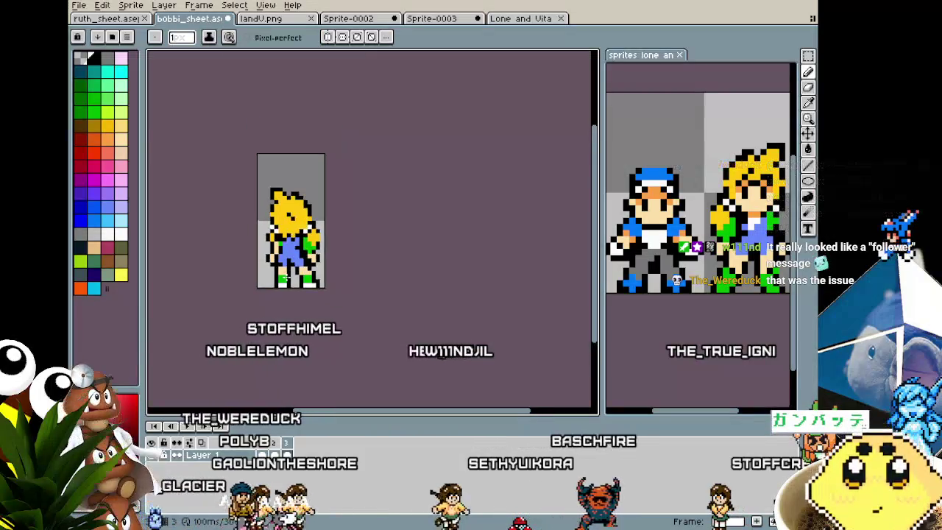
pyautogui.scroll(2, 289, 277)
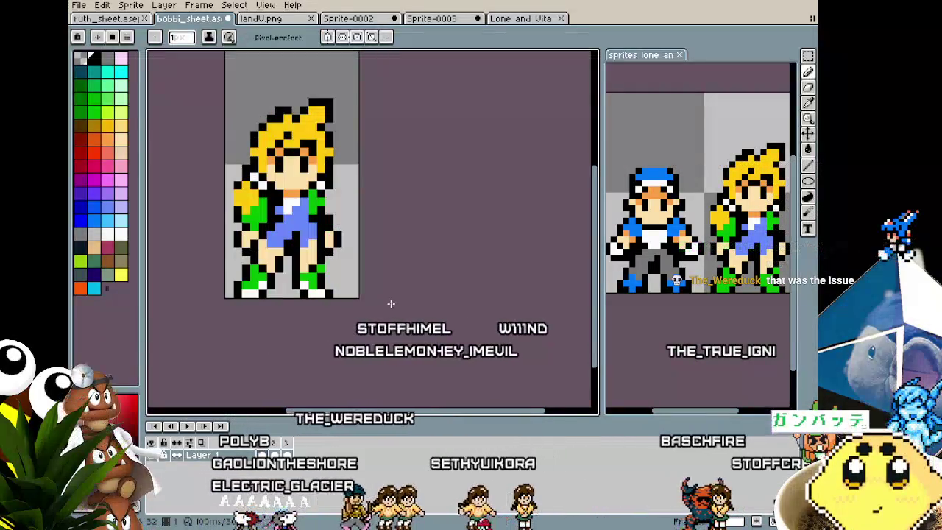
# - Recentre the sprite, step to frame 2 and zoom in on the blonde character's profile
pyautogui.scroll(-1, 338, 309)
pyautogui.moveTo(358, 334); pyautogui.dragTo(378, 337)
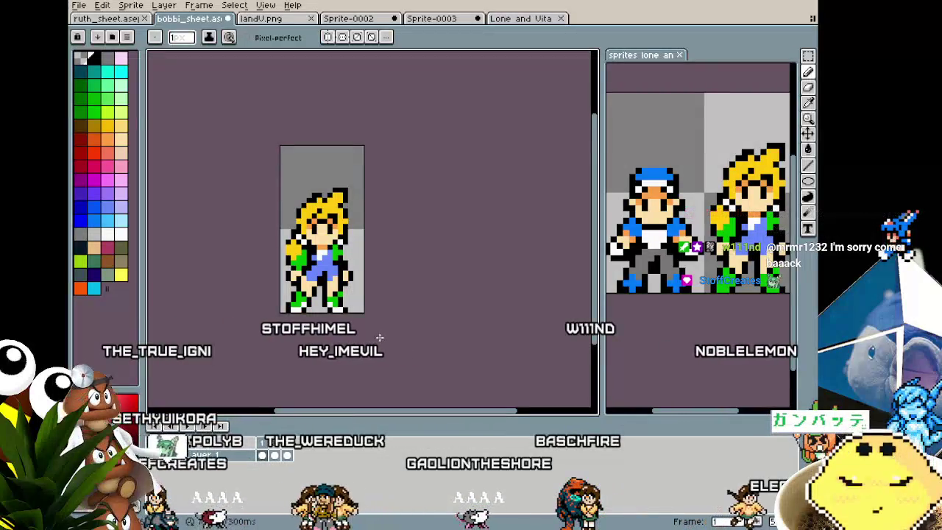
pyautogui.scroll(3, 332, 193)
pyautogui.press('i')
pyautogui.press('b')
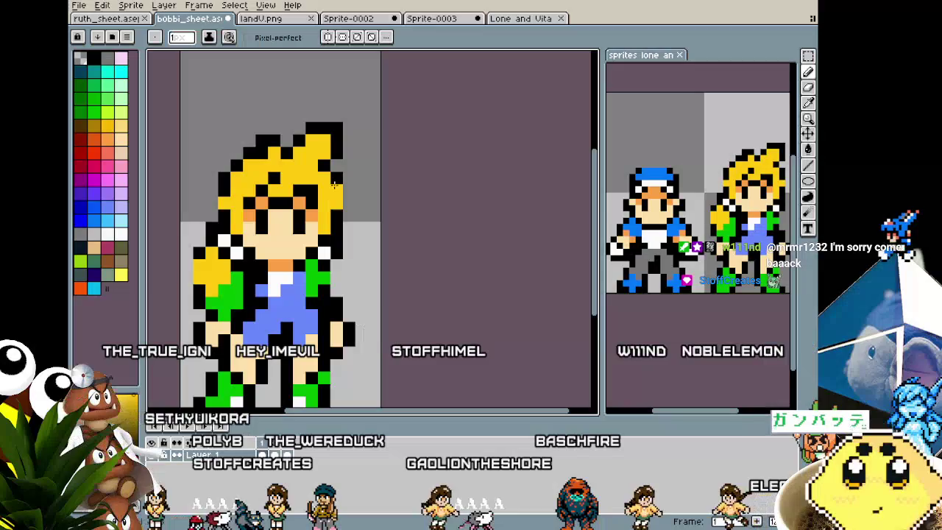
pyautogui.scroll(-2, 333, 184)
pyautogui.scroll(-2, 333, 184)
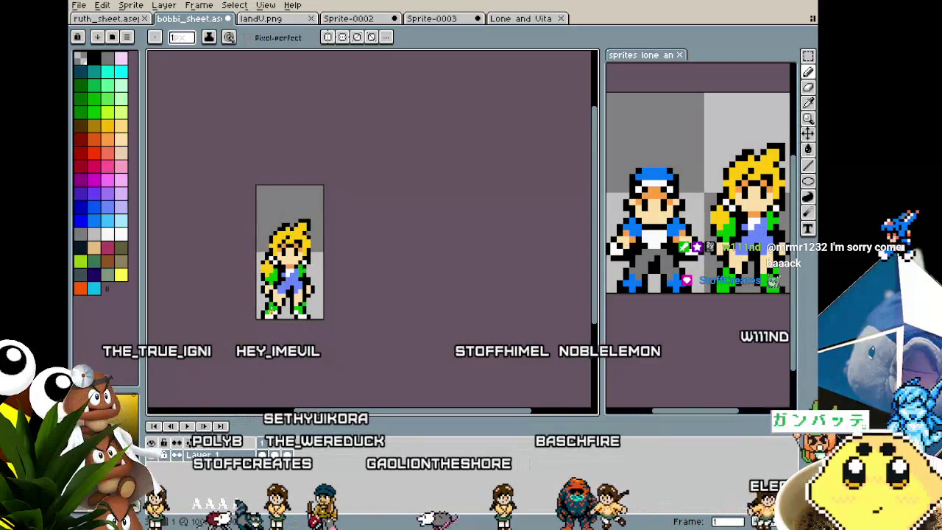
pyautogui.scroll(1, 270, 312)
pyautogui.press('Right')
pyautogui.press('Right')
pyautogui.press('Left')
pyautogui.scroll(1, 318, 206)
pyautogui.scroll(1, 353, 221)
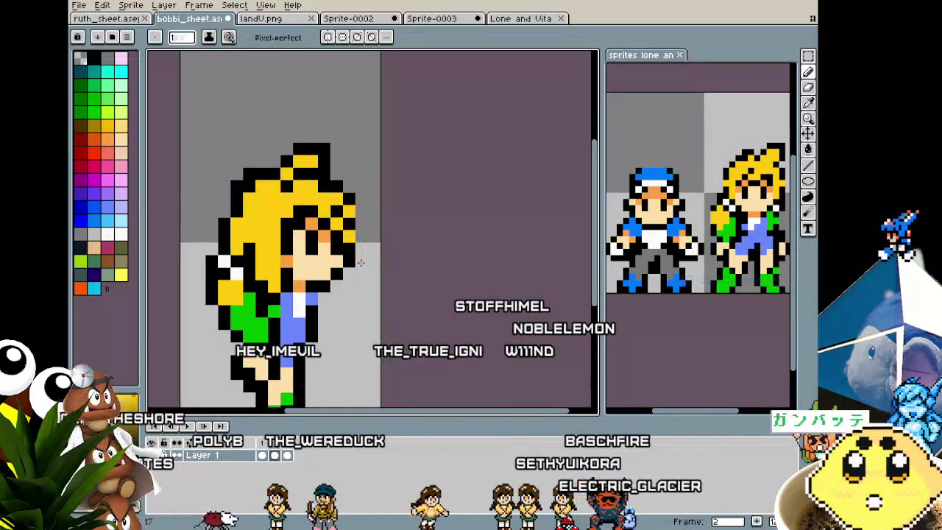
pyautogui.scroll(-2, 361, 262)
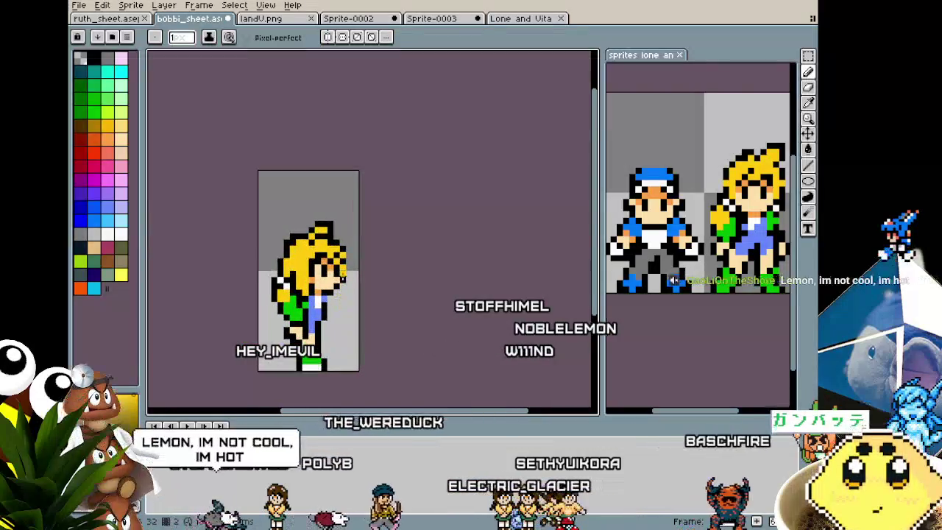
pyautogui.scroll(3, 343, 279)
pyautogui.press('alt')
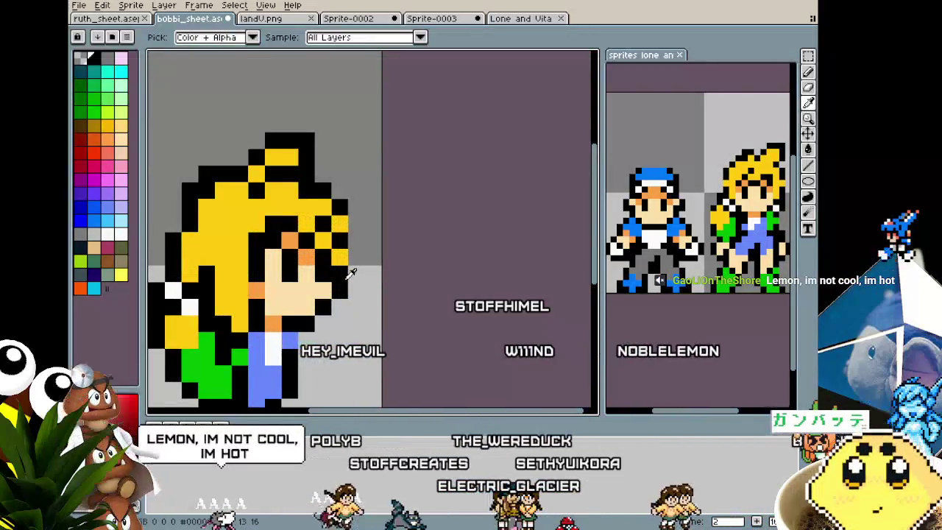
pyautogui.scroll(-4, 335, 328)
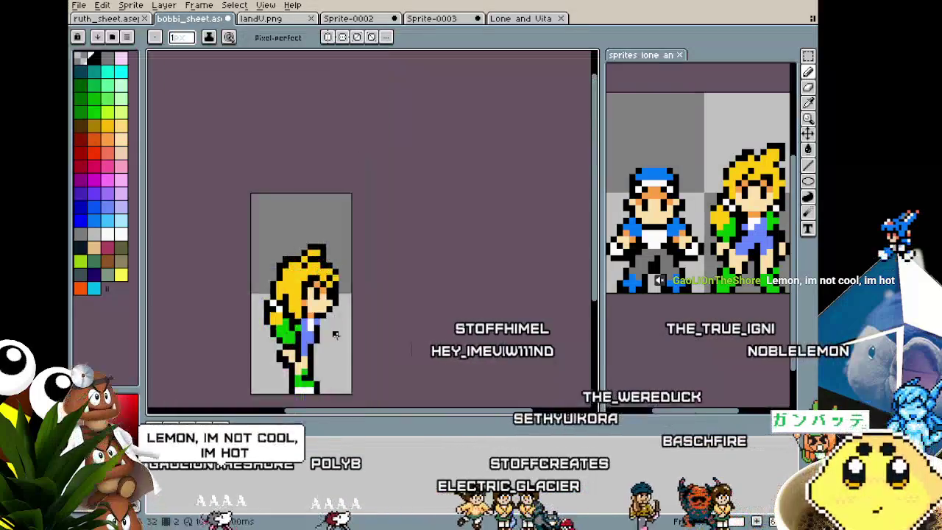
pyautogui.scroll(2, 335, 327)
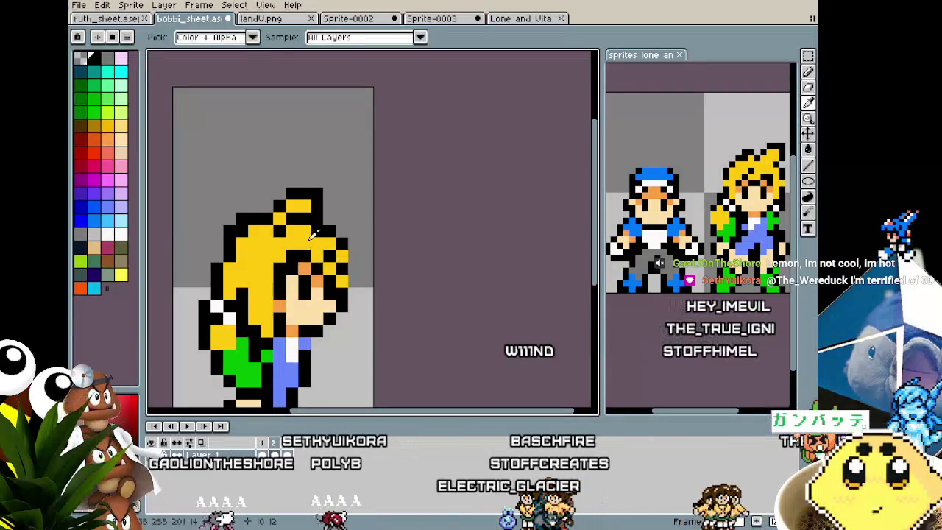
pyautogui.scroll(-2, 263, 363)
pyautogui.scroll(-1, 262, 363)
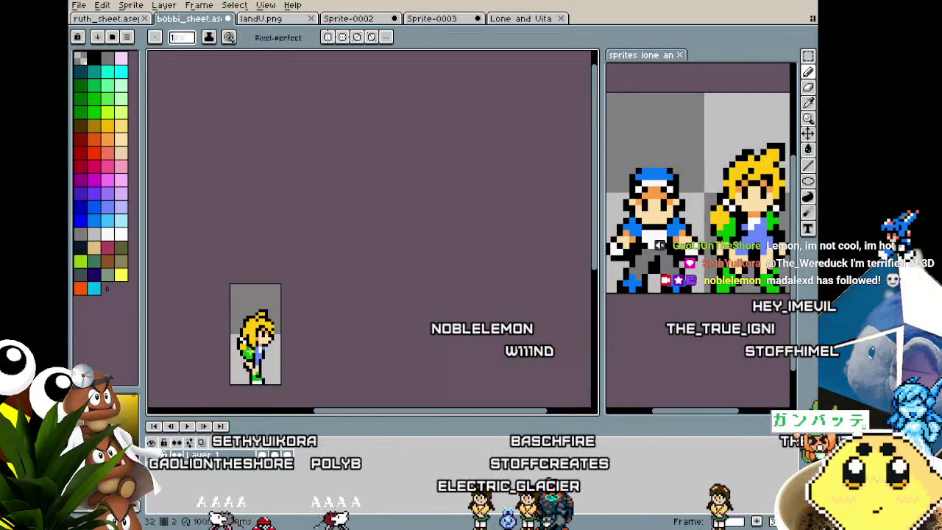
pyautogui.scroll(1, 262, 363)
pyautogui.scroll(1, 263, 363)
pyautogui.scroll(1, 300, 347)
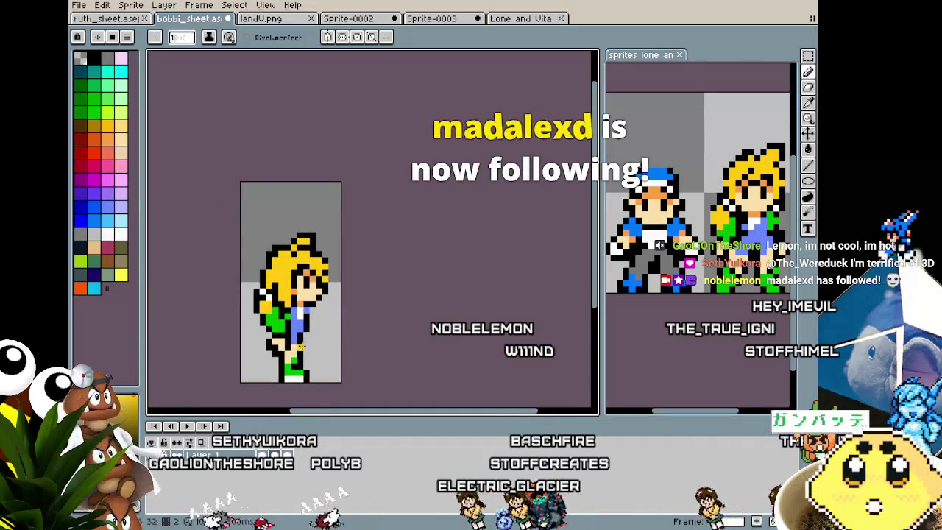
pyautogui.scroll(2, 276, 305)
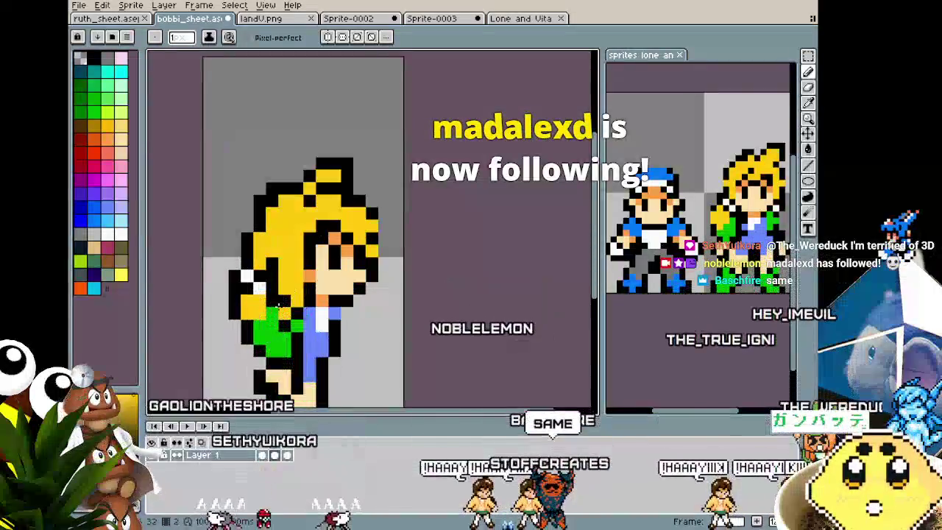
pyautogui.scroll(1, 317, 373)
pyautogui.scroll(1, 317, 373)
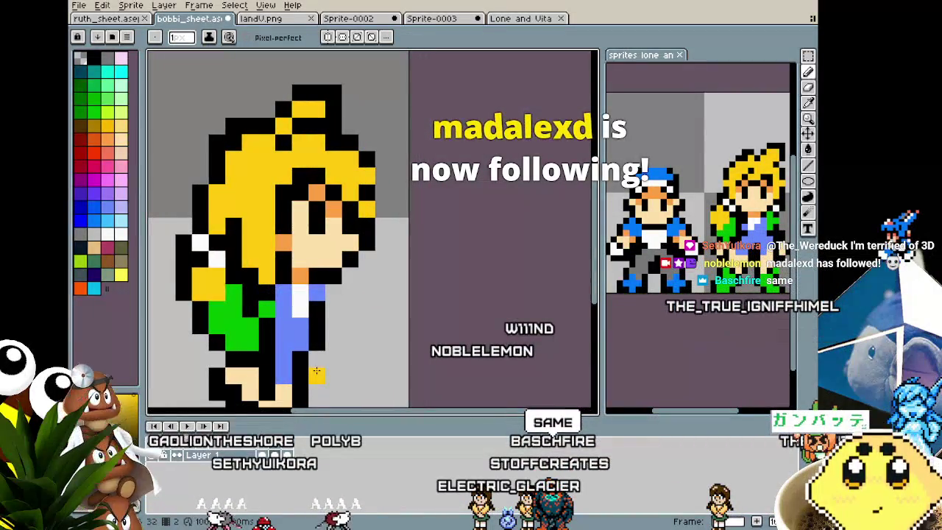
pyautogui.scroll(-3, 305, 372)
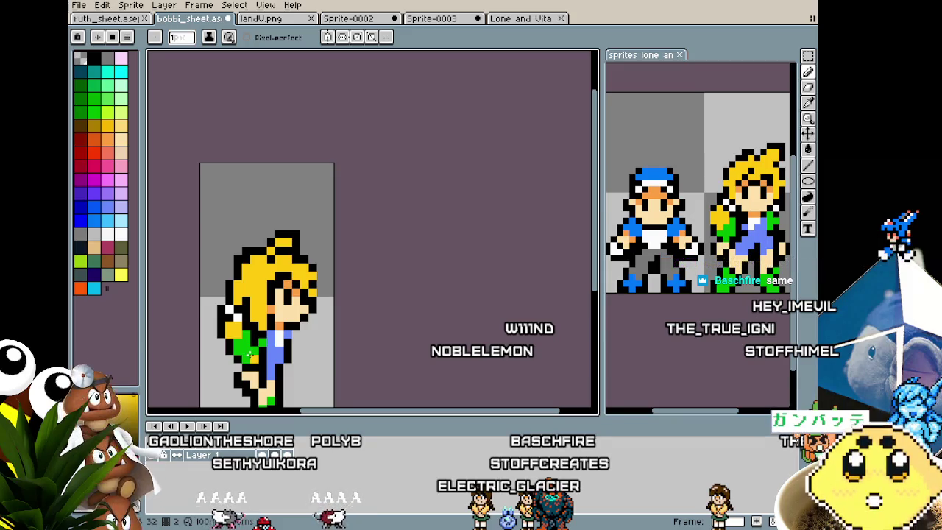
pyautogui.scroll(2, 250, 355)
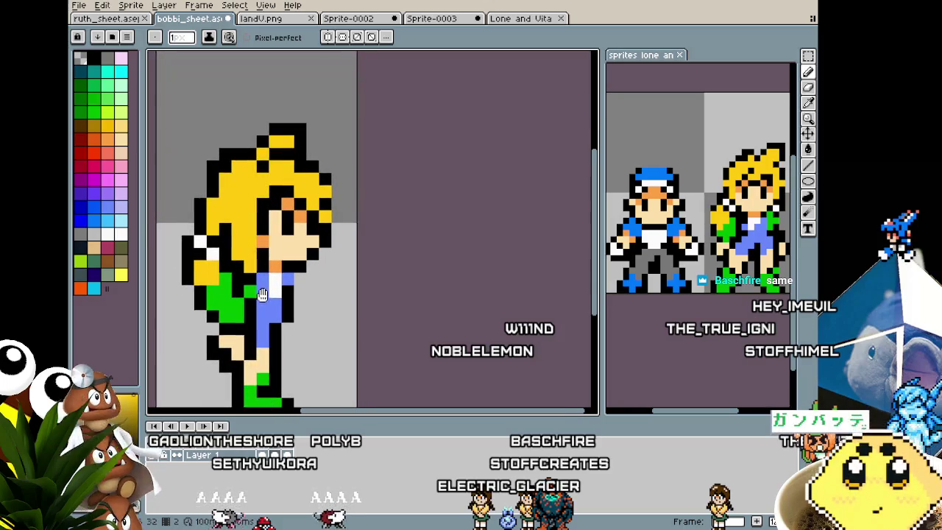
pyautogui.scroll(-2, 302, 346)
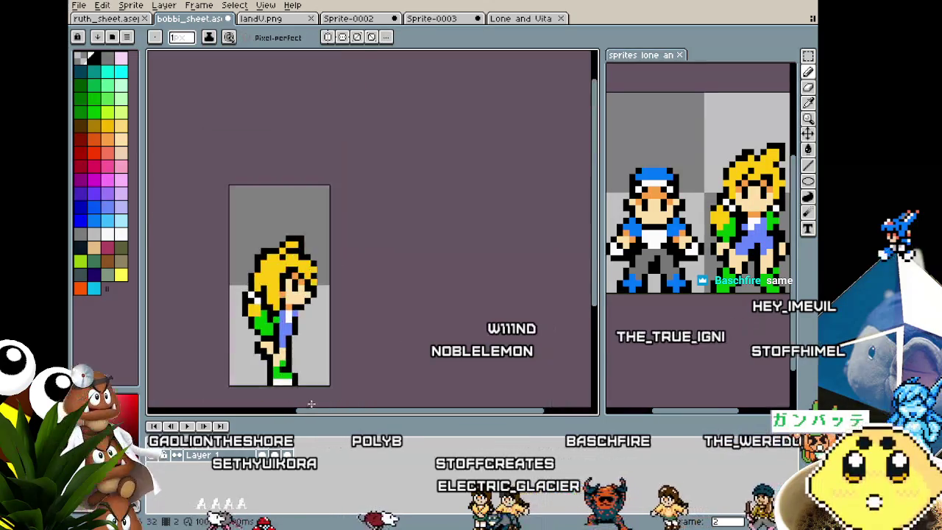
pyautogui.scroll(1, 332, 315)
pyautogui.scroll(1, 334, 312)
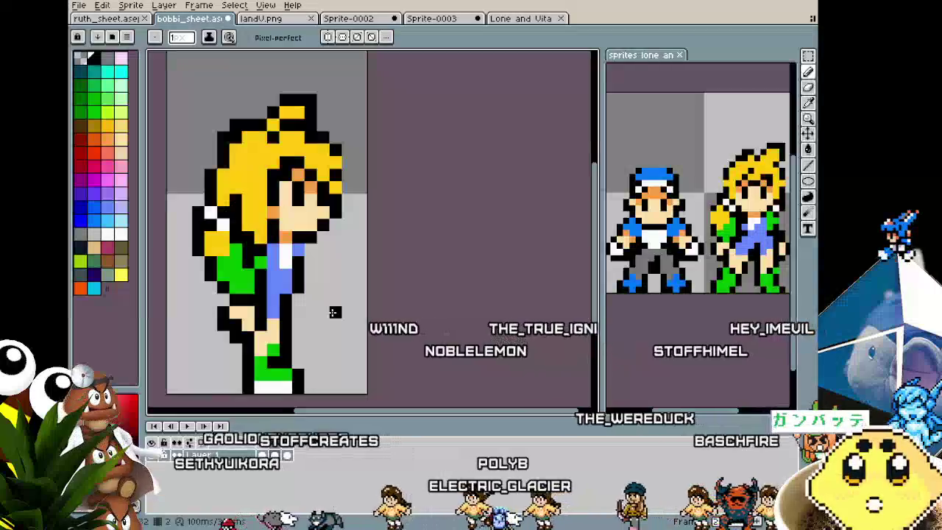
pyautogui.press('Return')
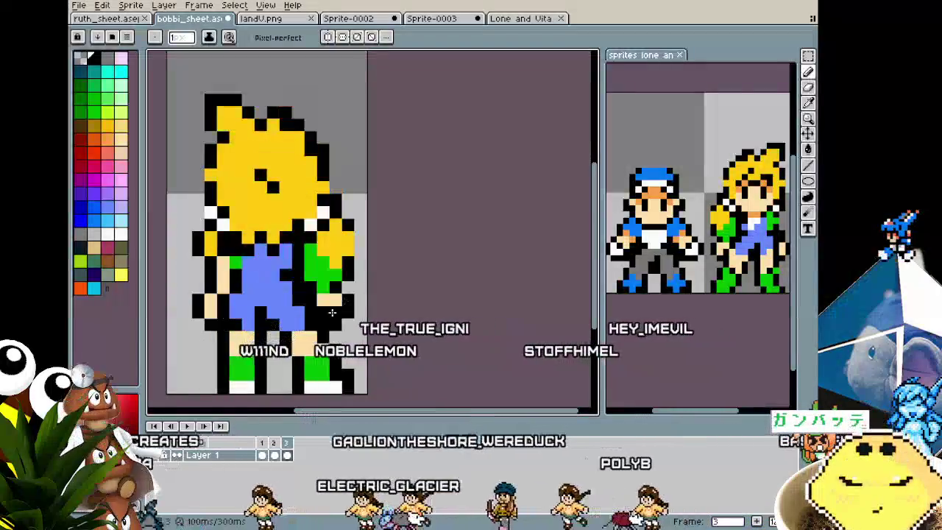
pyautogui.scroll(-1, 361, 346)
pyautogui.scroll(-1, 385, 370)
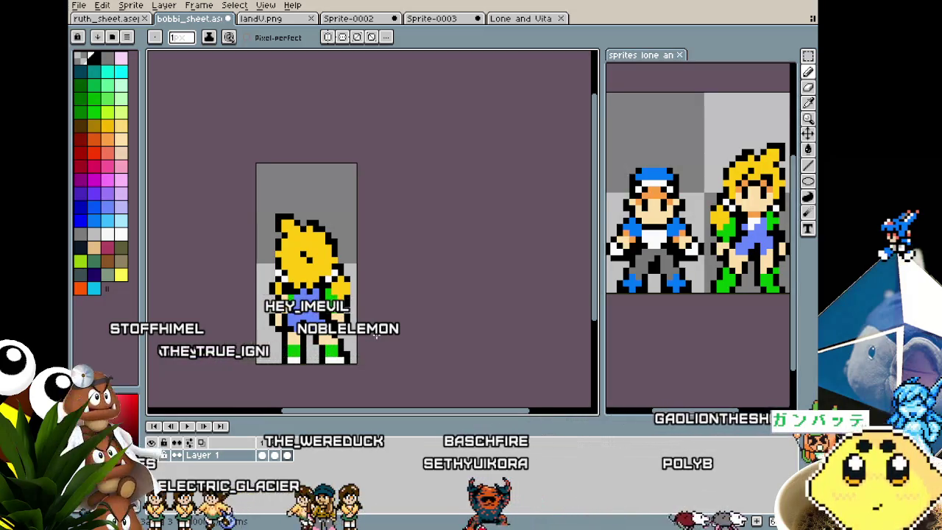
pyautogui.press('Left')
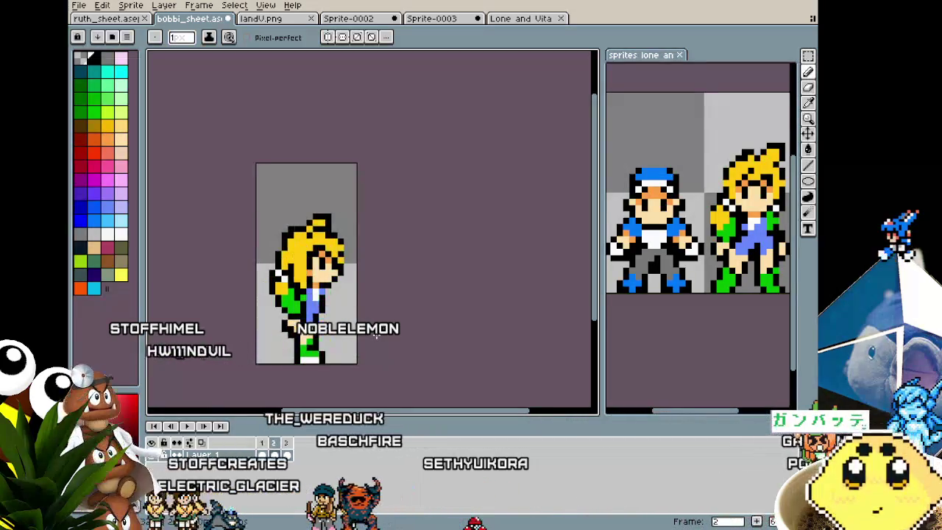
pyautogui.press('Left')
pyautogui.press('Left')
pyautogui.press('Left')
pyautogui.press('Left')
pyautogui.press('Left')
pyautogui.press('Left')
pyautogui.press('Left')
pyautogui.press('Left')
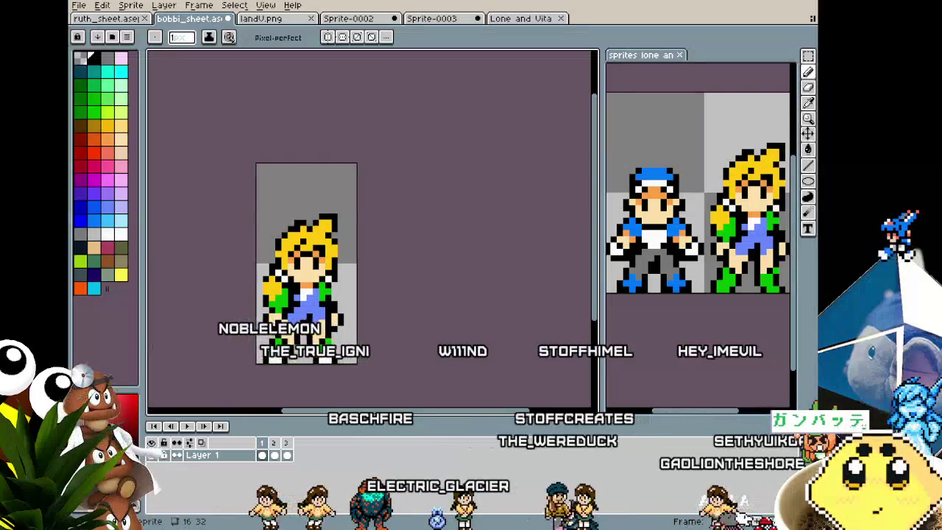
# - Save the blonde character's sheet and play through its animation frames
pyautogui.moveTo(356, 378); pyautogui.dragTo(398, 351)
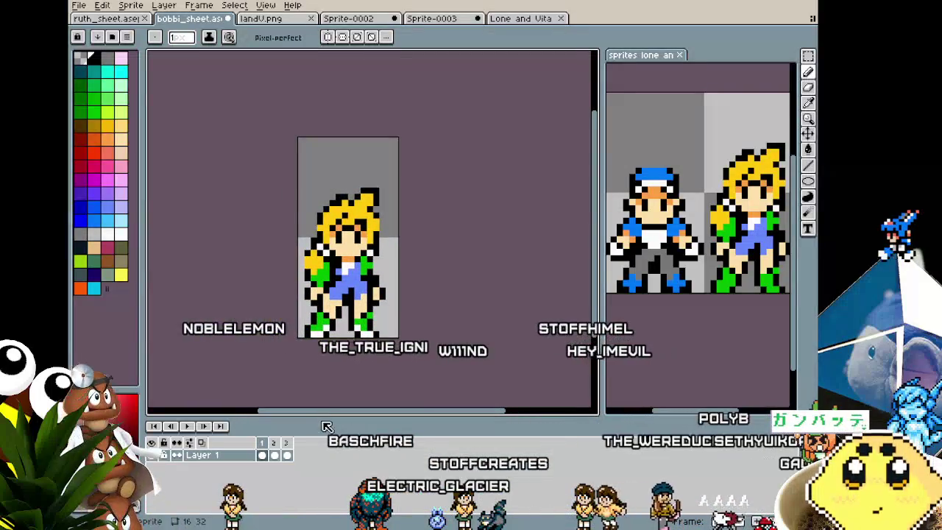
pyautogui.press('space')
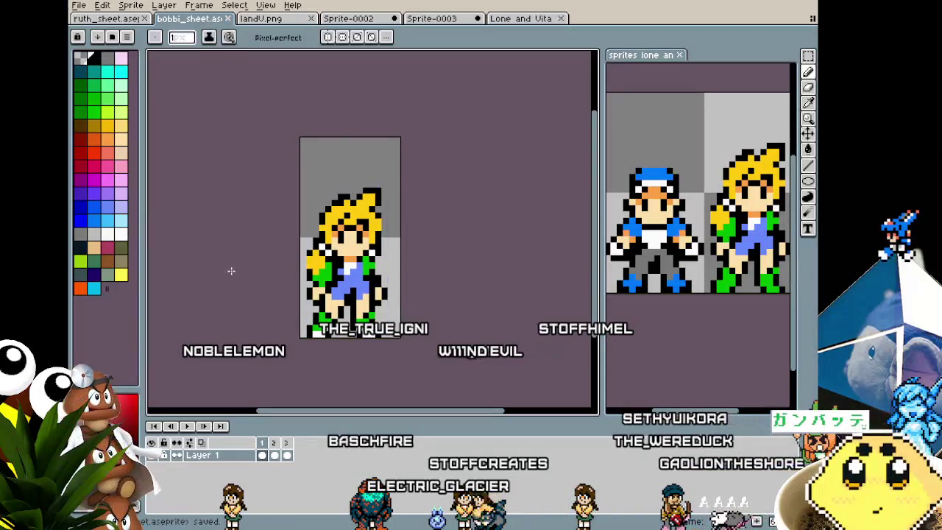
pyautogui.press('Return')
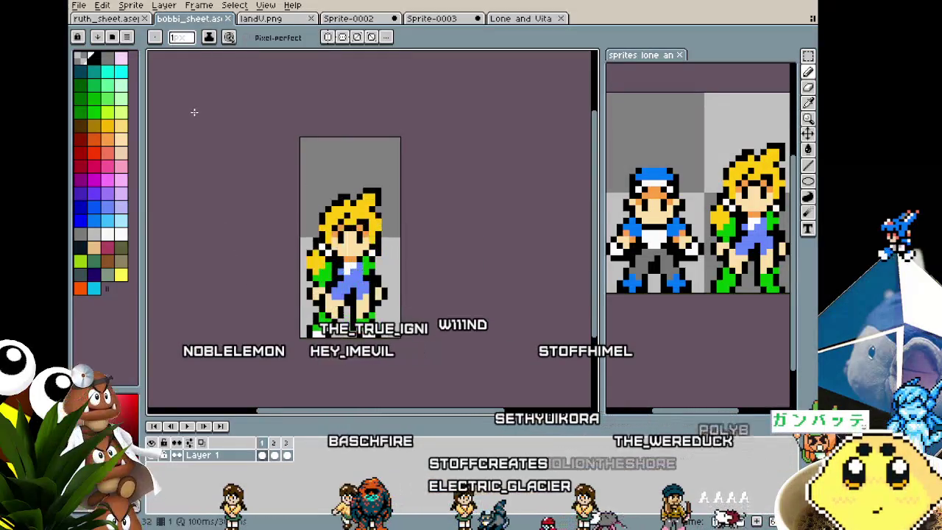
# - Switch to the ruth_sheet tab and centre the blue-capped character in the view
pyautogui.hotkey('ctrl', 'shift', 'Tab')
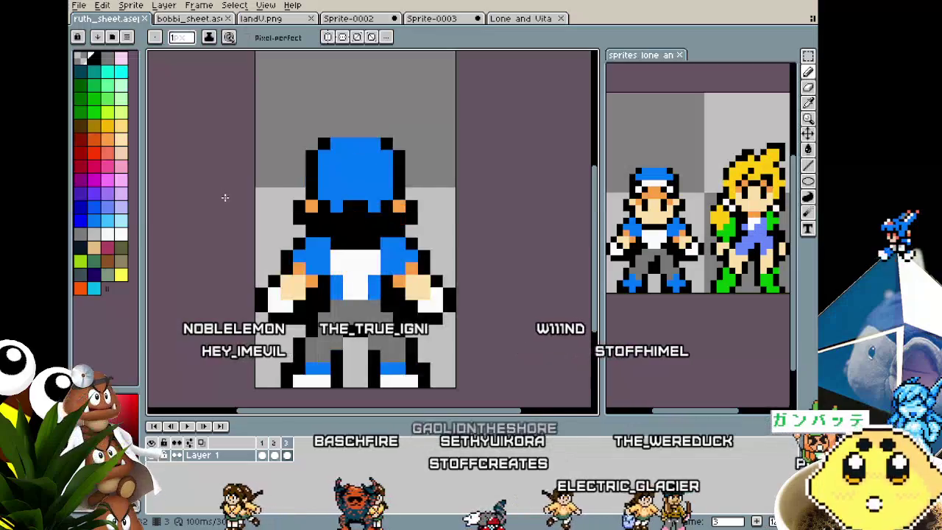
pyautogui.scroll(-2, 224, 197)
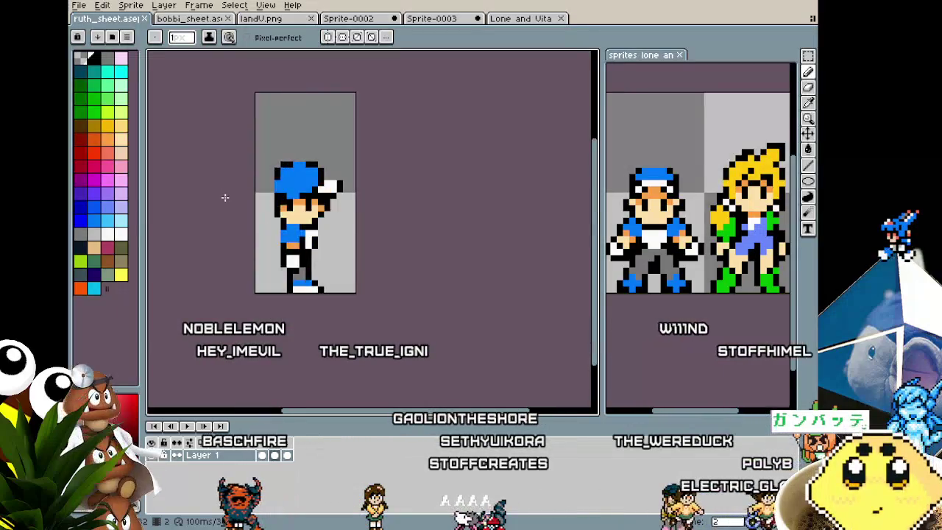
pyautogui.click(166, 20)
pyautogui.click(127, 20)
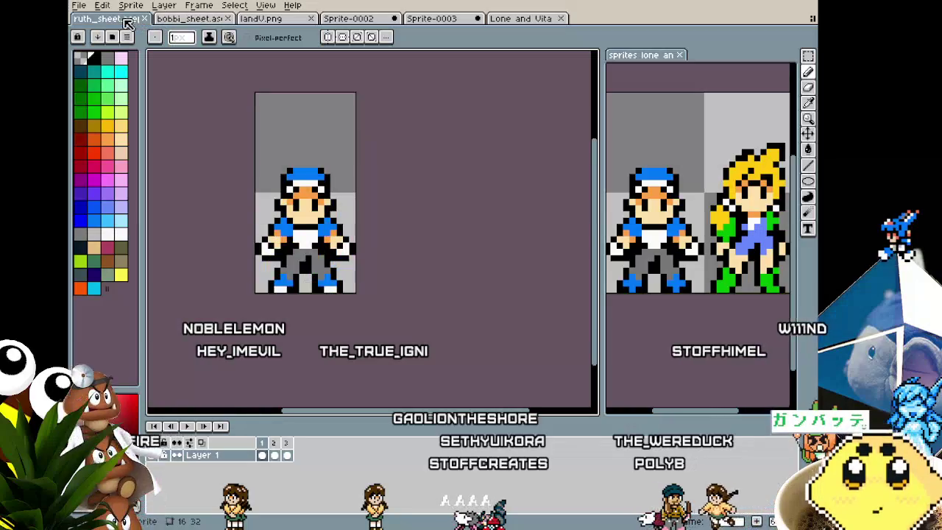
pyautogui.moveTo(208, 183); pyautogui.dragTo(217, 203)
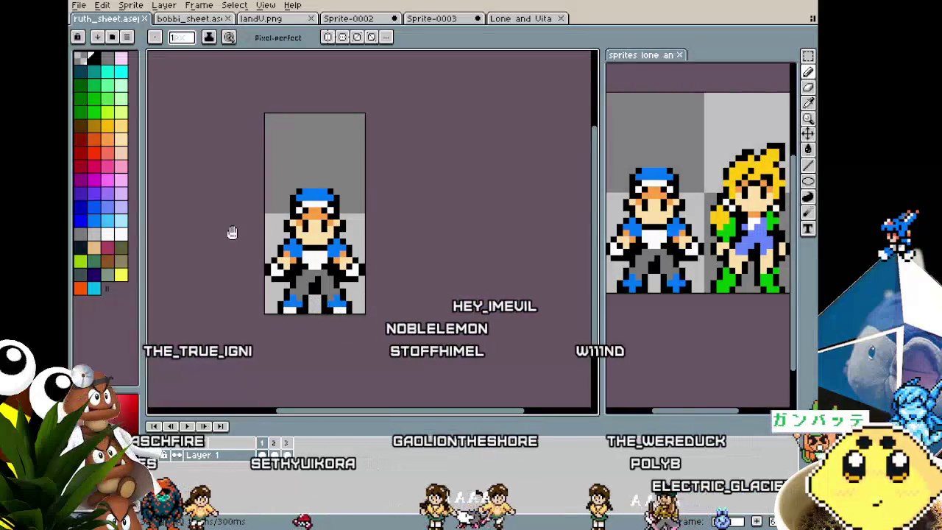
pyautogui.moveTo(231, 232); pyautogui.dragTo(262, 228)
# - Add two new frames from the timeline's frame menu, giving four frames
pyautogui.rightClick(268, 448)
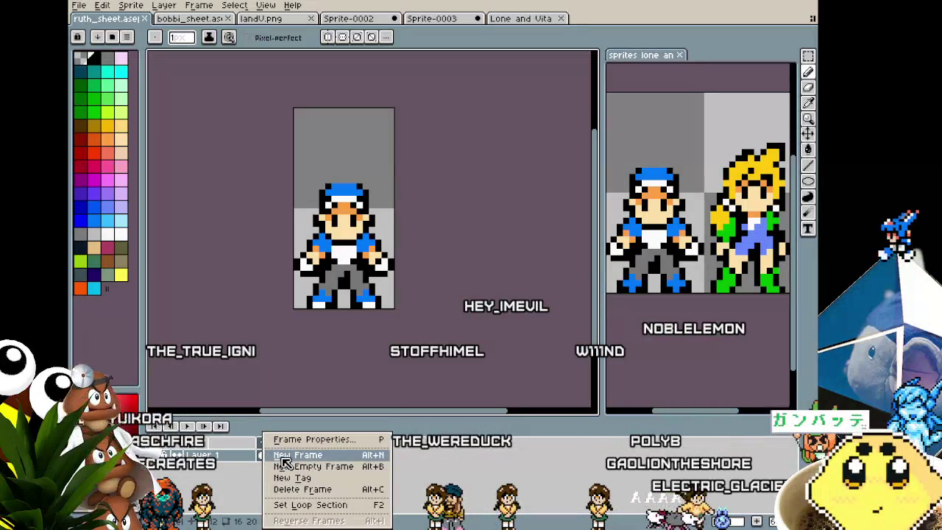
pyautogui.click(281, 457)
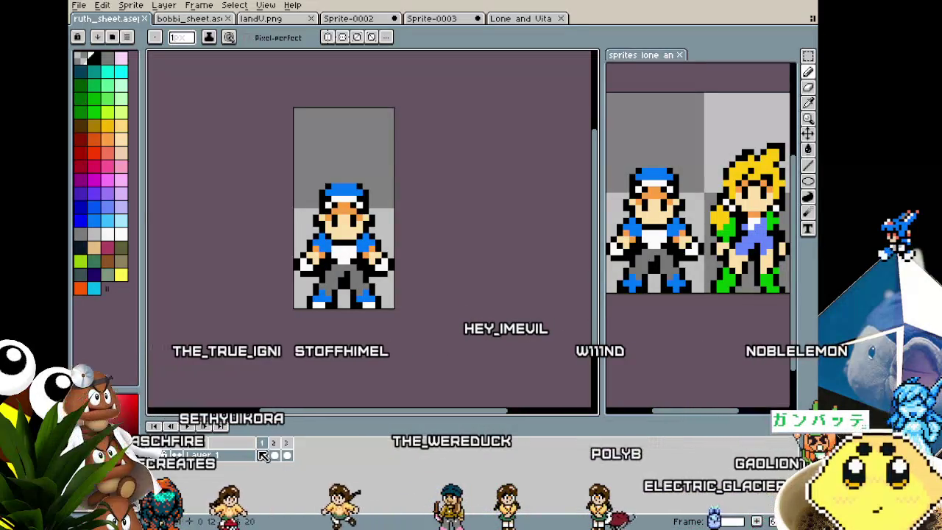
pyautogui.click(274, 450)
pyautogui.click(286, 451)
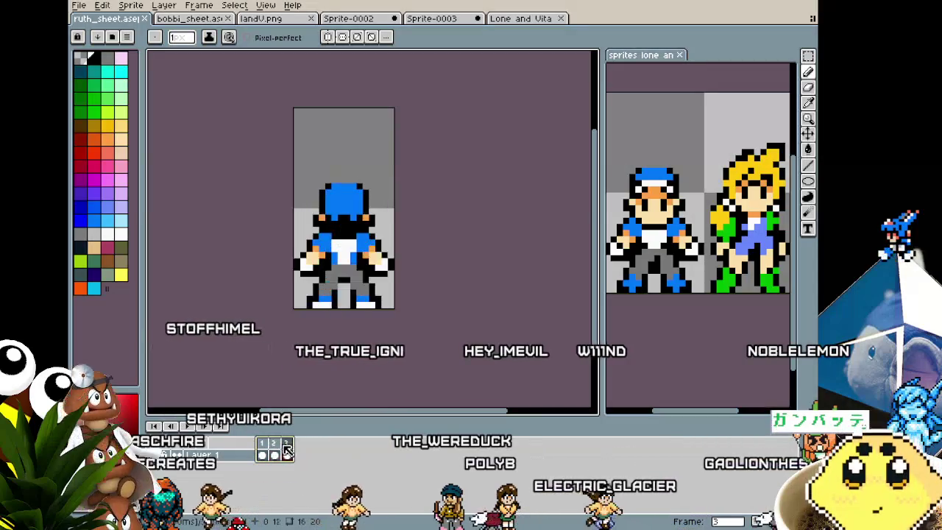
pyautogui.click(263, 451)
pyautogui.rightClick(263, 452)
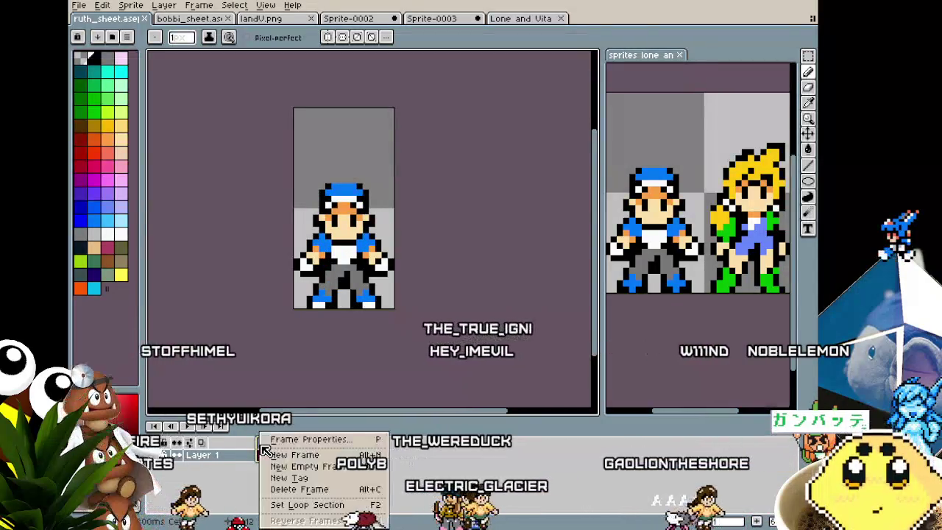
pyautogui.click(298, 455)
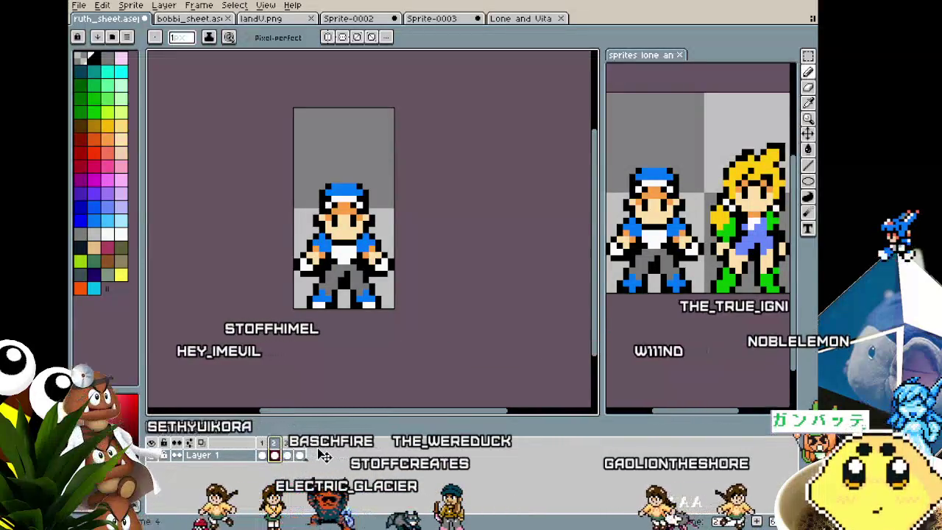
# - Step through the four frames to check the poses
pyautogui.press('Right')
pyautogui.press('Right')
pyautogui.click(274, 449)
pyautogui.click(286, 448)
pyautogui.click(280, 448)
pyautogui.click(260, 444)
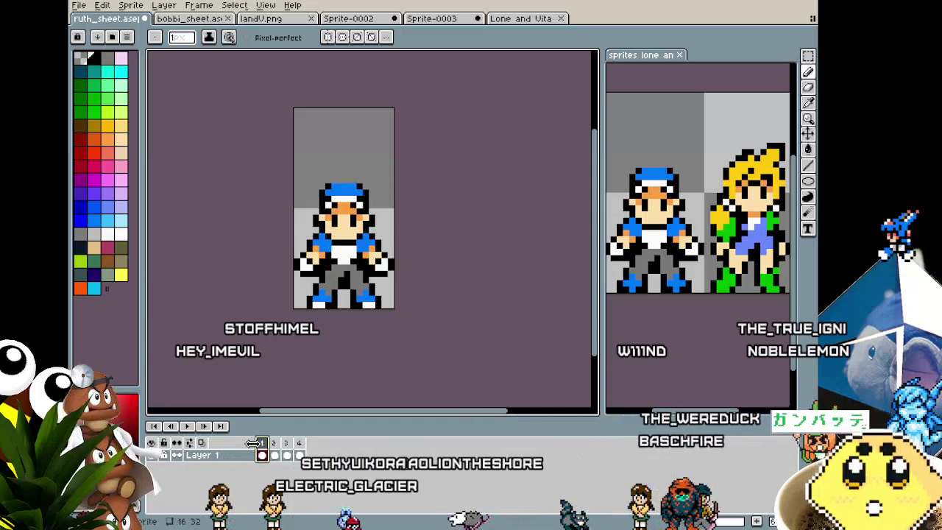
pyautogui.click(299, 444)
pyautogui.click(273, 444)
pyautogui.click(299, 444)
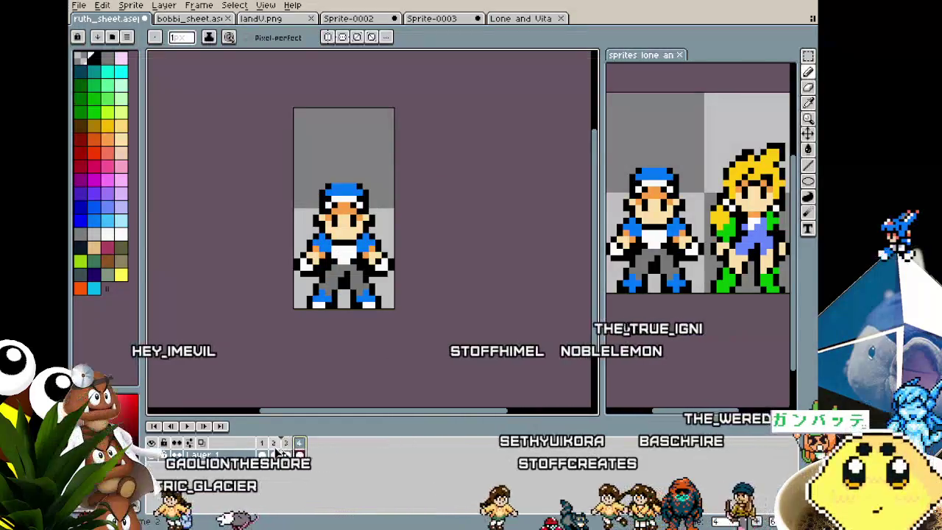
# - Tag frame 1 as idle-S and frame 2 as walk-S
pyautogui.rightClick(264, 443)
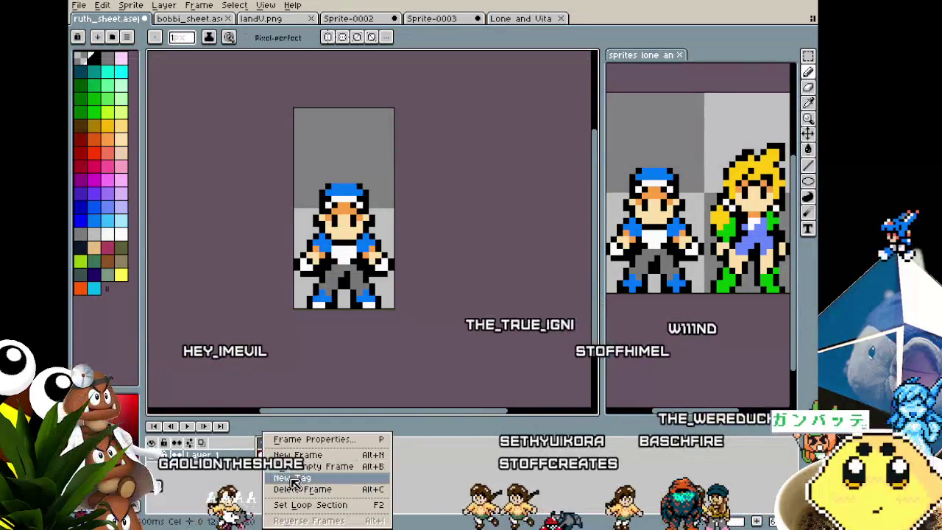
pyautogui.click(292, 477)
pyautogui.write('idle-S')
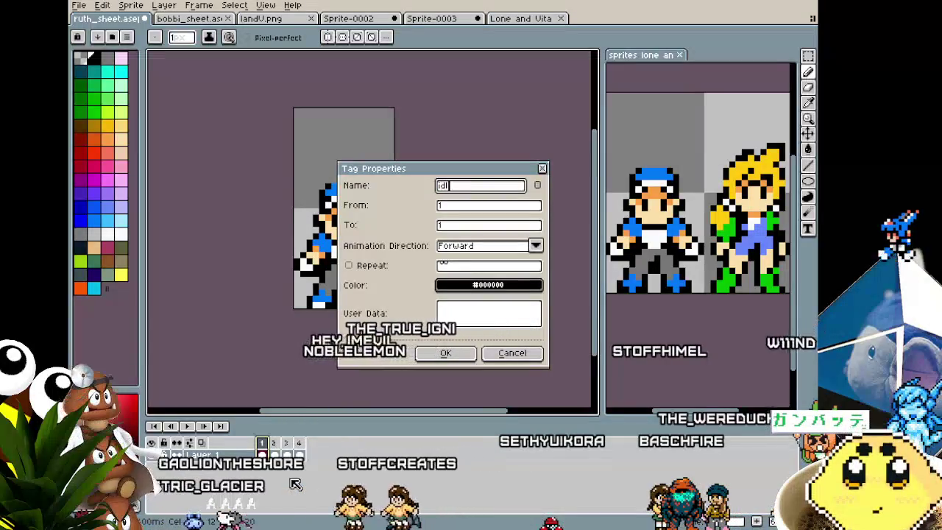
pyautogui.press('Return')
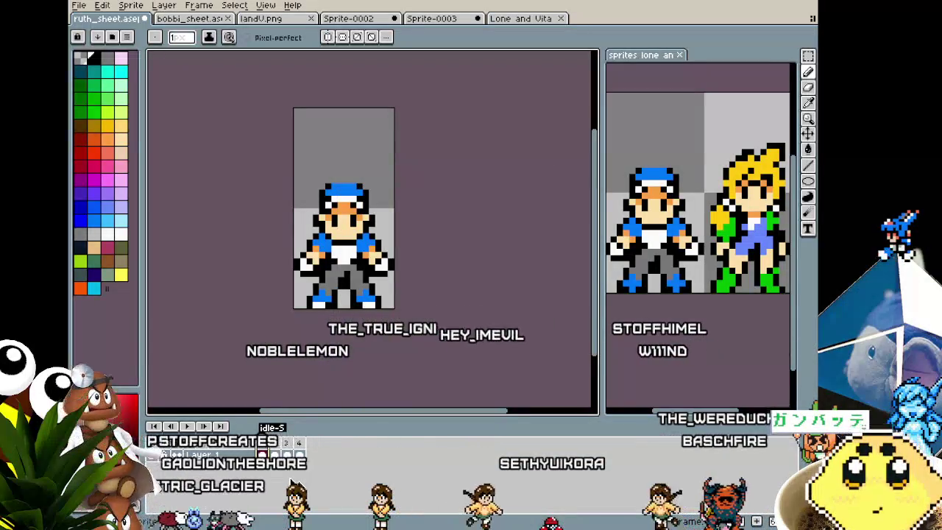
pyautogui.rightClick(279, 450)
pyautogui.click(325, 480)
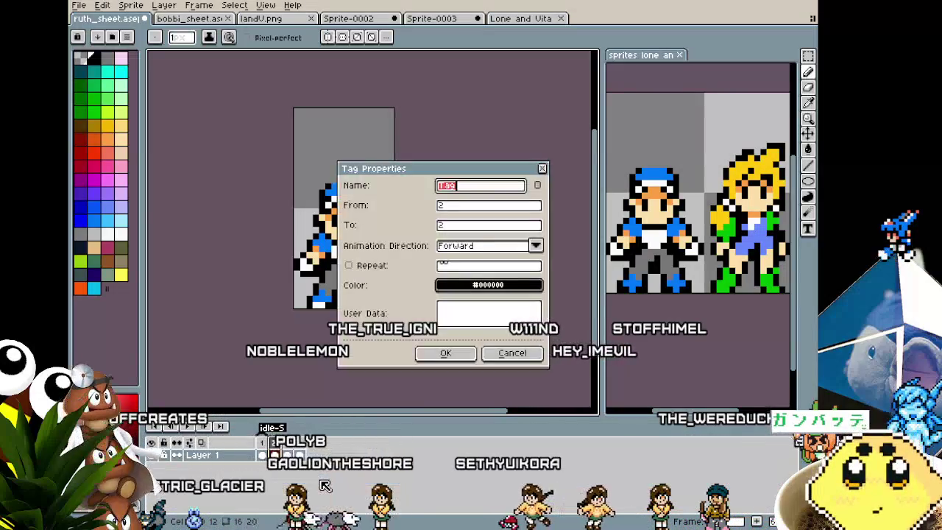
pyautogui.press('Return')
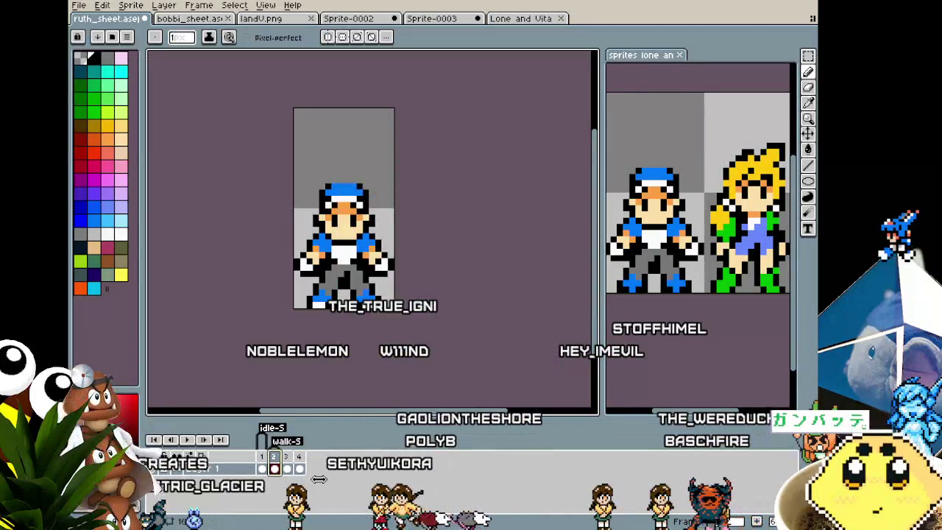
pyautogui.scroll(1, 407, 248)
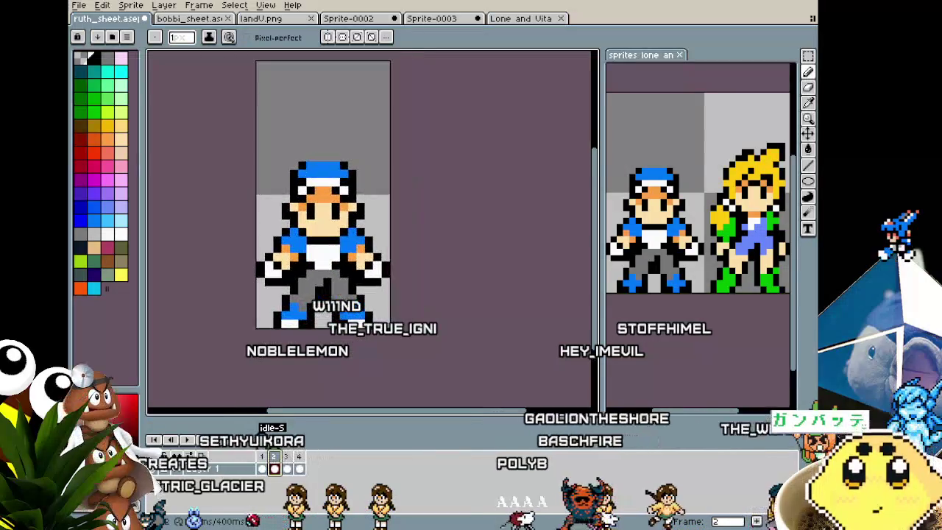
# - Draw a black leg line downward below the sprite on the walk frame
pyautogui.moveTo(398, 243); pyautogui.dragTo(417, 252)
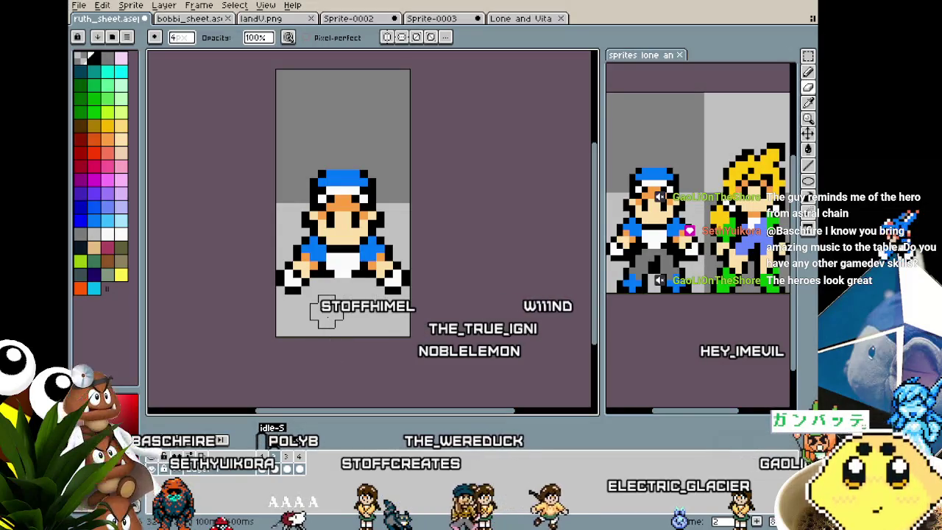
pyautogui.press('m')
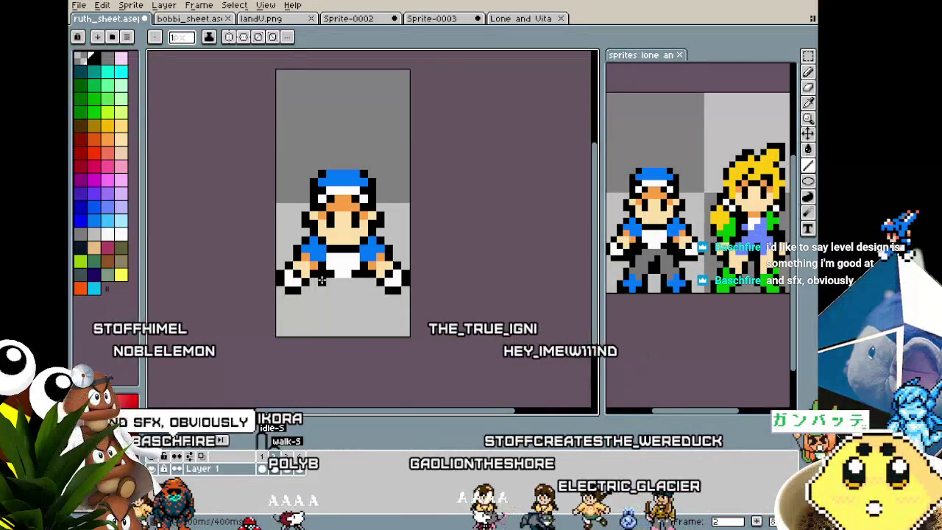
pyautogui.moveTo(322, 280); pyautogui.dragTo(322, 327)
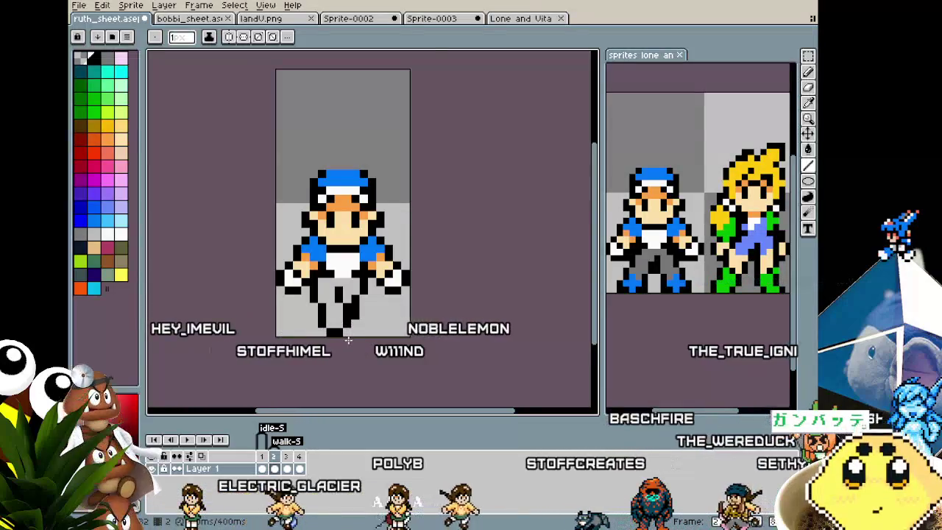
# - Sample the jacket blue and place the shoe pixel, undoing twice to correct its position
pyautogui.scroll(1, 339, 331)
pyautogui.press('i')
pyautogui.click(383, 192)
pyautogui.press('b')
pyautogui.click(331, 329)
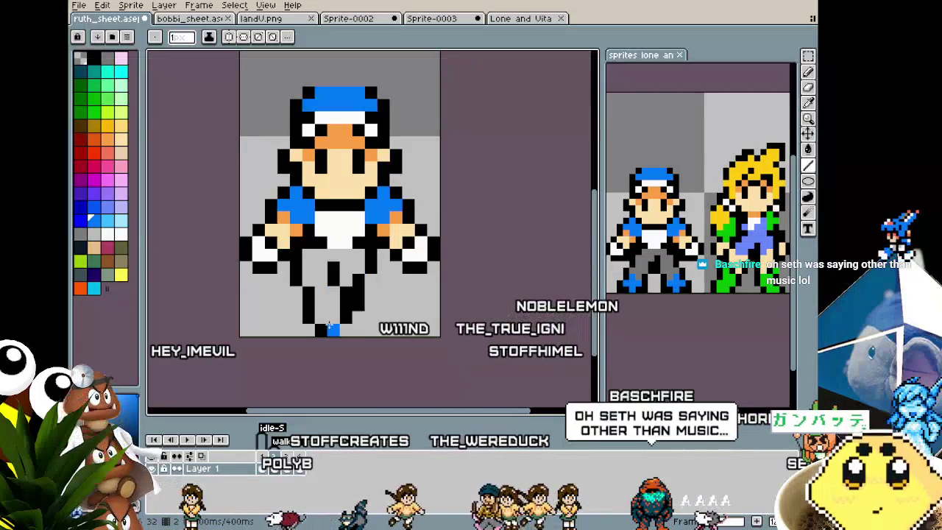
pyautogui.hotkey('ctrl', 'z')
pyautogui.click(333, 317)
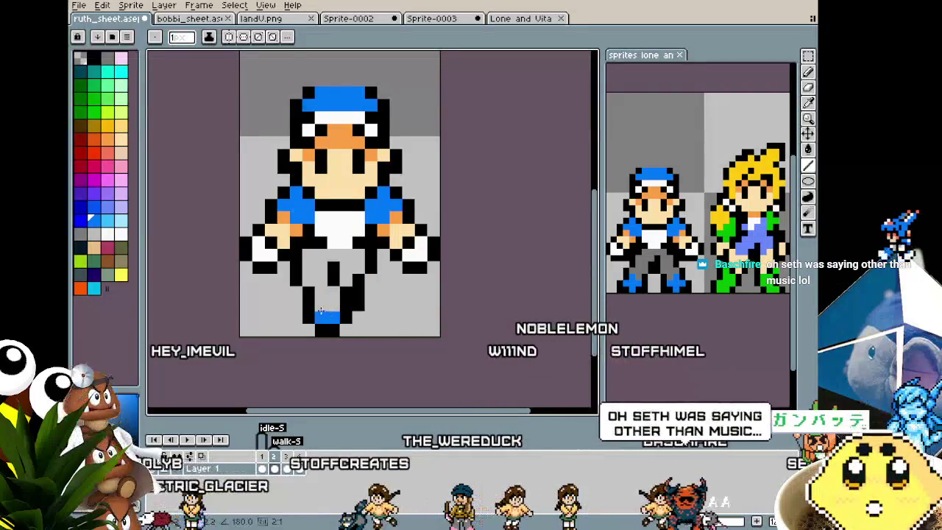
pyautogui.hotkey('ctrl', 'z')
pyautogui.click(321, 317)
pyautogui.scroll(-2, 321, 324)
pyautogui.scroll(-1, 319, 339)
pyautogui.scroll(1, 319, 345)
pyautogui.scroll(2, 318, 345)
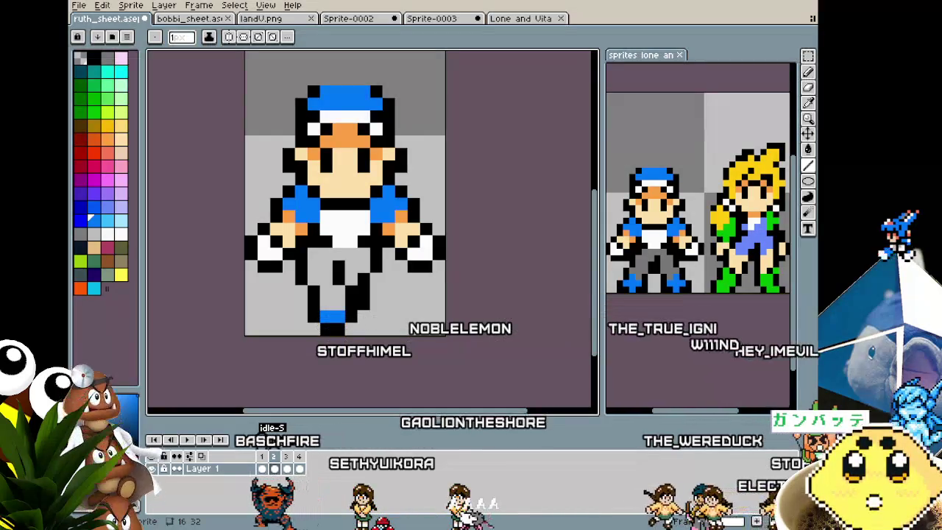
pyautogui.click(79, 5)
# - Create a new sprite and paste the Frieza reference image into it
pyautogui.click(88, 20)
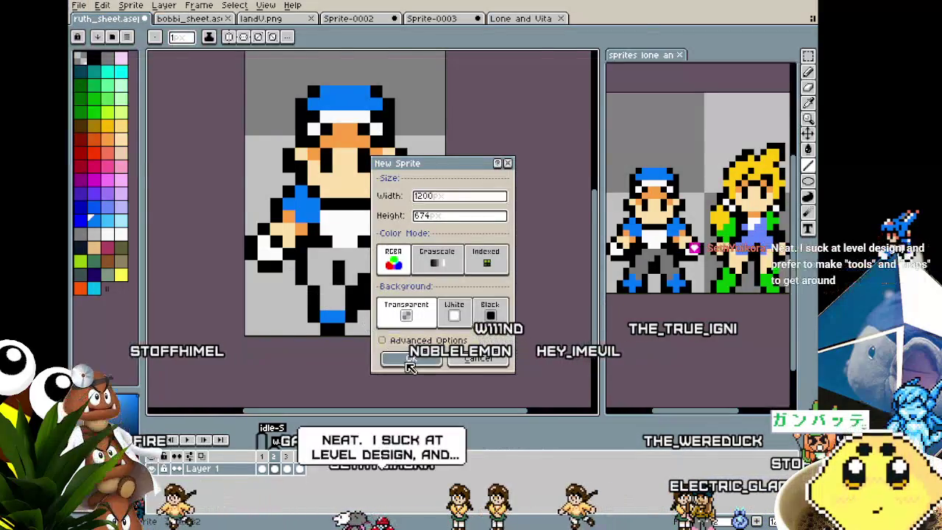
pyautogui.click(409, 361)
pyautogui.hotkey('ctrl', 'v')
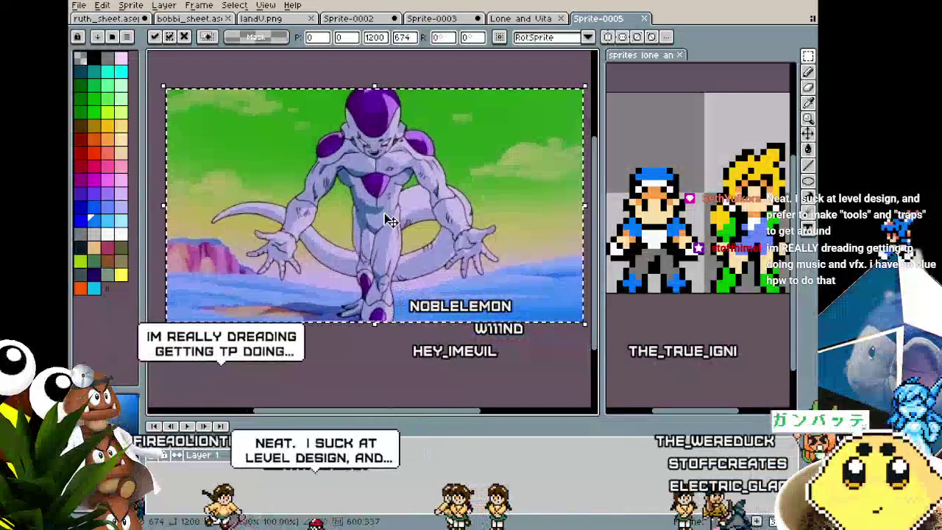
# - Dock Sprite-0005 in the right pane, move the two-character sheet out, and widen the pane
pyautogui.moveTo(597, 18); pyautogui.dragTo(652, 70)
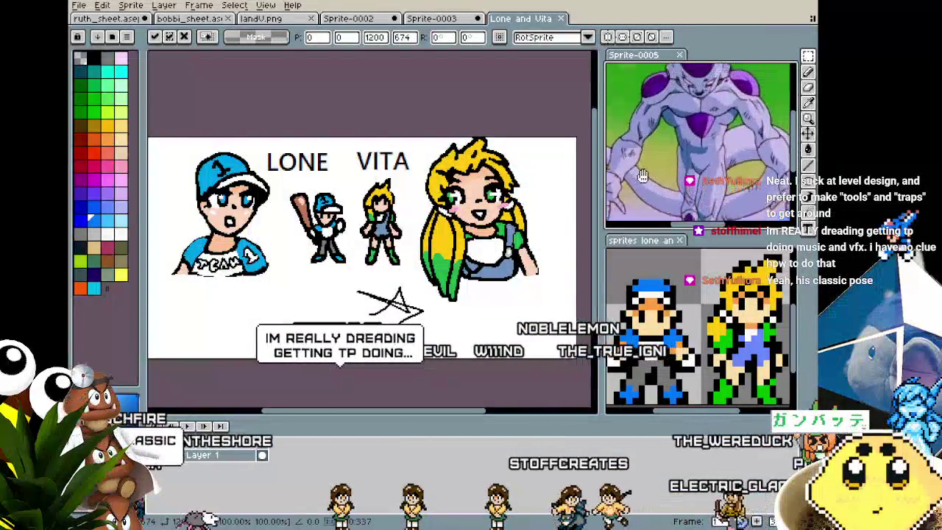
pyautogui.click(92, 20)
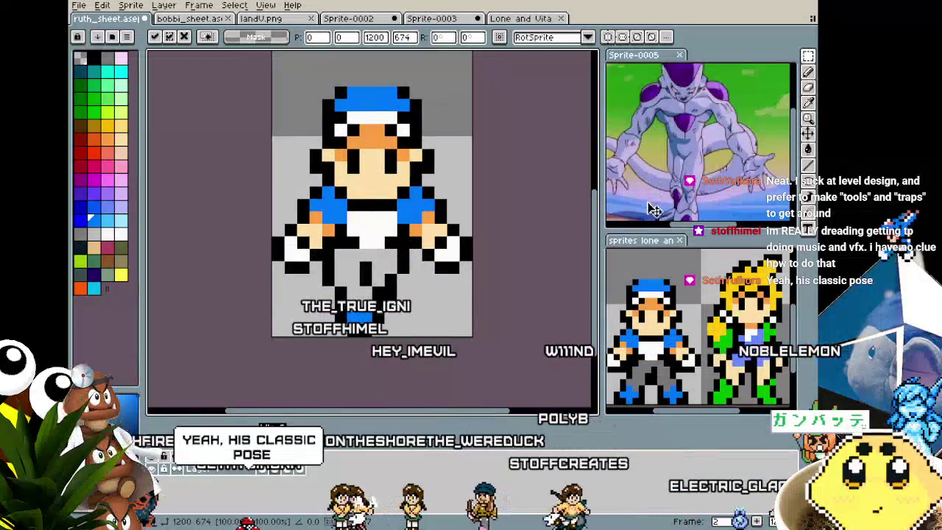
pyautogui.moveTo(640, 240); pyautogui.dragTo(603, 18)
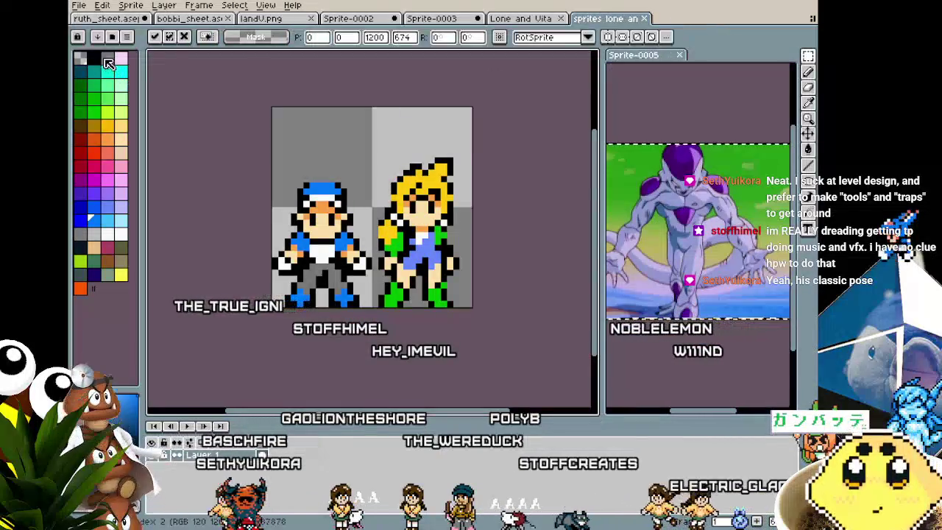
pyautogui.hotkey('ctrl', 'Tab')
pyautogui.scroll(1, 642, 297)
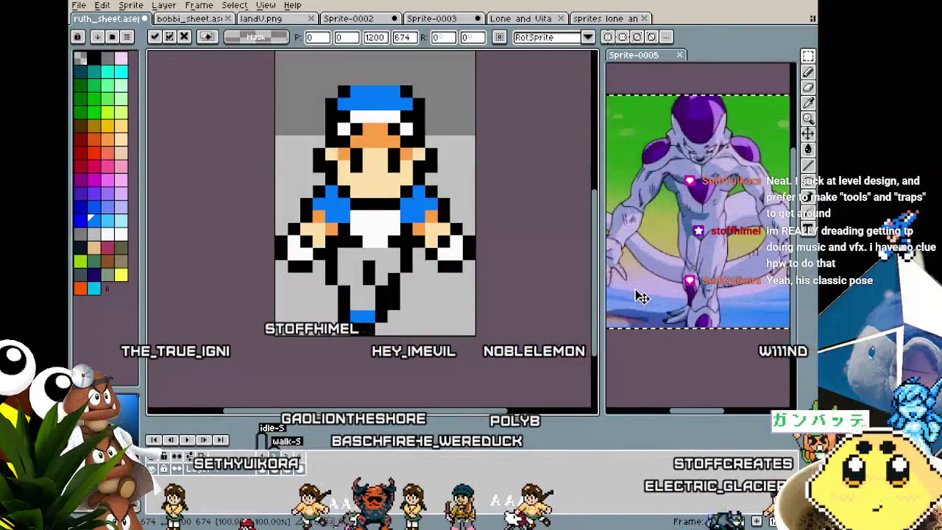
pyautogui.moveTo(602, 322); pyautogui.dragTo(507, 322)
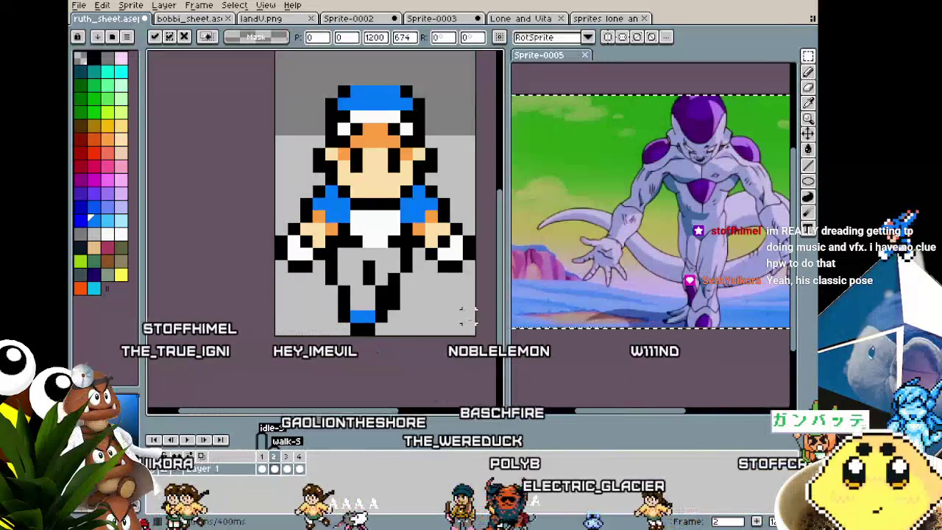
pyautogui.click(579, 343)
pyautogui.hotkey('ctrl', 'v')
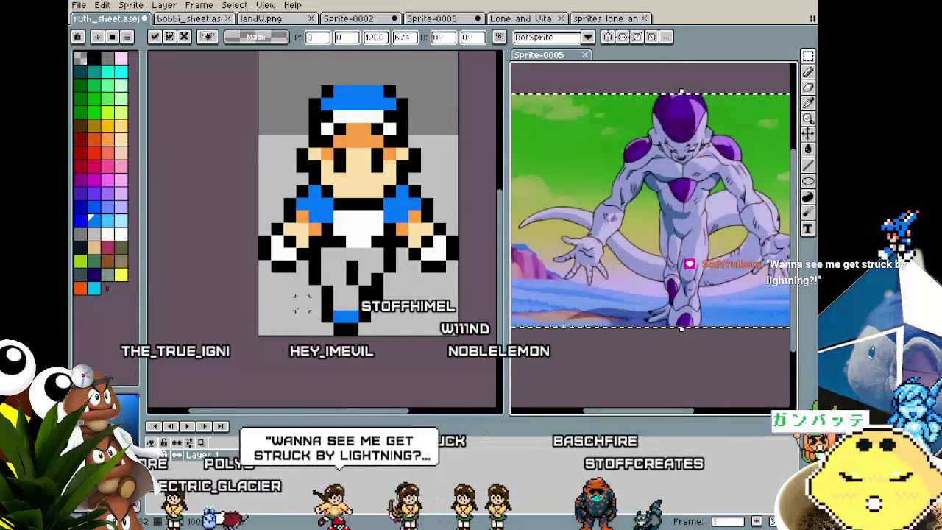
# - Commit the pasted content, then close Sprite-0005 without saving
pyautogui.click(270, 294)
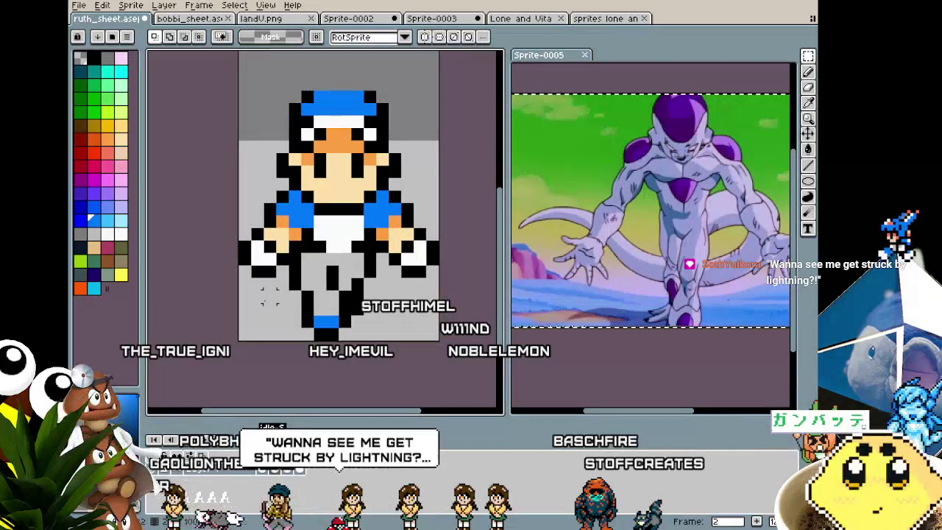
pyautogui.hotkey('ctrl', 'v')
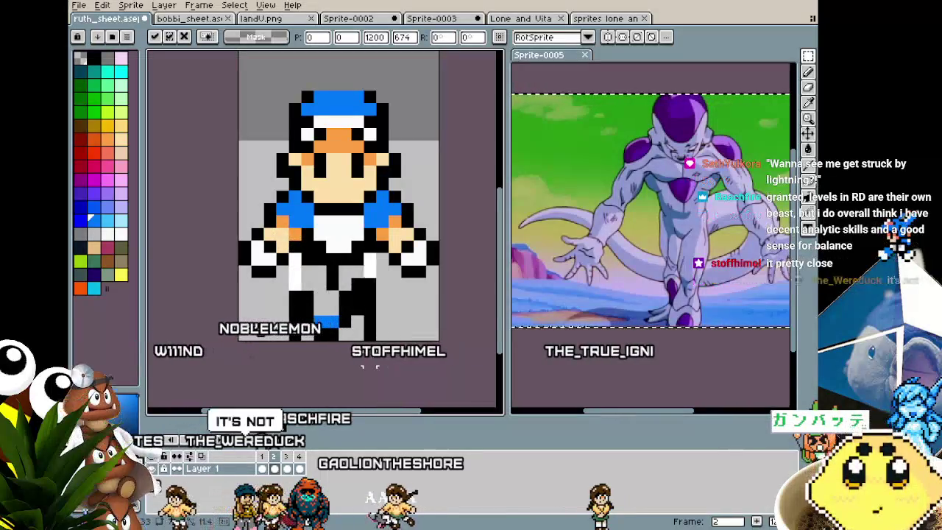
pyautogui.click(369, 366)
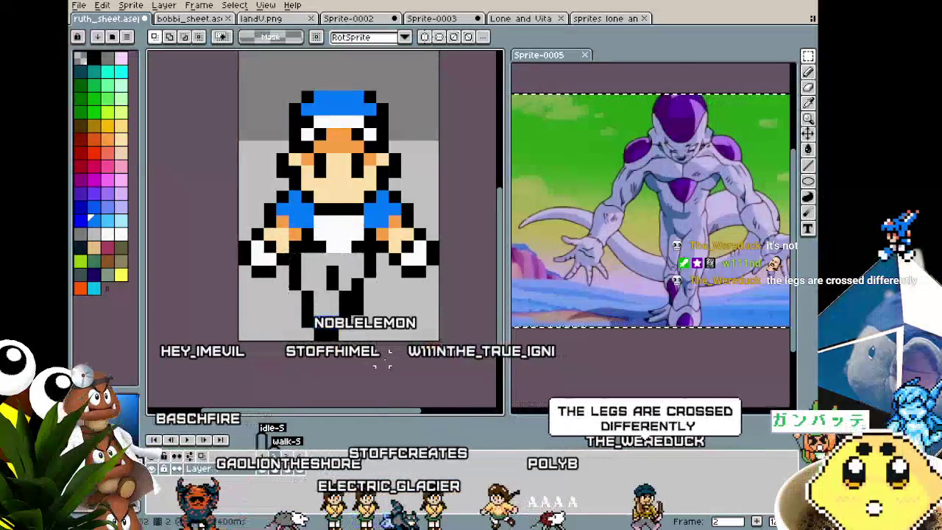
pyautogui.click(551, 125)
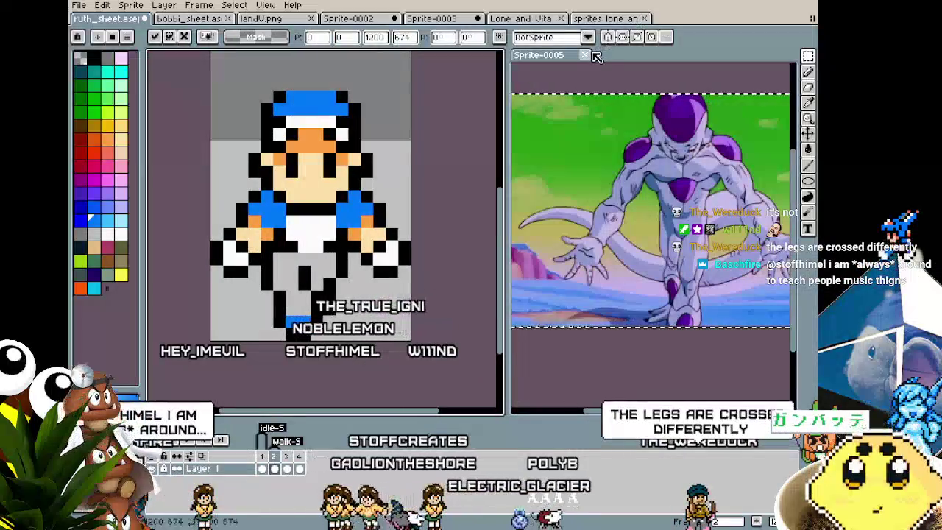
pyautogui.hotkey('ctrl', 'w')
pyautogui.click(443, 288)
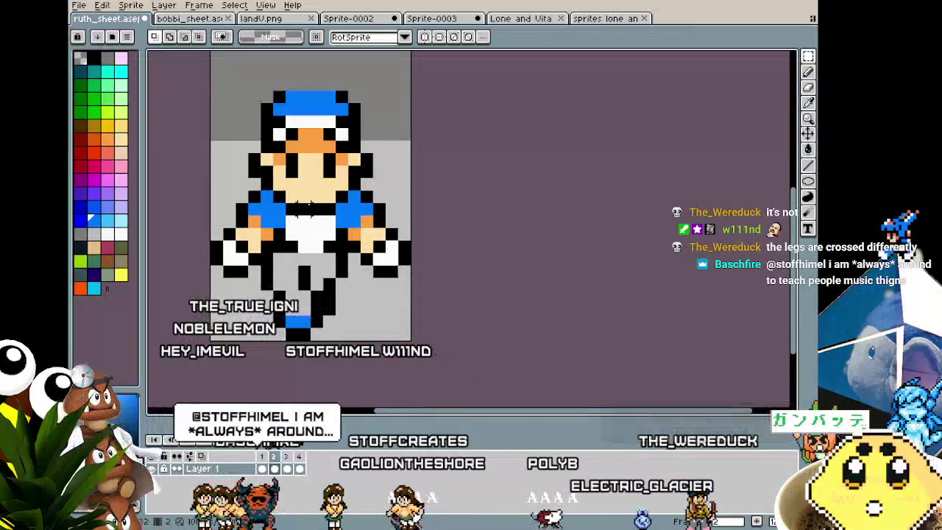
# - Dock the two-character sprite sheet in a right split and return to ruth_sheet.ase
pyautogui.click(536, 19)
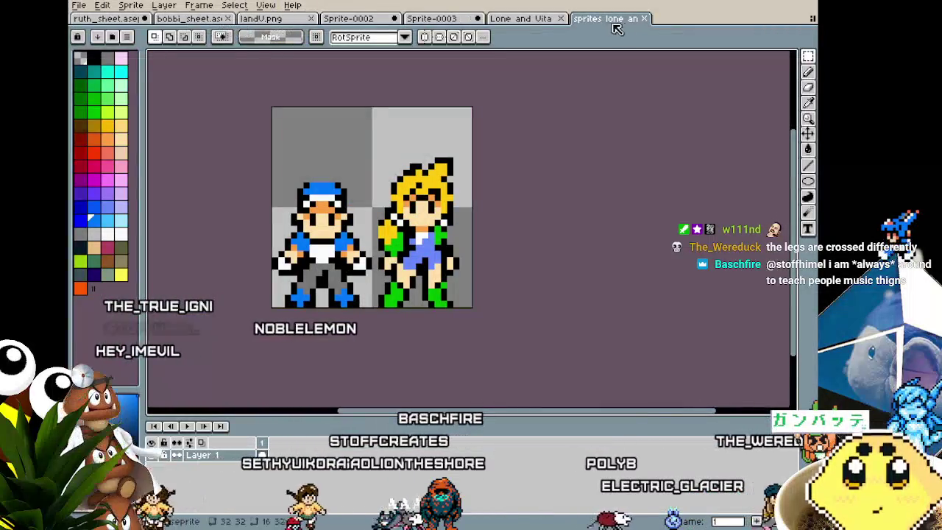
pyautogui.moveTo(610, 28); pyautogui.dragTo(772, 147)
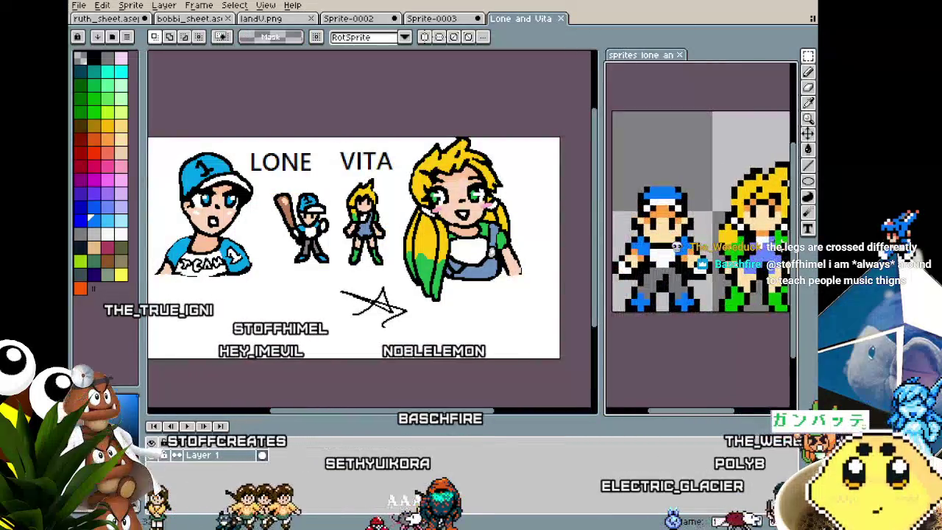
pyautogui.hotkey('ctrl', 'Tab')
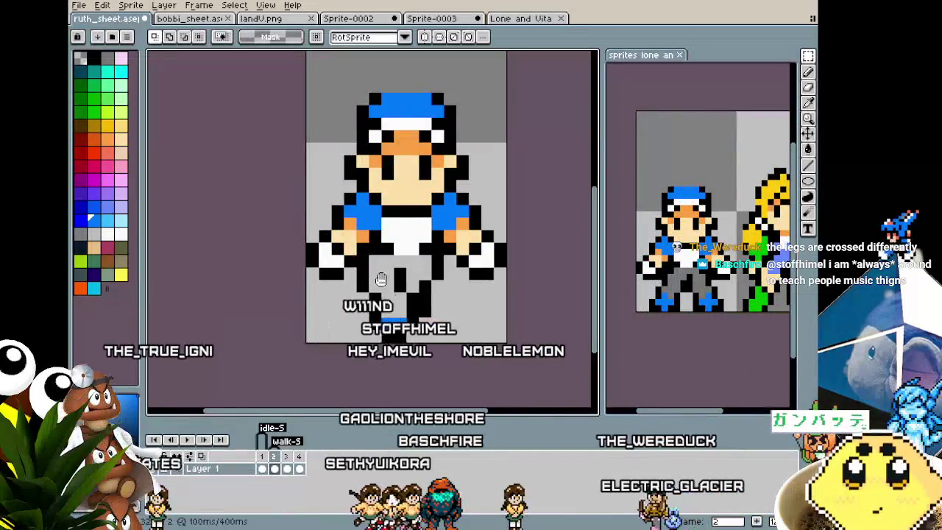
pyautogui.scroll(1, 379, 279)
pyautogui.press('g')
pyautogui.scroll(-2, 306, 329)
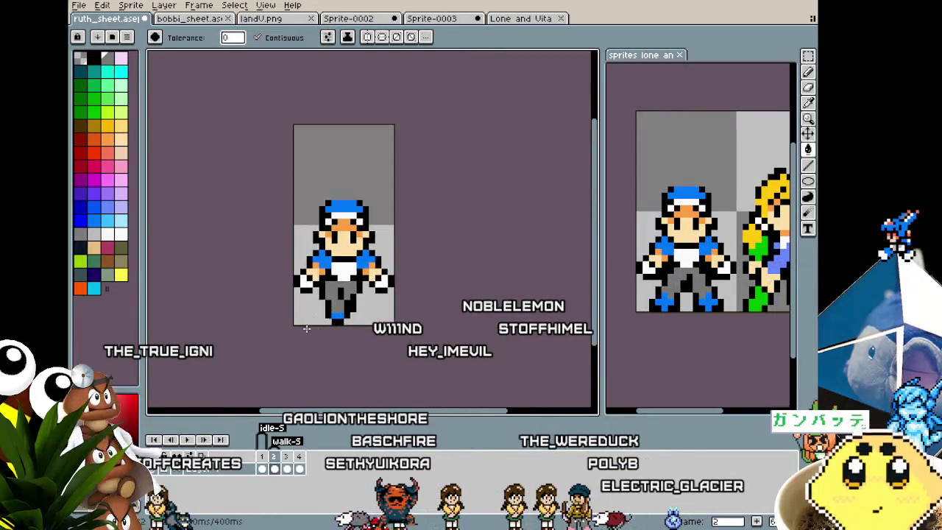
pyautogui.scroll(1, 306, 329)
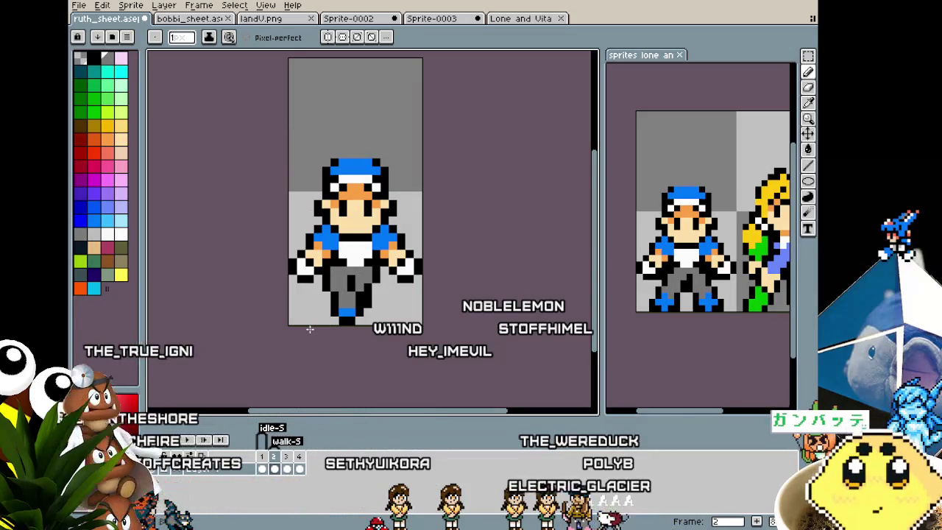
pyautogui.scroll(-1, 309, 329)
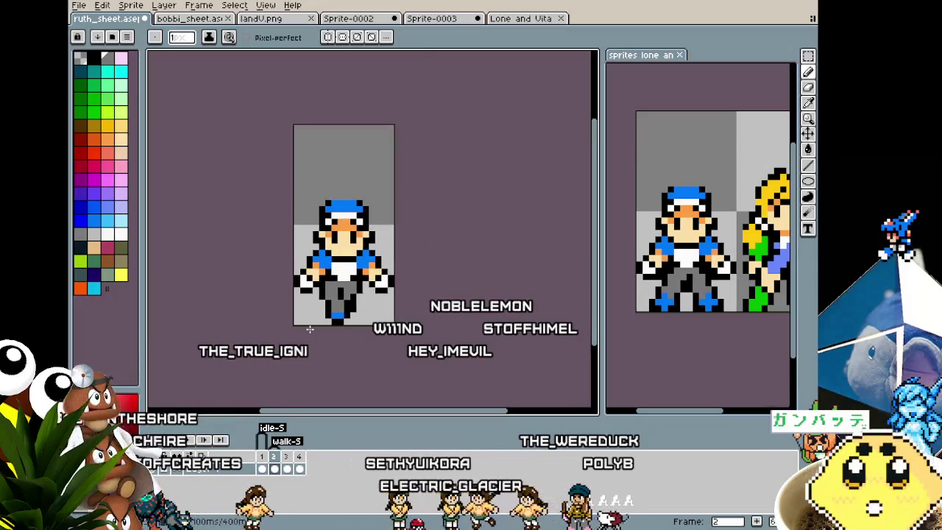
pyautogui.scroll(1, 310, 329)
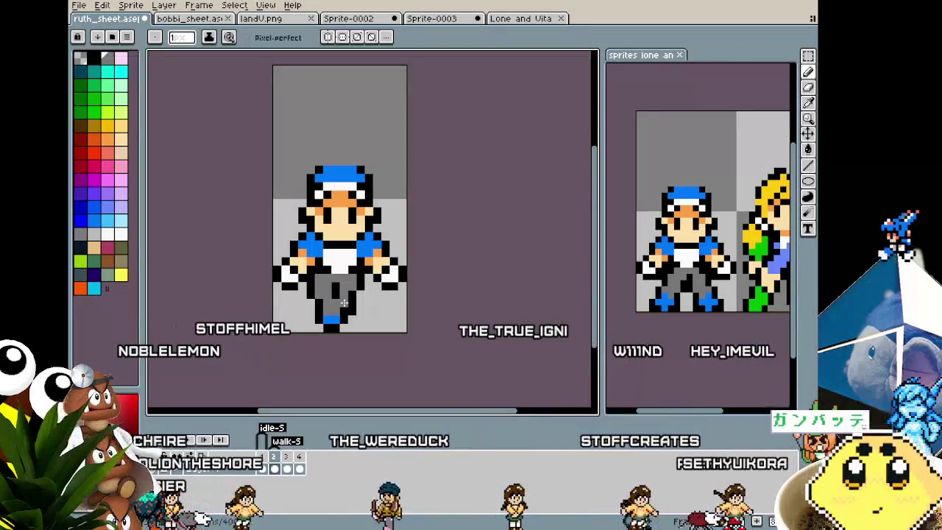
pyautogui.scroll(2, 303, 270)
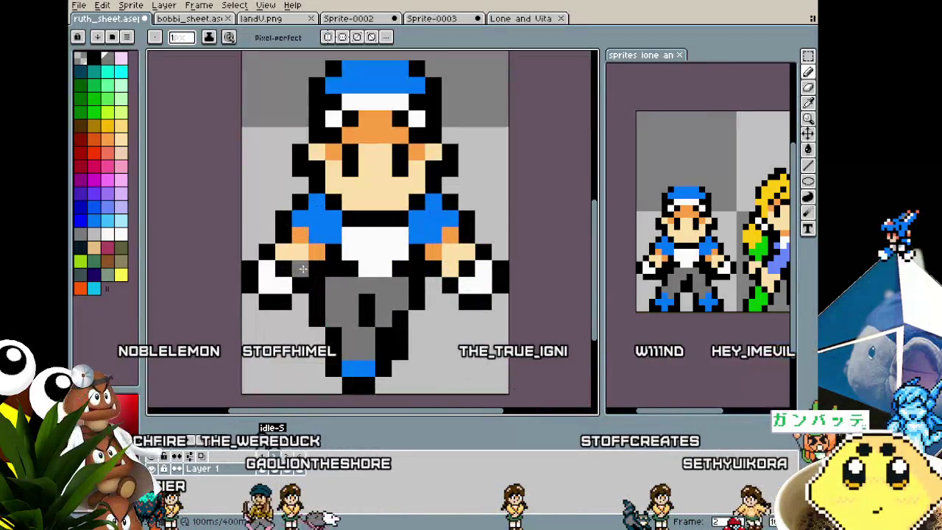
pyautogui.scroll(-2, 303, 269)
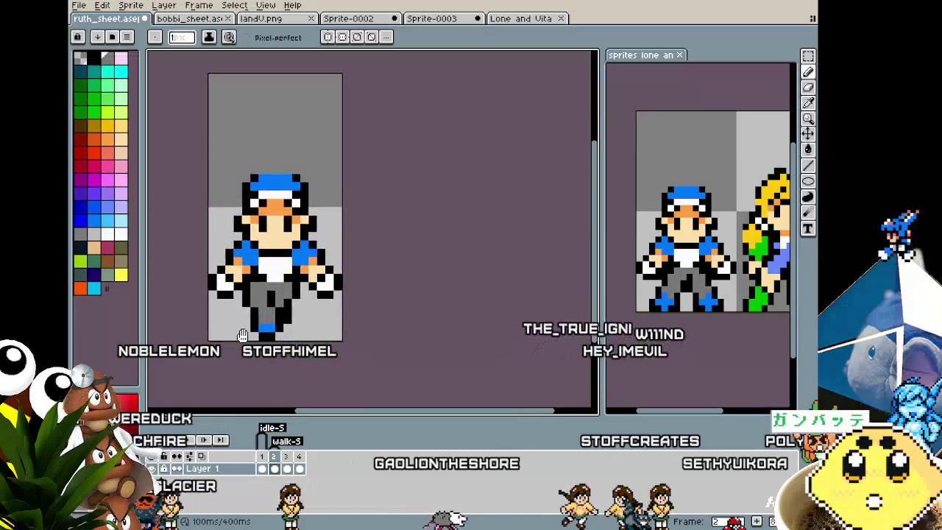
pyautogui.scroll(1, 245, 327)
pyautogui.press('i')
pyautogui.press('b')
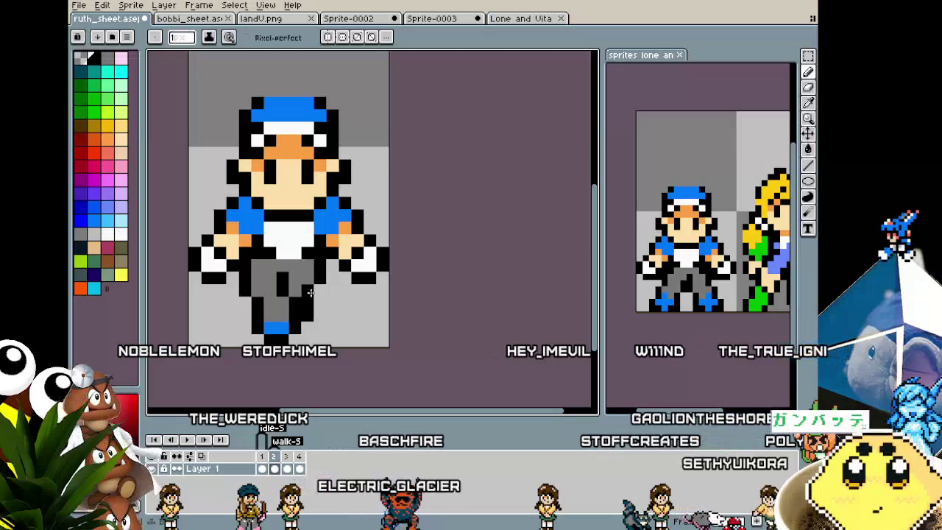
pyautogui.scroll(-1, 302, 329)
pyautogui.moveTo(294, 350); pyautogui.dragTo(289, 345)
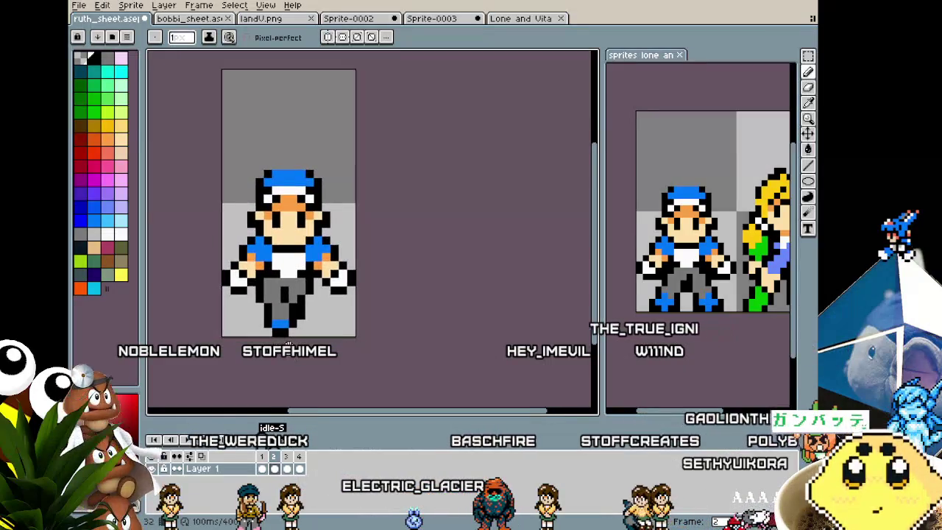
pyautogui.keyDown('alt'); pyautogui.click(282, 316); pyautogui.keyUp('alt')
pyautogui.scroll(1, 282, 317)
pyautogui.scroll(1, 282, 316)
pyautogui.scroll(-1, 257, 352)
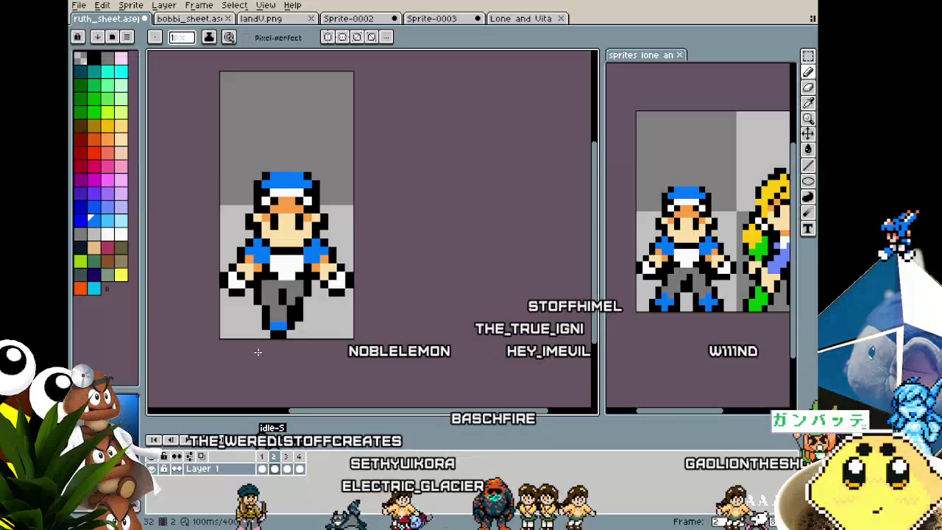
pyautogui.moveTo(259, 345); pyautogui.dragTo(257, 345)
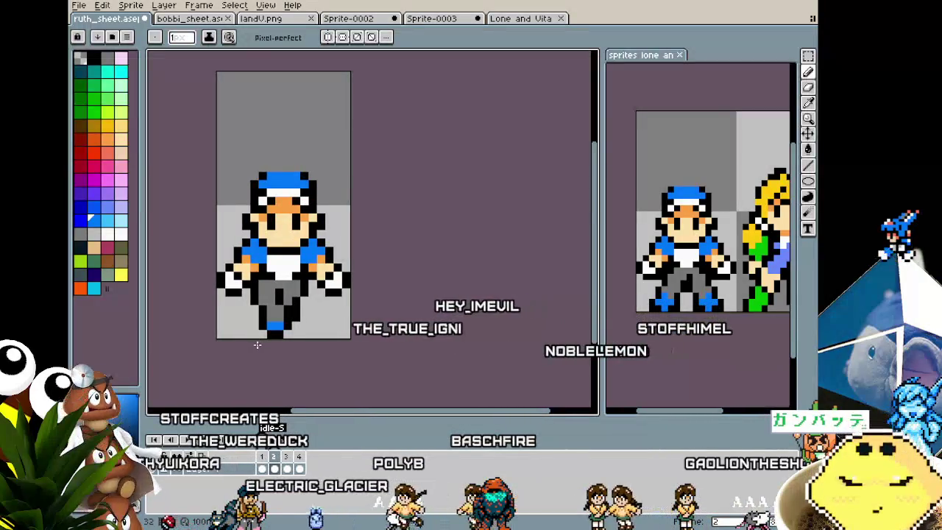
pyautogui.moveTo(257, 345); pyautogui.dragTo(266, 345)
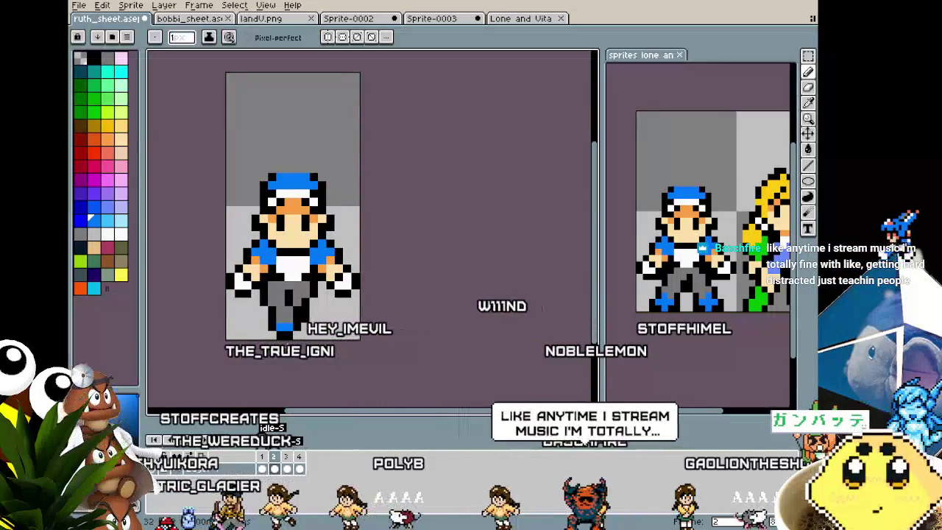
pyautogui.press('m')
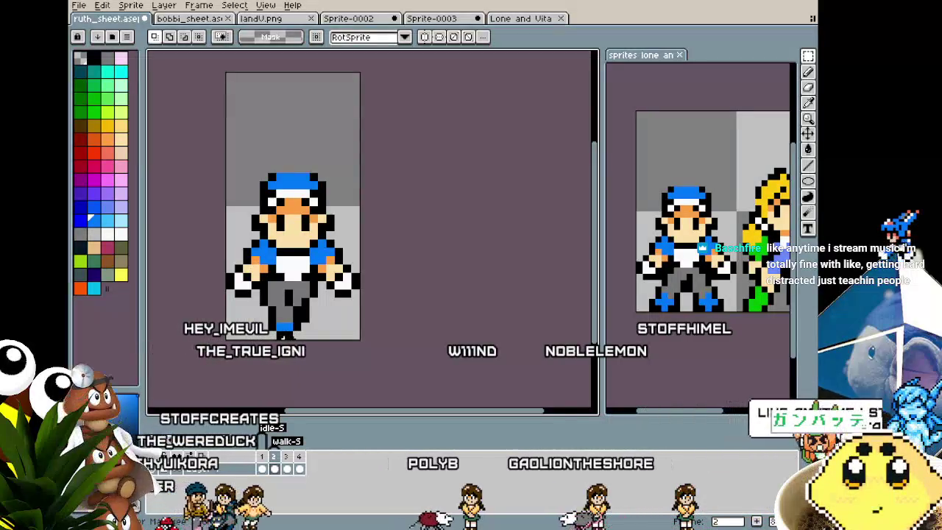
pyautogui.scroll(1, 251, 313)
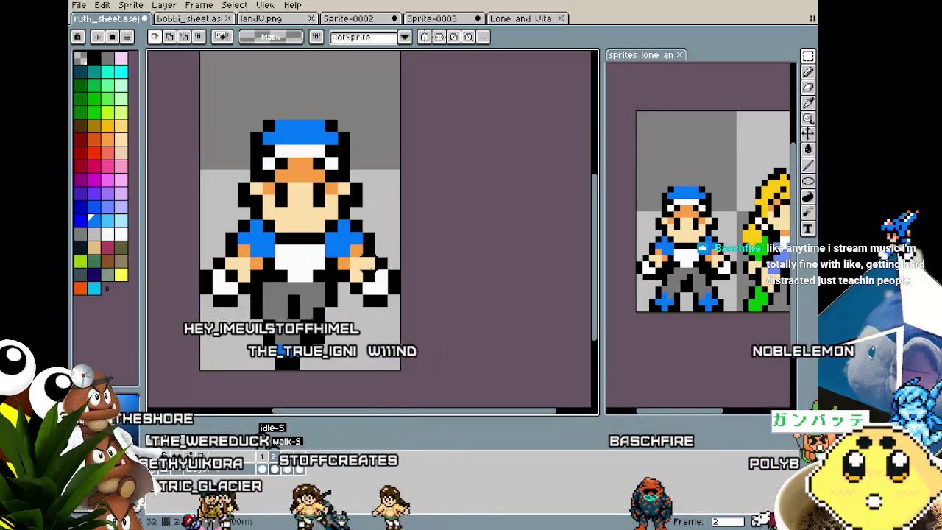
# - Delete the right-side hand and move the left gloved hand lower, in front of the trousers
pyautogui.moveTo(347, 255); pyautogui.dragTo(404, 321)
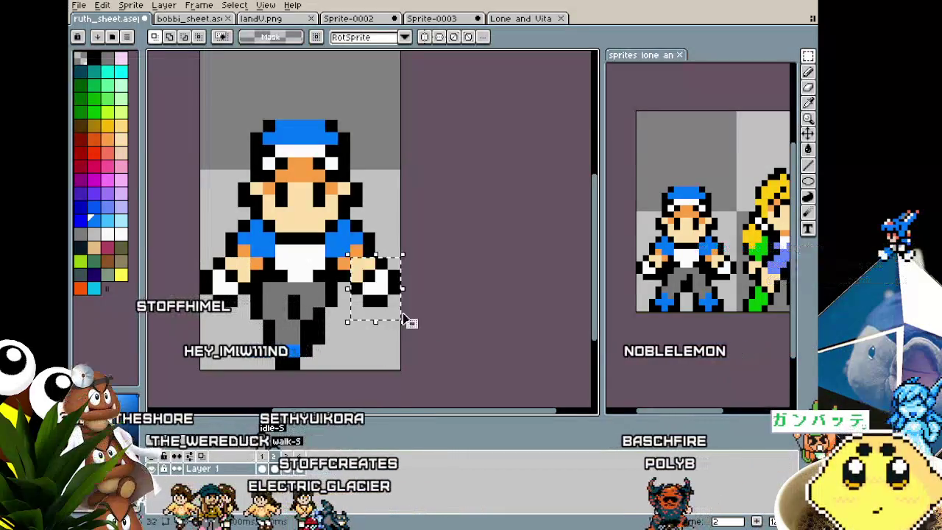
pyautogui.press('Delete')
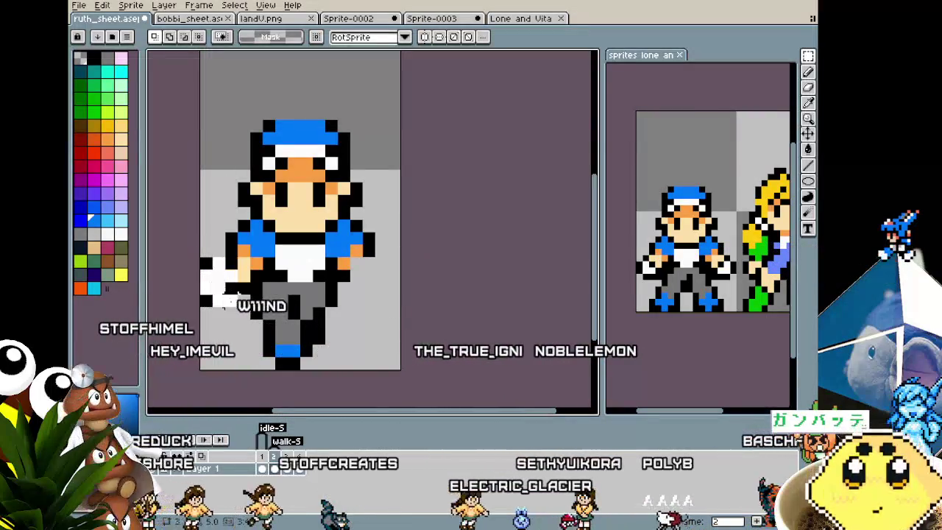
pyautogui.moveTo(198, 255)
pyautogui.mouseDown()
pyautogui.moveTo(254, 310)
pyautogui.moveTo(221, 289)
pyautogui.moveTo(237, 295)
pyautogui.moveTo(229, 296)
pyautogui.mouseUp()
pyautogui.click(218, 337)
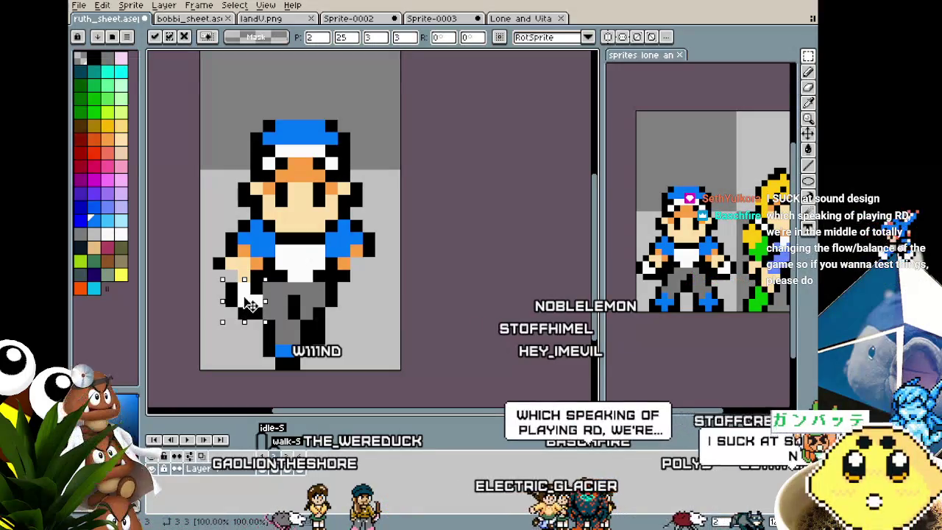
pyautogui.moveTo(240, 303); pyautogui.dragTo(248, 294)
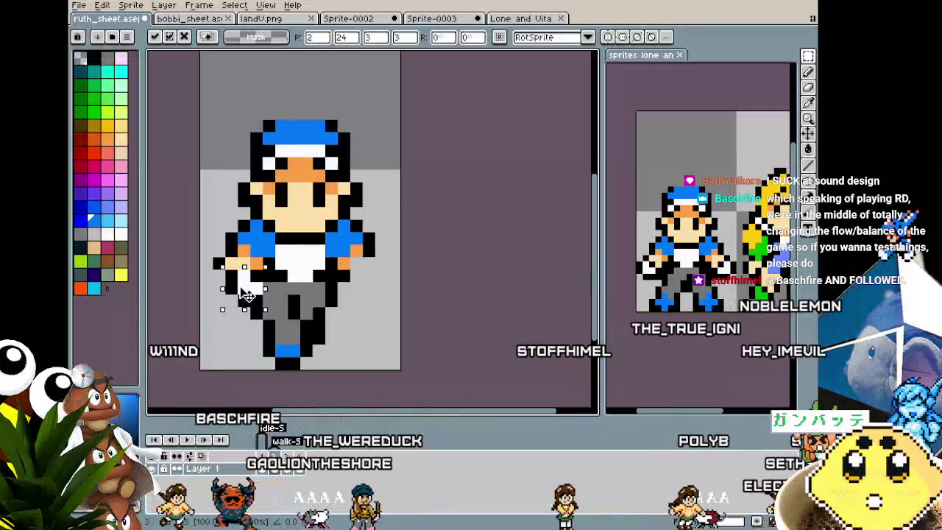
pyautogui.click(203, 324)
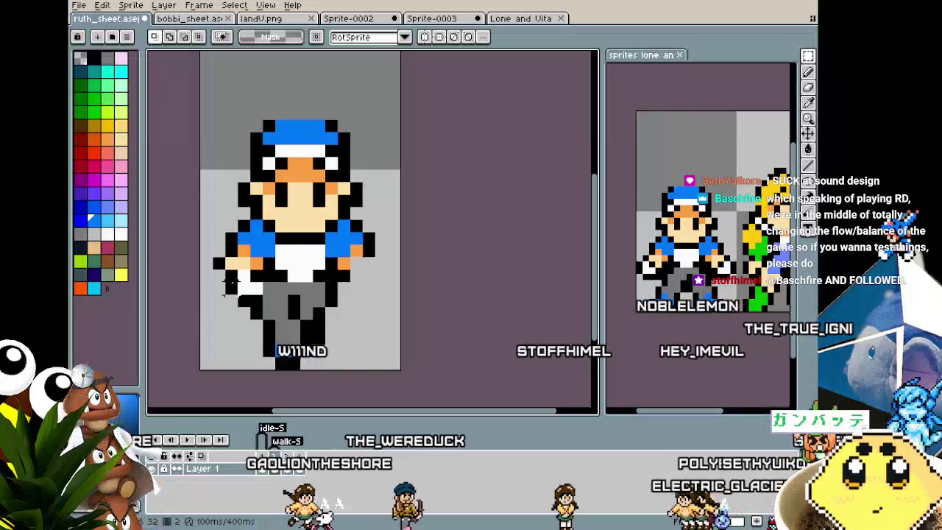
pyautogui.press('b')
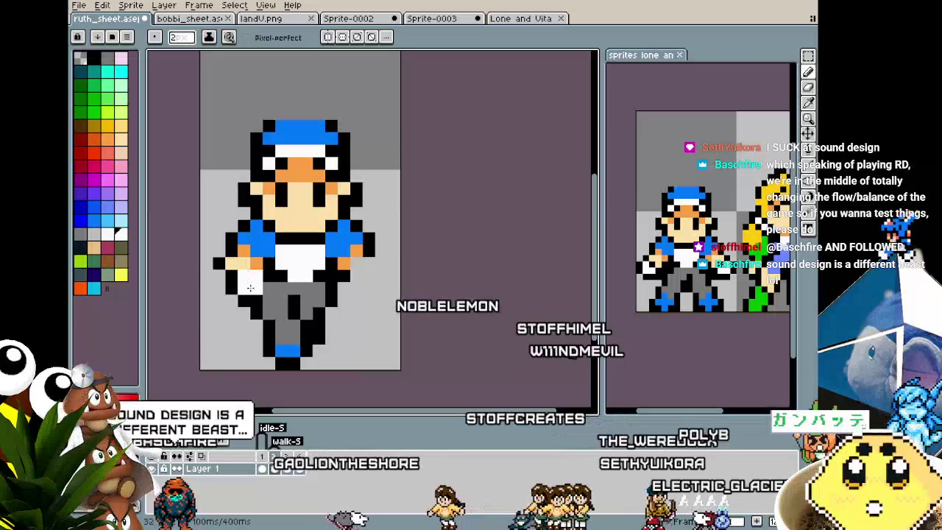
# - Eyedrop the arm's skin colour, then marquee-select the left arm and its glove
pyautogui.press('i')
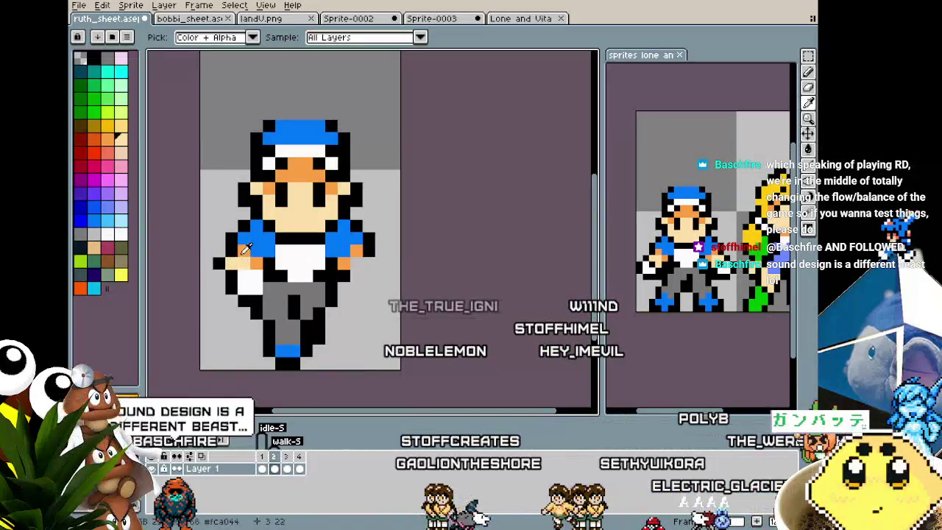
pyautogui.press('i')
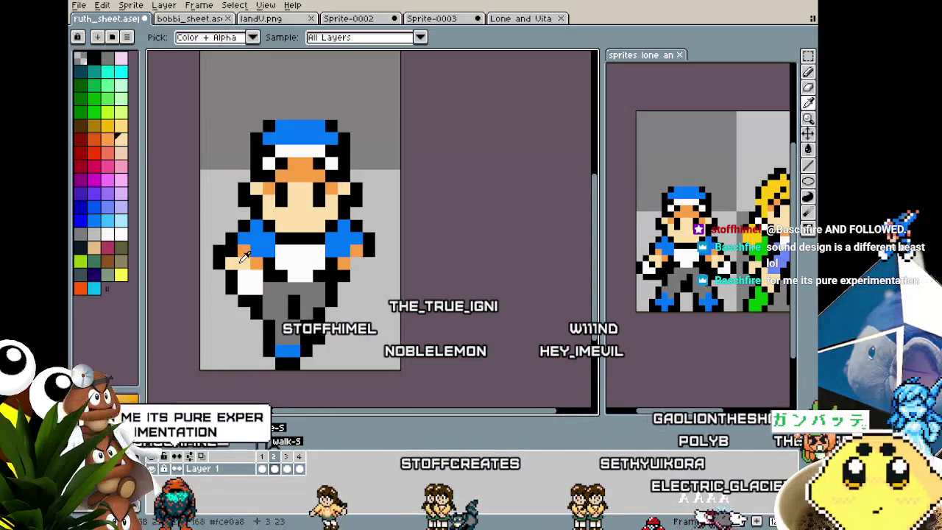
pyautogui.scroll(-1, 230, 298)
pyautogui.scroll(1, 221, 302)
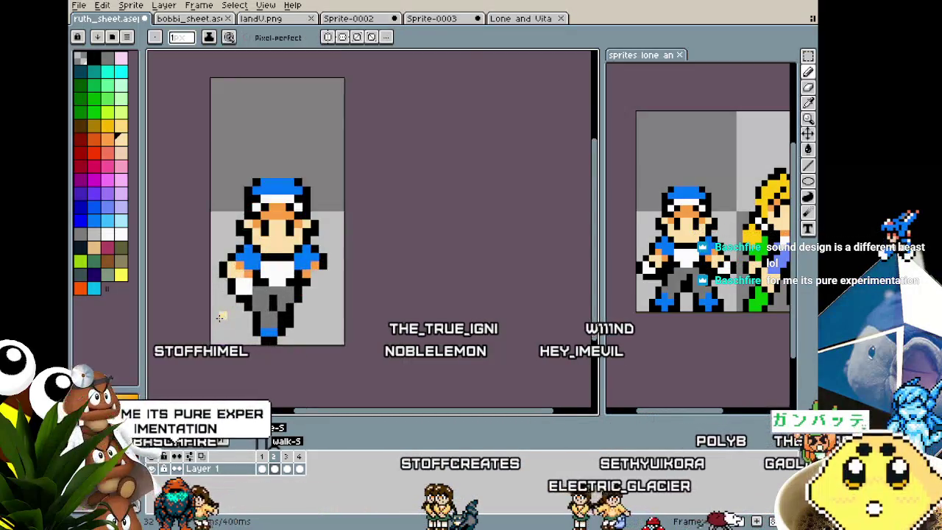
pyautogui.scroll(1, 209, 309)
pyautogui.scroll(1, 195, 317)
pyautogui.scroll(-2, 205, 311)
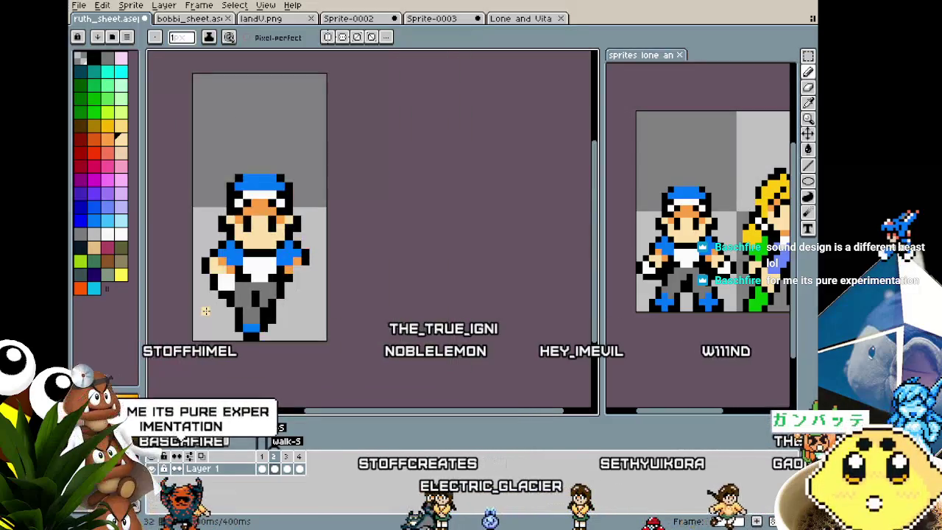
pyautogui.scroll(1, 204, 311)
pyautogui.scroll(1, 205, 312)
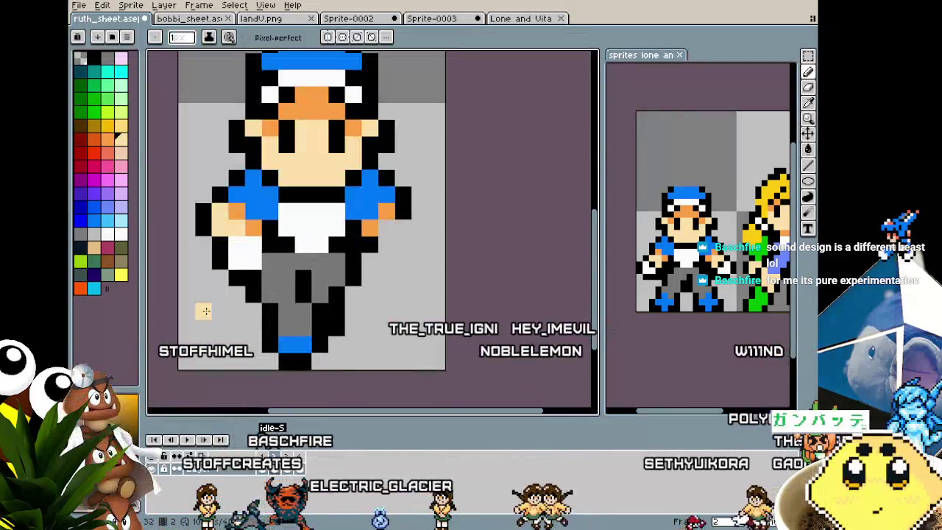
pyautogui.press('m')
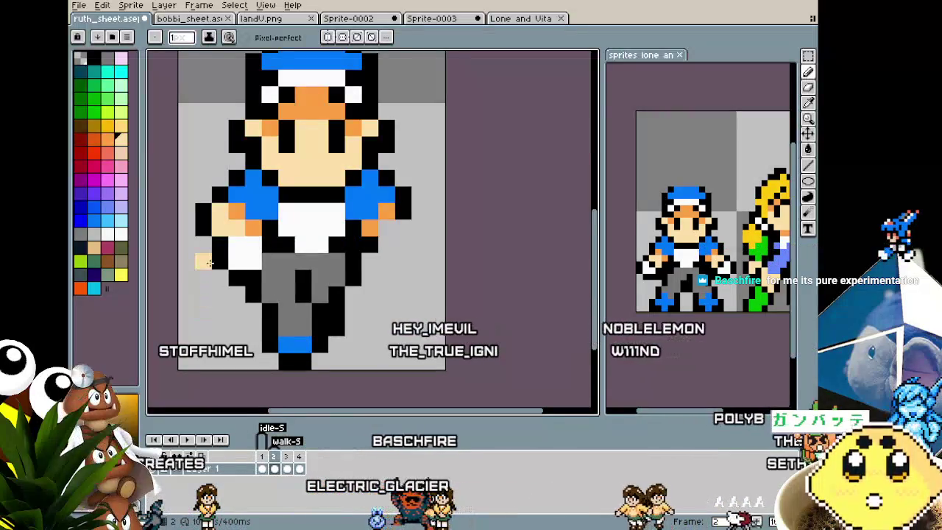
pyautogui.moveTo(193, 184)
pyautogui.mouseDown()
pyautogui.moveTo(263, 288)
pyautogui.moveTo(404, 250)
pyautogui.mouseUp()
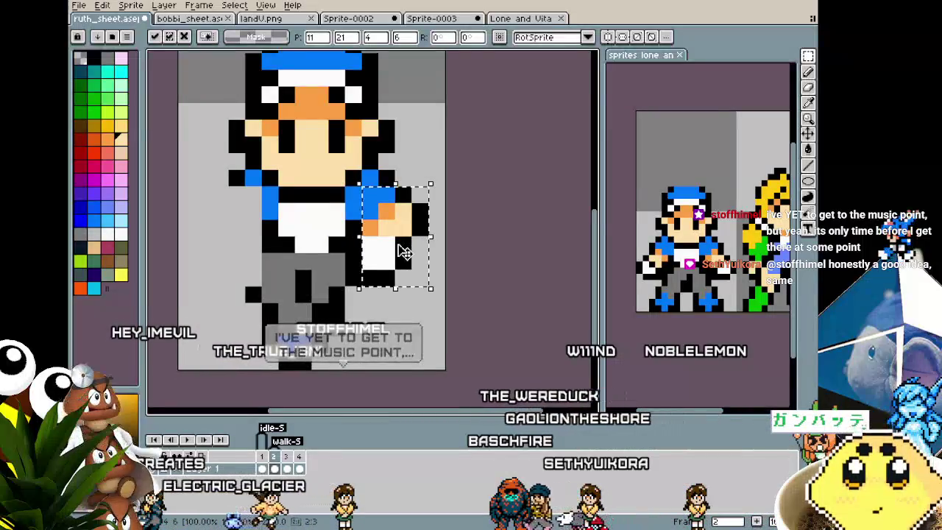
# - Commit the moved arm, switch to black, then sample white and the peach skin colour
pyautogui.hotkey('ctrl', 'd')
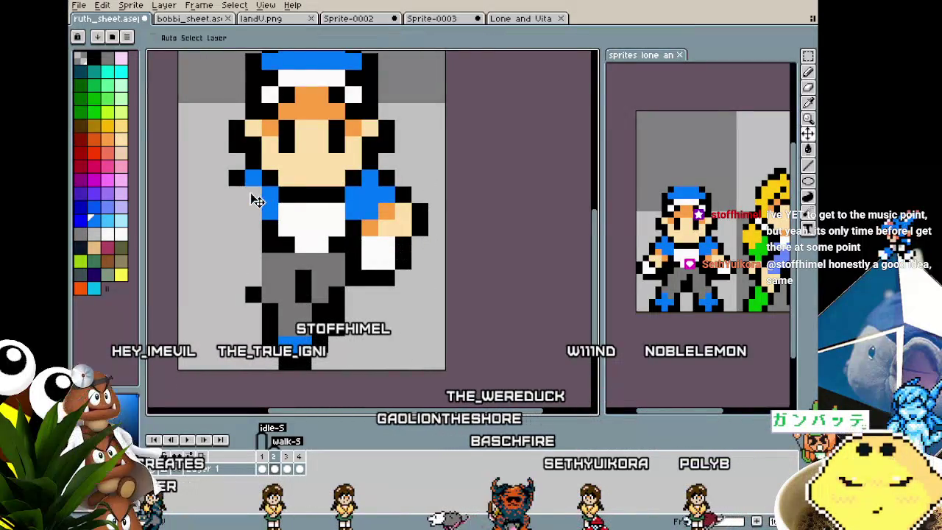
pyautogui.press('x')
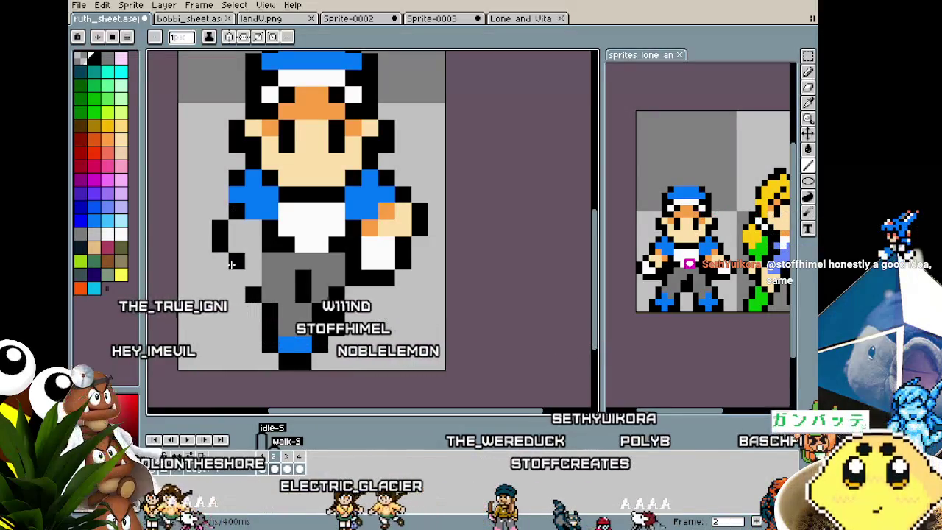
pyautogui.press('i')
pyautogui.keyDown('alt'); pyautogui.click(306, 213); pyautogui.keyUp('alt')
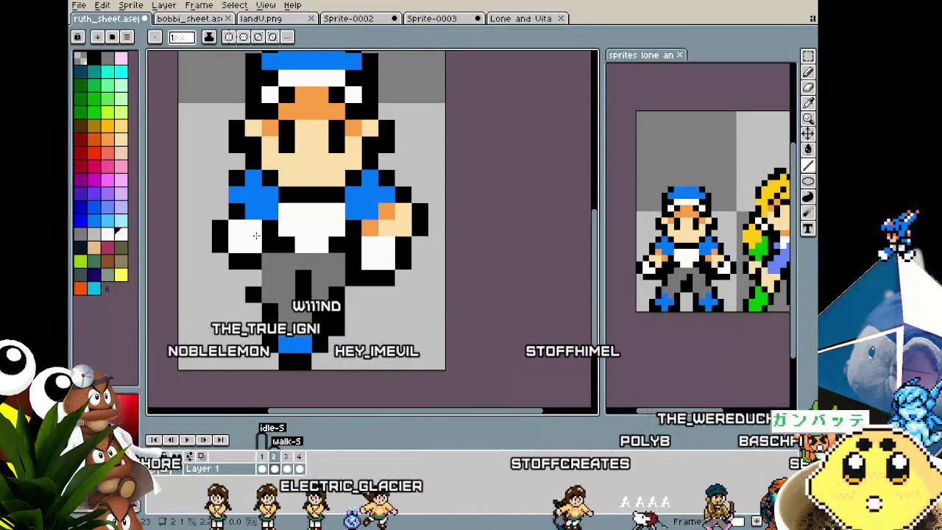
pyautogui.scroll(-2, 243, 259)
pyautogui.scroll(-1, 243, 259)
pyautogui.scroll(1, 287, 243)
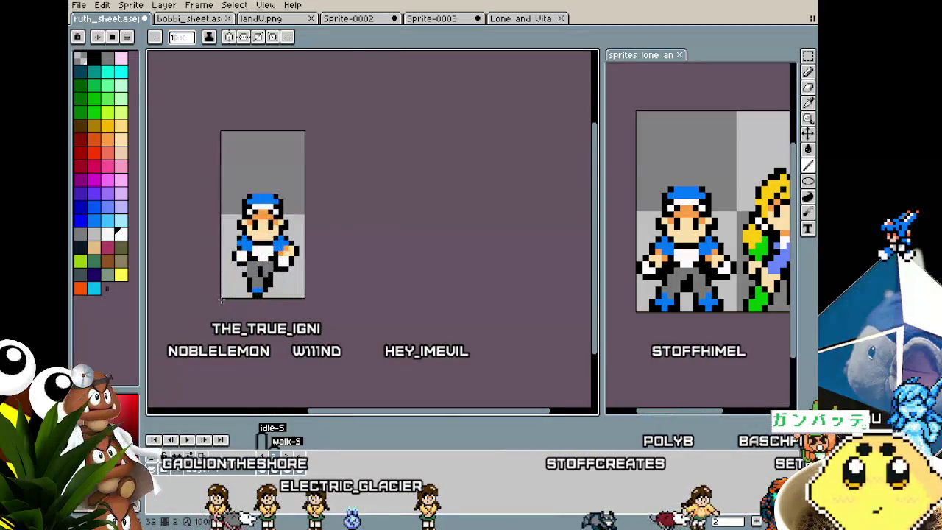
pyautogui.scroll(1, 291, 241)
pyautogui.keyDown('alt'); pyautogui.click(287, 177); pyautogui.keyUp('alt')
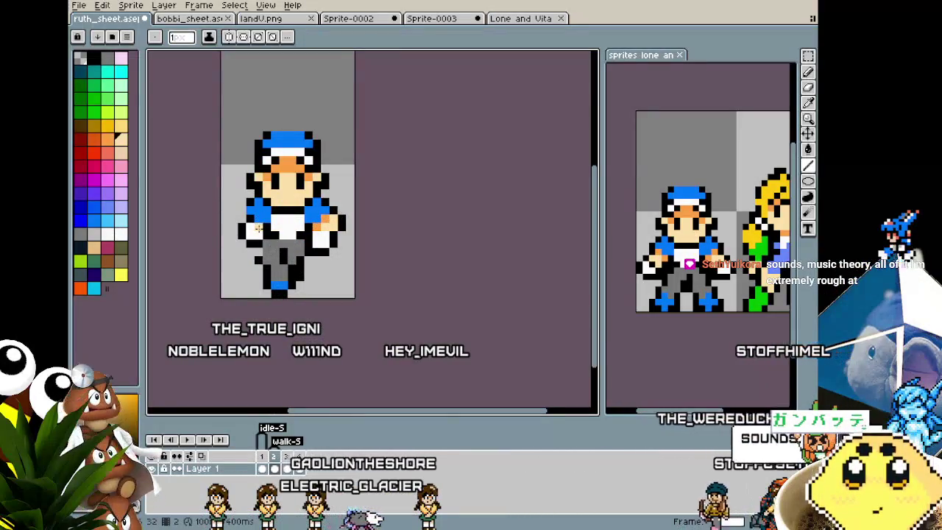
pyautogui.scroll(-1, 233, 284)
# - Marquee-select the walk frame's left arm and hip area and reposition those pixels
pyautogui.scroll(1, 257, 236)
pyautogui.scroll(-3, 226, 294)
pyautogui.scroll(1, 235, 290)
pyautogui.scroll(2, 251, 283)
pyautogui.scroll(1, 280, 287)
pyautogui.scroll(1, 325, 289)
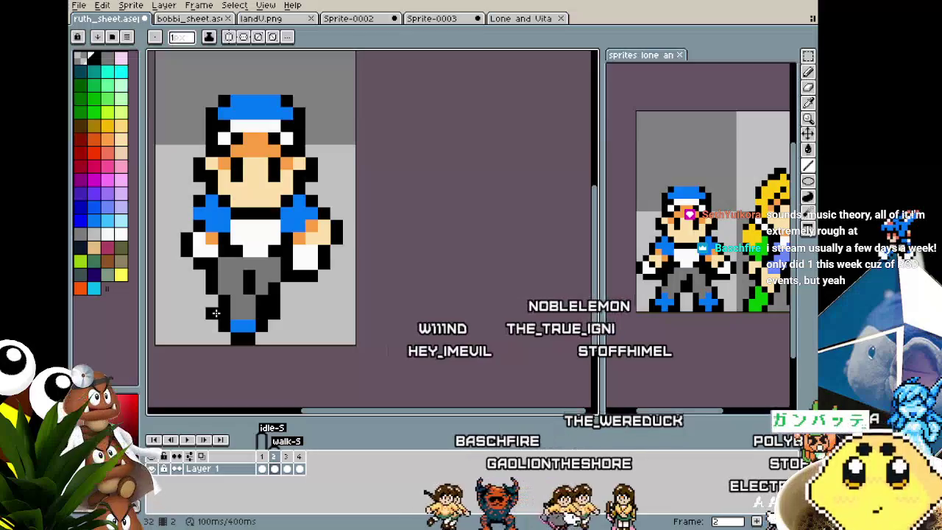
pyautogui.press('m')
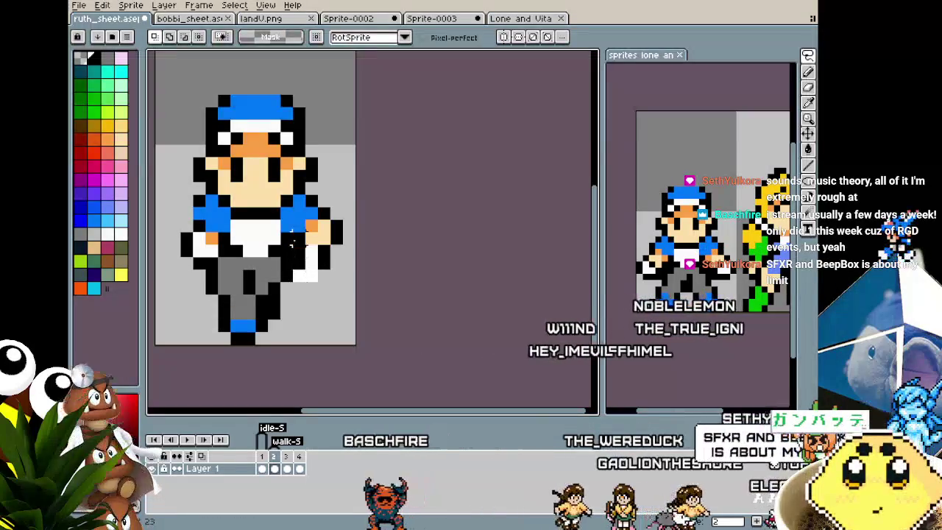
pyautogui.moveTo(340, 207)
pyautogui.mouseDown()
pyautogui.moveTo(294, 304)
pyautogui.moveTo(293, 278)
pyautogui.moveTo(301, 289)
pyautogui.mouseUp()
pyautogui.hotkey('ctrl', 'd')
pyautogui.scroll(-2, 331, 320)
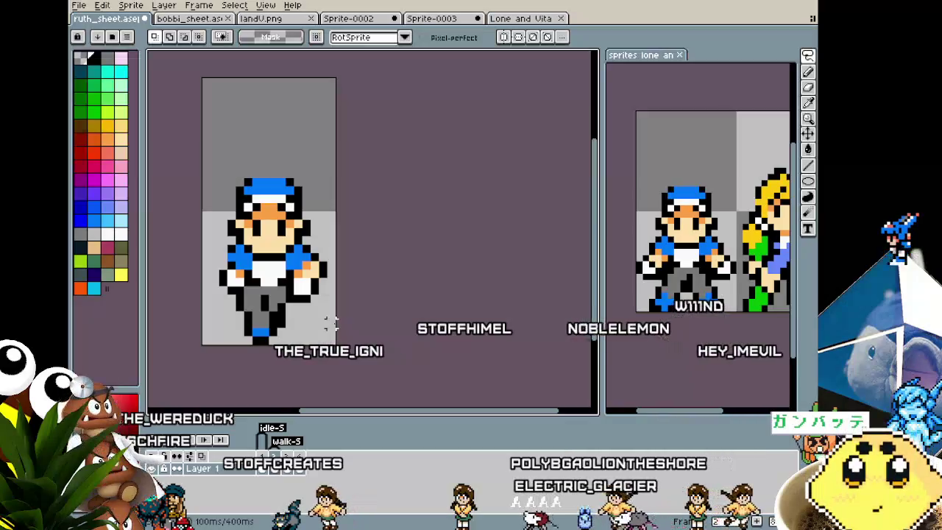
pyautogui.scroll(2, 331, 320)
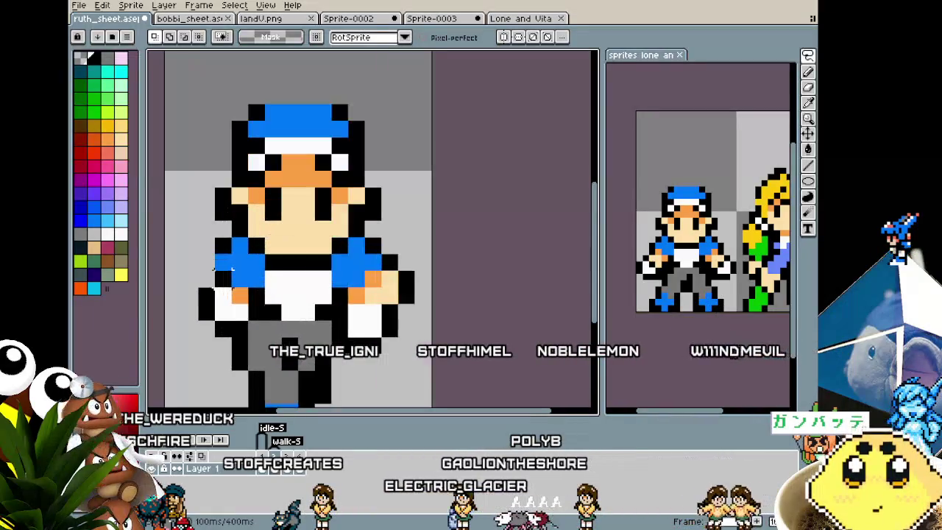
# - Retouch the arm and hip outline with the pencil, sampling colours from the sprite
pyautogui.press('b')
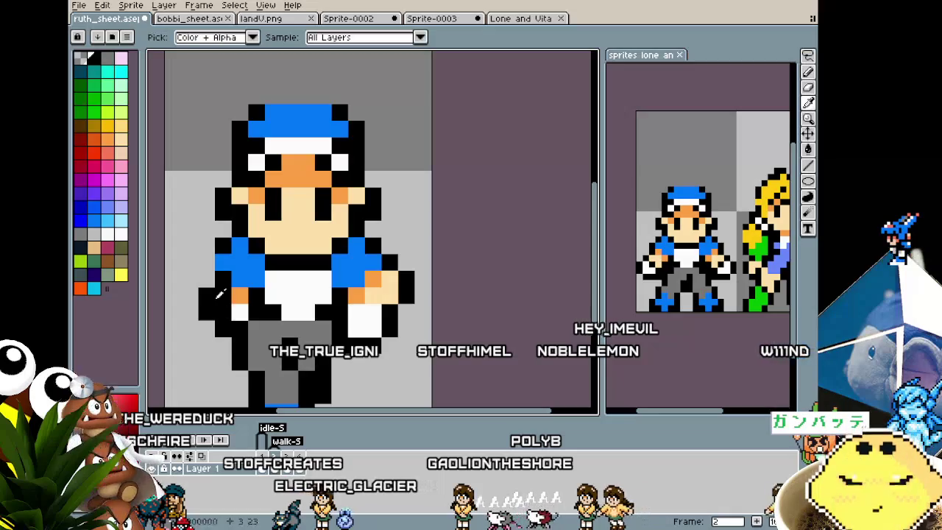
pyautogui.scroll(-2, 209, 317)
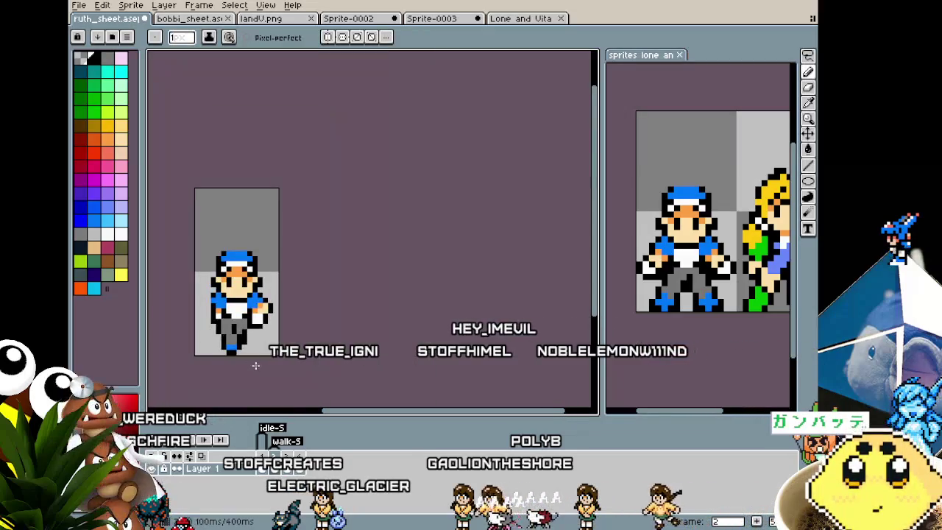
pyautogui.scroll(1, 305, 304)
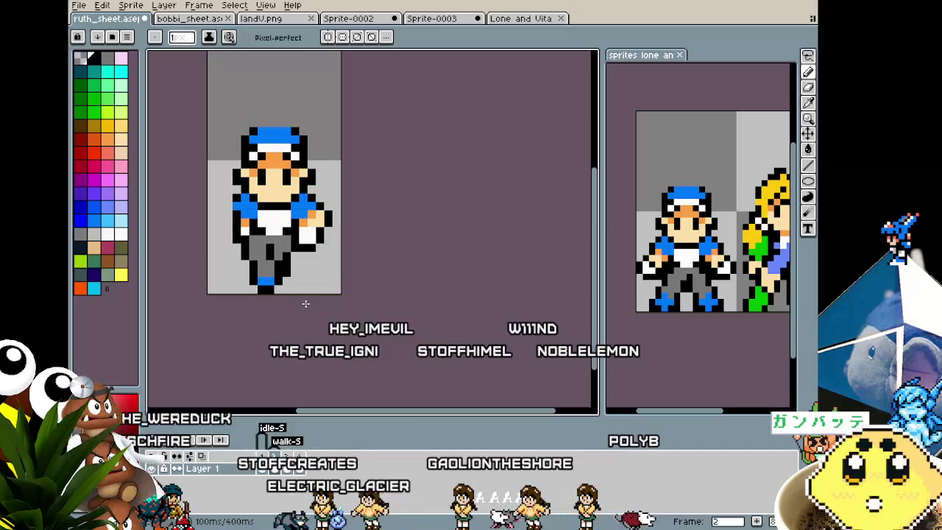
pyautogui.press('i')
pyautogui.press('b')
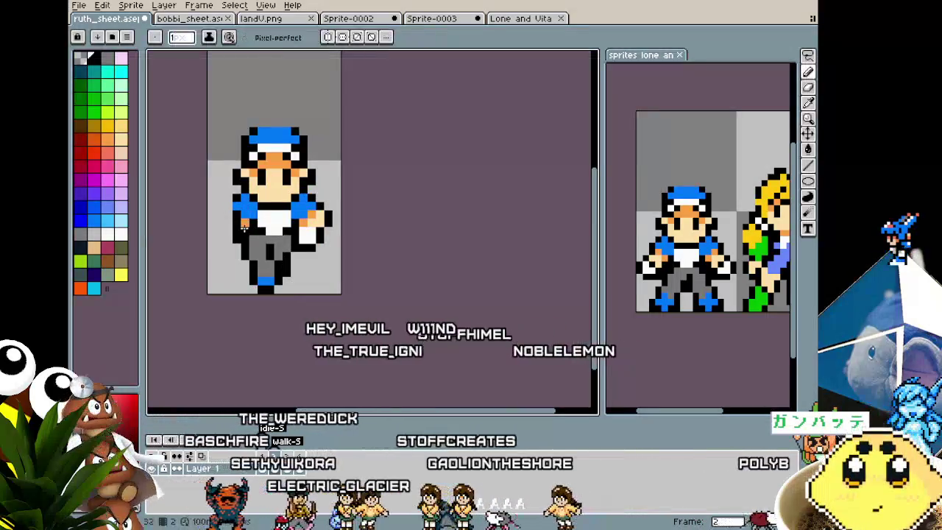
pyautogui.scroll(-1, 210, 279)
pyautogui.scroll(-1, 211, 280)
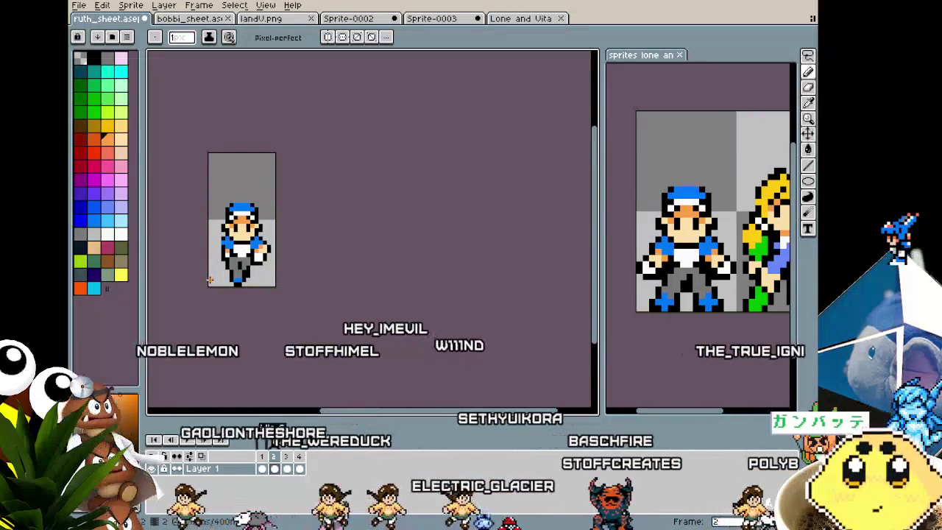
pyautogui.scroll(1, 209, 280)
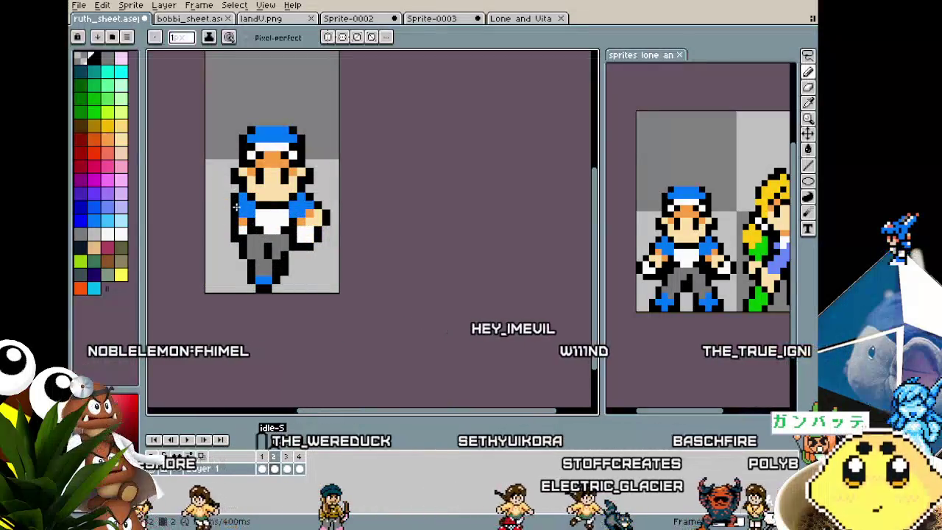
pyautogui.scroll(-1, 208, 246)
pyautogui.scroll(-1, 207, 245)
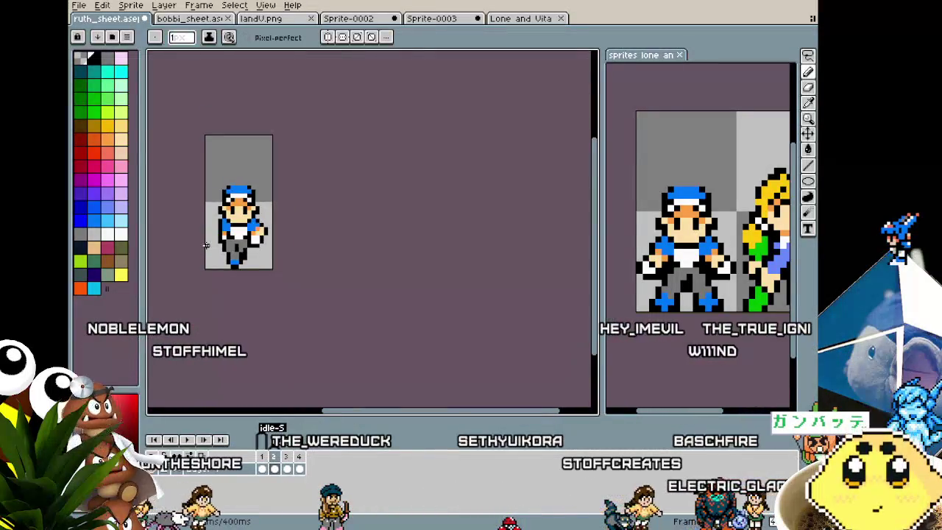
pyautogui.scroll(1, 207, 265)
pyautogui.scroll(1, 209, 284)
pyautogui.scroll(1, 208, 284)
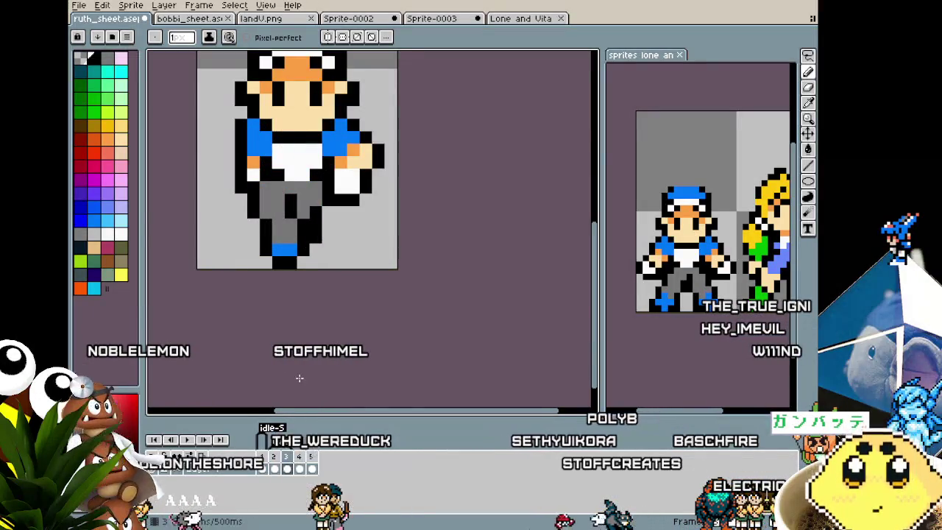
pyautogui.scroll(-1, 293, 269)
pyautogui.scroll(1, 247, 221)
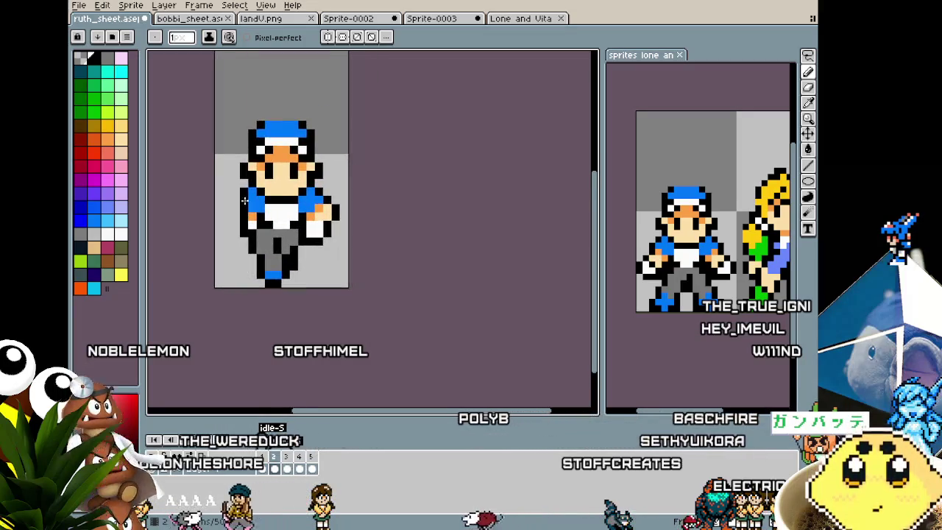
# - Select the walk frame's lower body and shift it left
pyautogui.press('m')
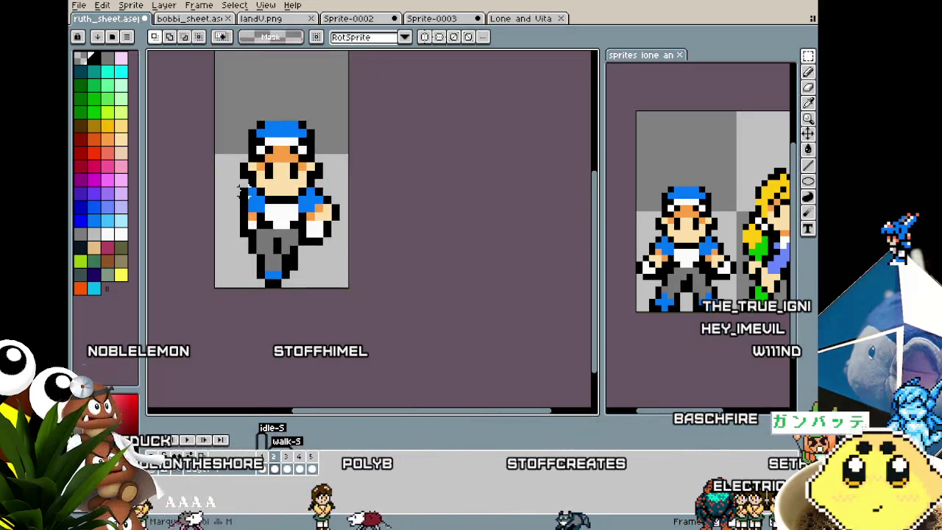
pyautogui.moveTo(333, 287); pyautogui.dragTo(228, 184)
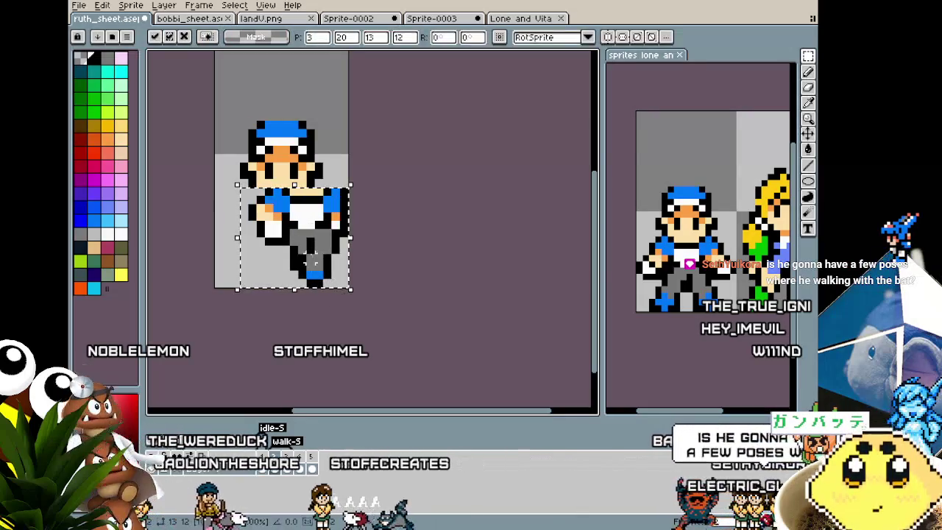
pyautogui.moveTo(309, 257); pyautogui.dragTo(293, 258)
pyautogui.click(276, 329)
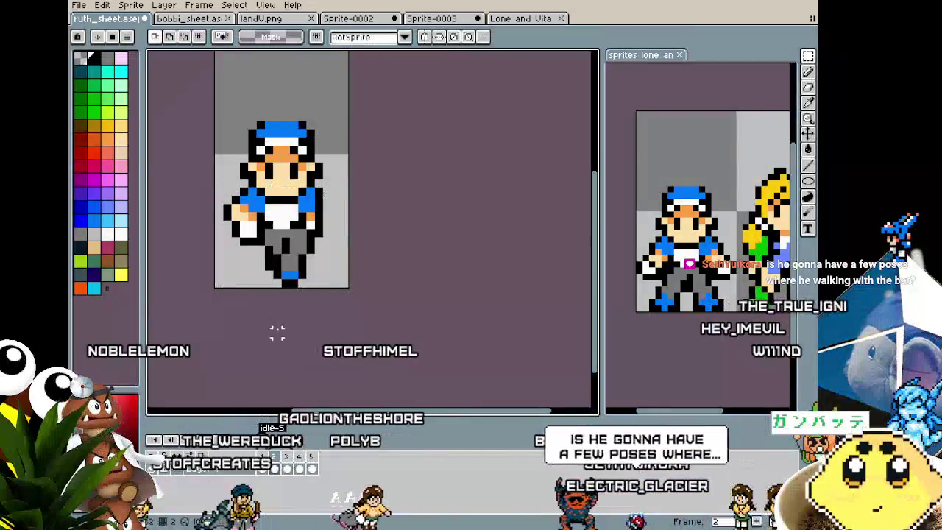
# - Compare frame 2's pose with frame 3, ending back on frame 2
pyautogui.press('Right')
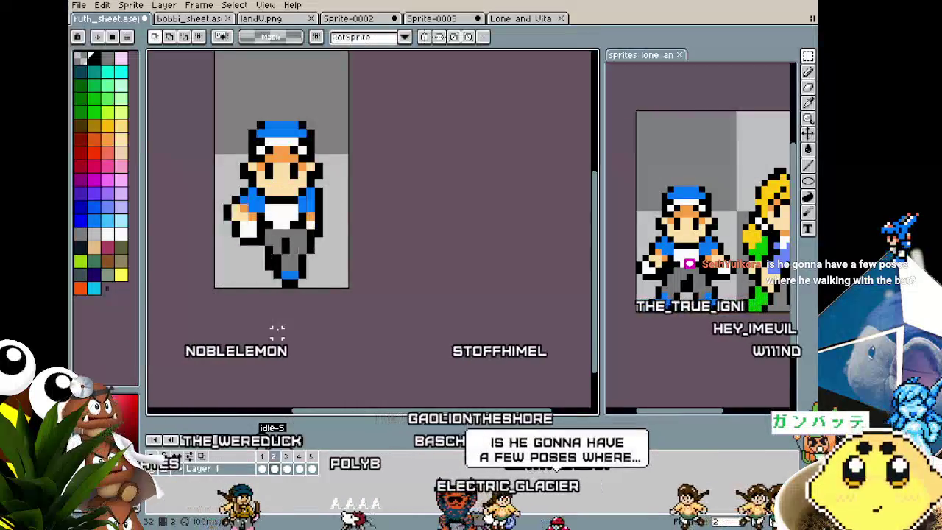
pyautogui.press('Left')
pyautogui.press('Right')
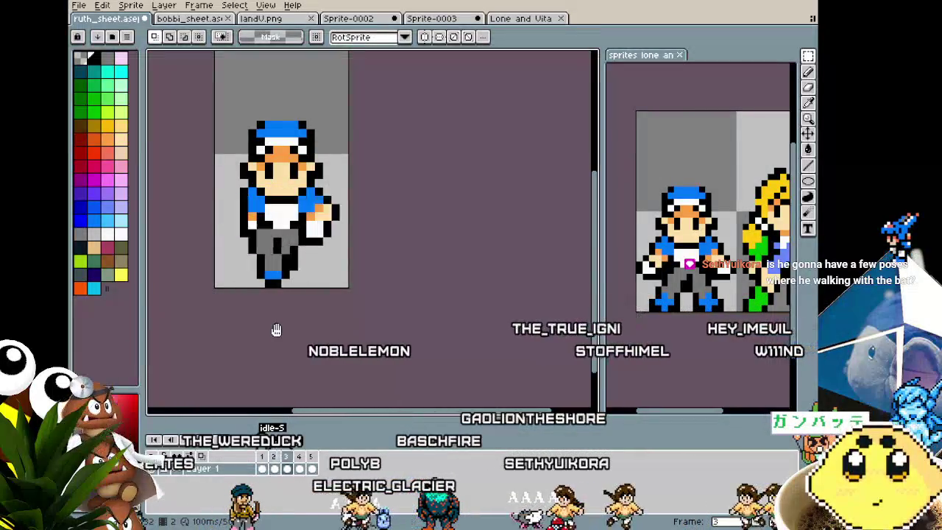
pyautogui.press('Left')
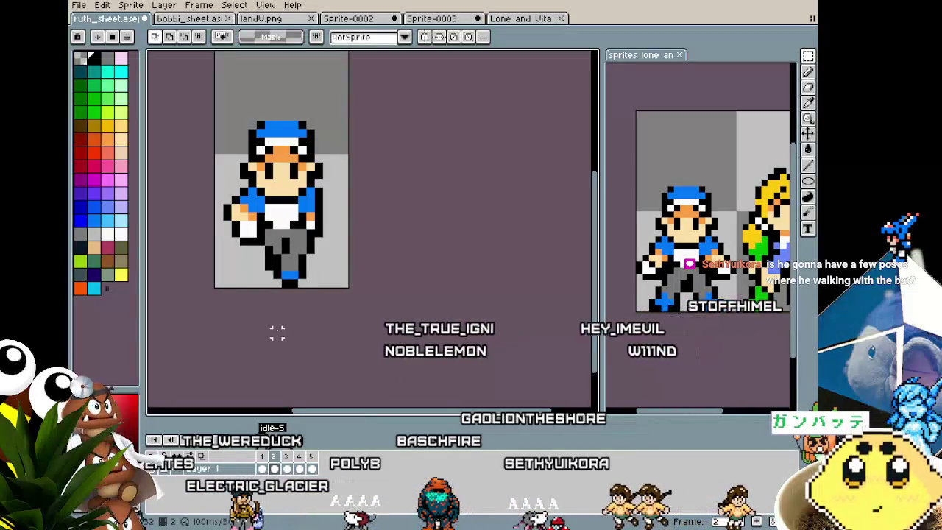
pyautogui.press('Right')
pyautogui.press('Left')
pyautogui.press('Right')
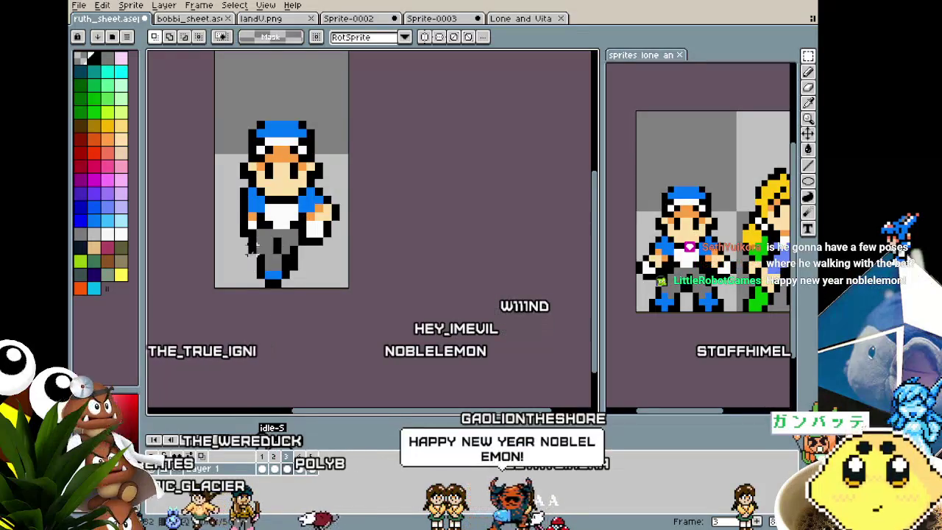
pyautogui.press('Left')
# - Nudge the legs one pixel left and add a black outline pixel to the right leg
pyautogui.scroll(1, 280, 316)
pyautogui.moveTo(290, 221); pyautogui.dragTo(351, 307)
pyautogui.hotkey('ctrl', 'z')
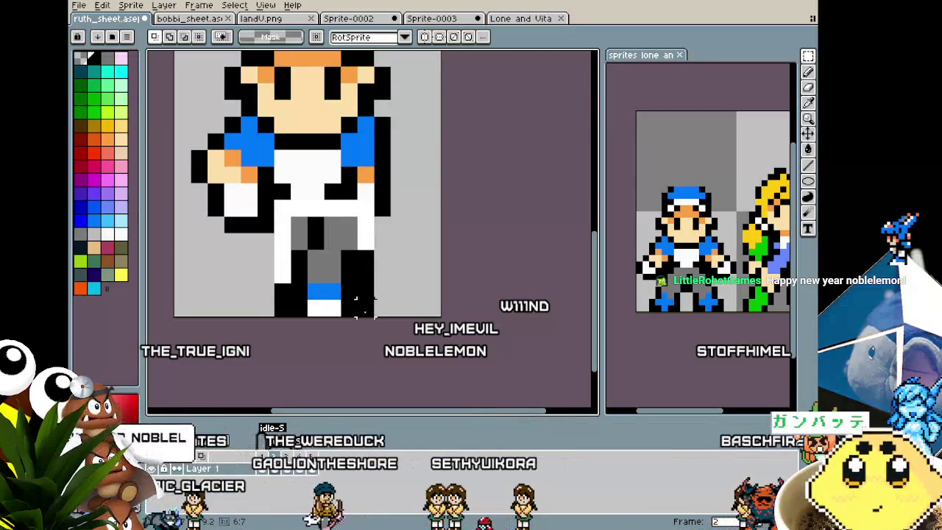
pyautogui.hotkey('ctrl', 'z')
pyautogui.press('Left')
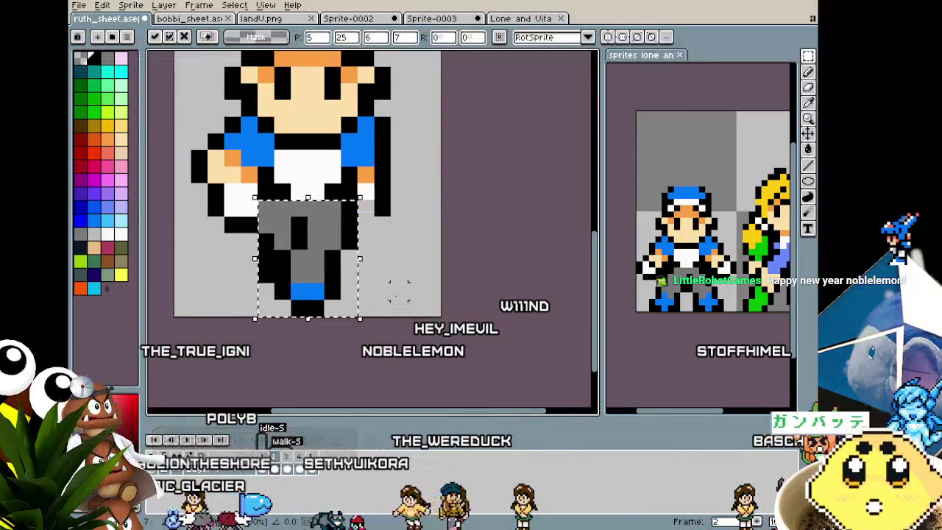
pyautogui.hotkey('ctrl', 'd')
pyautogui.press('b')
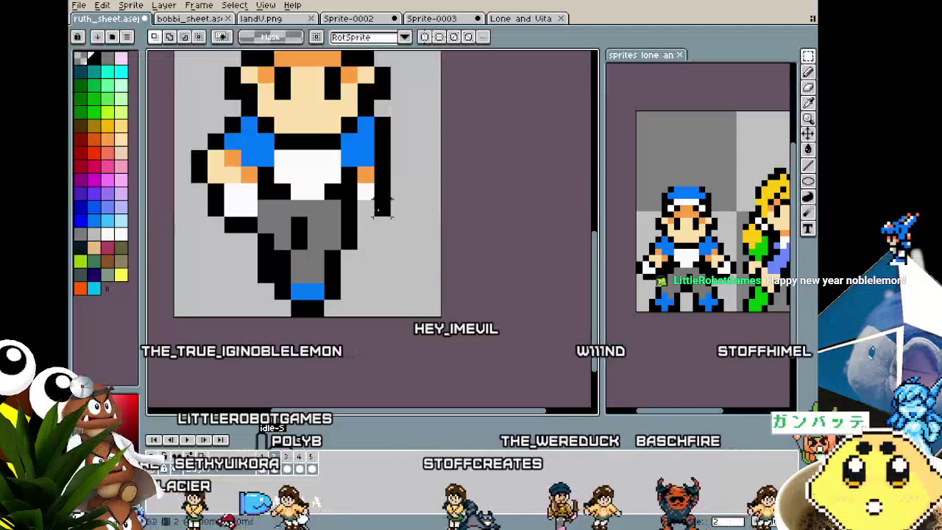
pyautogui.click(382, 224)
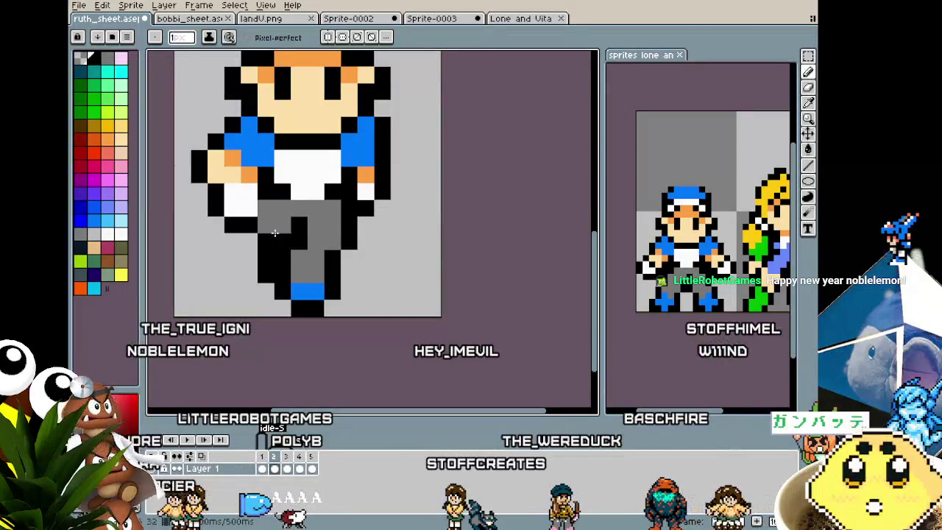
pyautogui.scroll(-3, 232, 308)
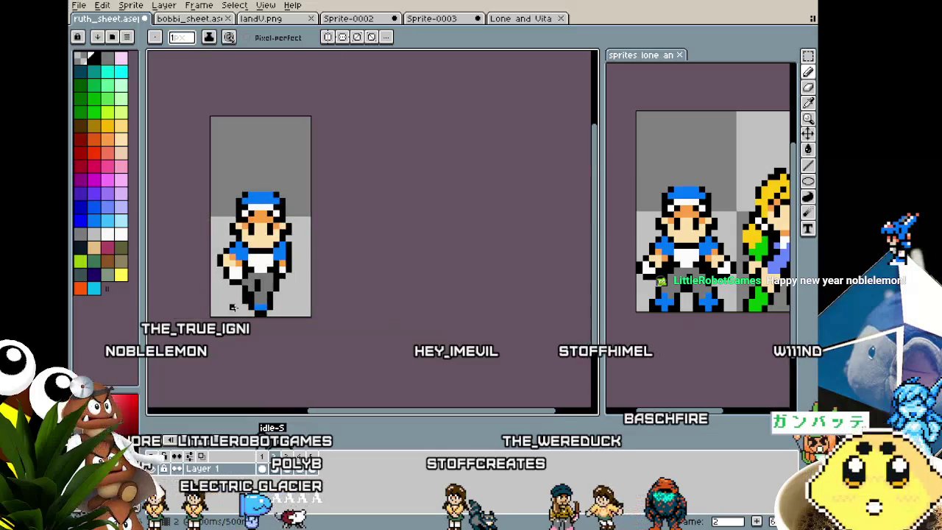
# - Zoom out and return to frame 1, the blue-capped character's front idle pose
pyautogui.scroll(-1, 219, 331)
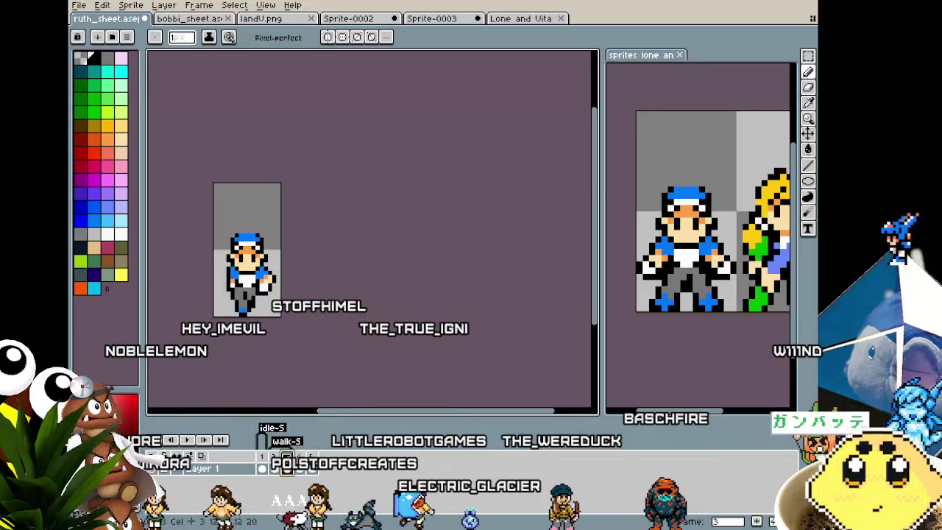
pyautogui.press('Right')
pyautogui.press('Left')
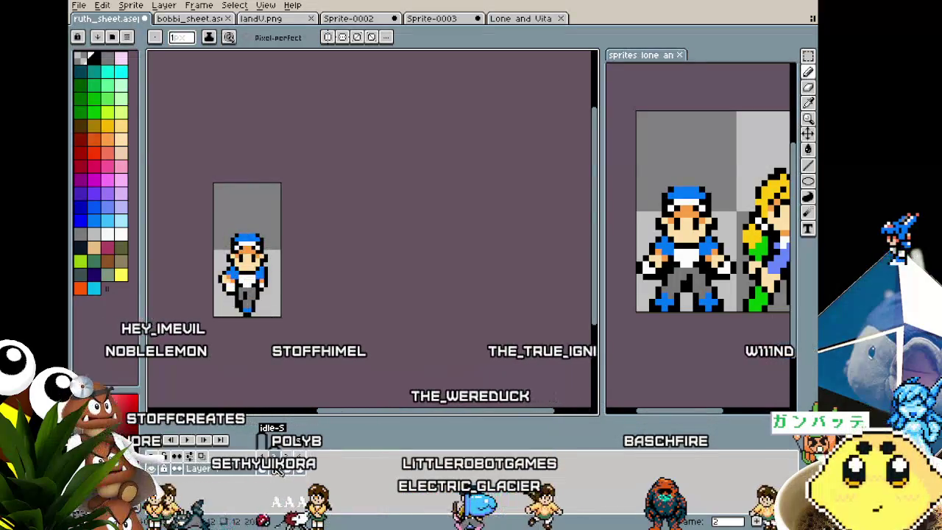
pyautogui.rightClick(266, 456)
pyautogui.press('Escape')
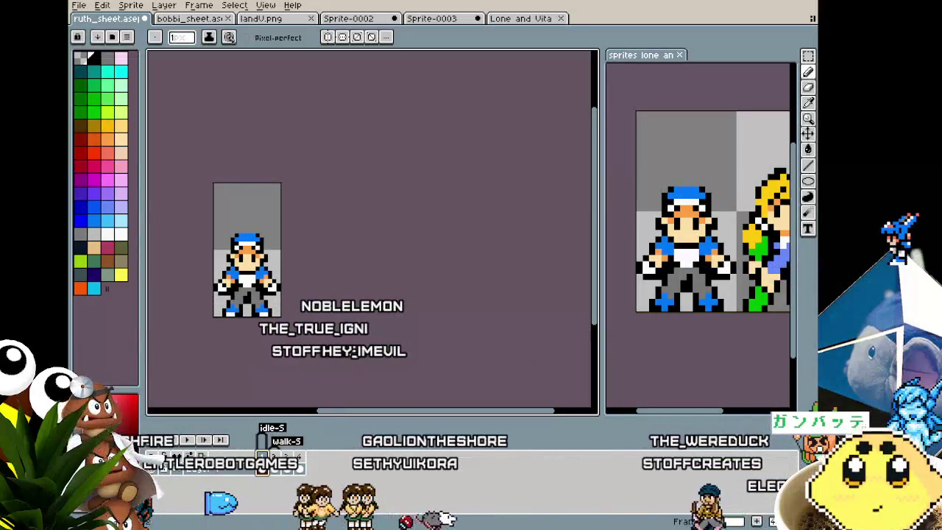
pyautogui.click(694, 391)
# - Zoom in on Ruth_sheet and save the sprite sheet
pyautogui.scroll(2, 417, 351)
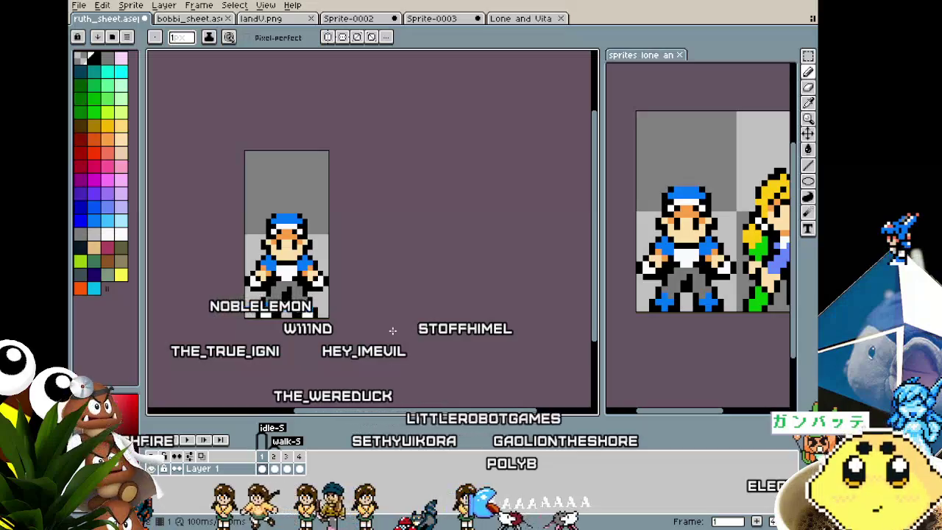
pyautogui.scroll(1, 393, 331)
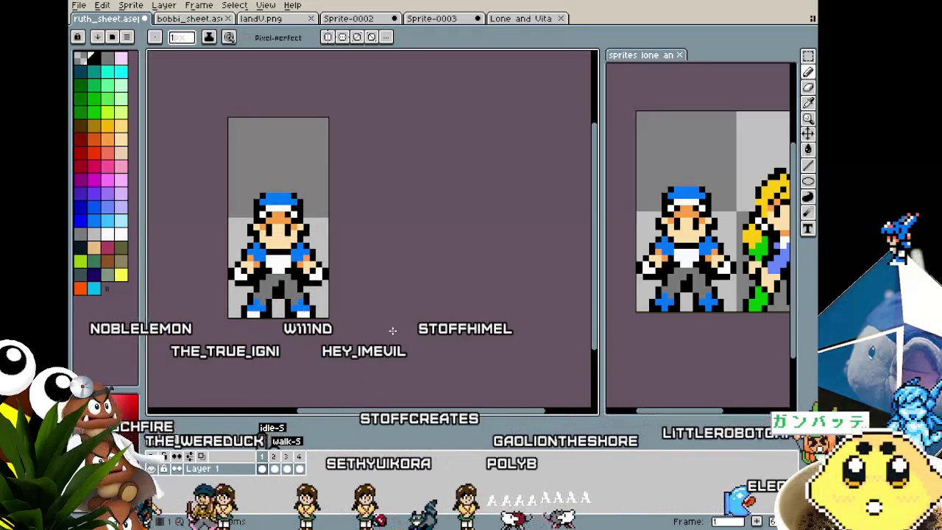
pyautogui.scroll(-1, 392, 331)
pyautogui.scroll(1, 208, 338)
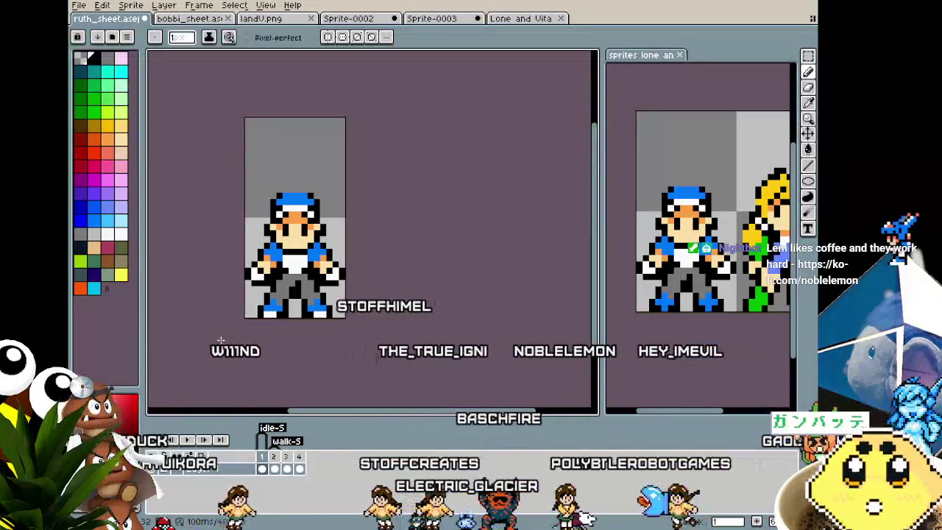
pyautogui.scroll(1, 220, 340)
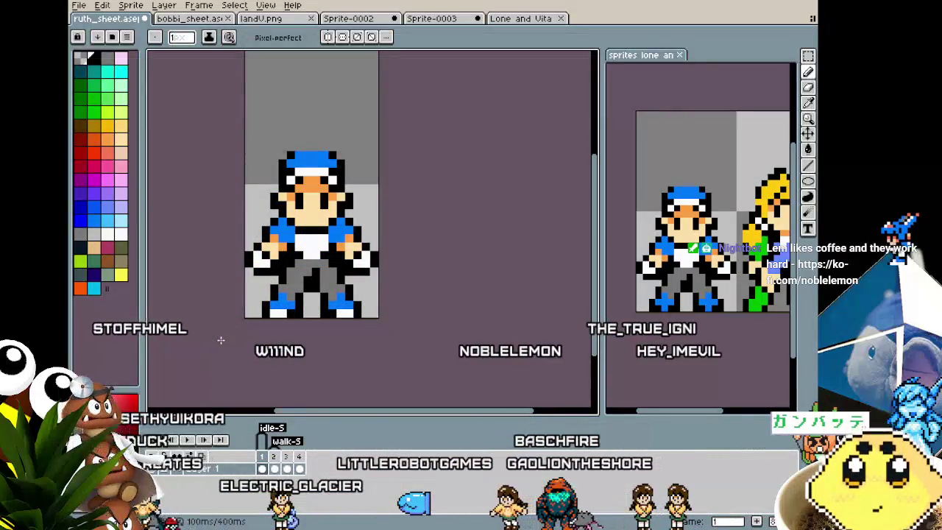
pyautogui.scroll(-1, 241, 319)
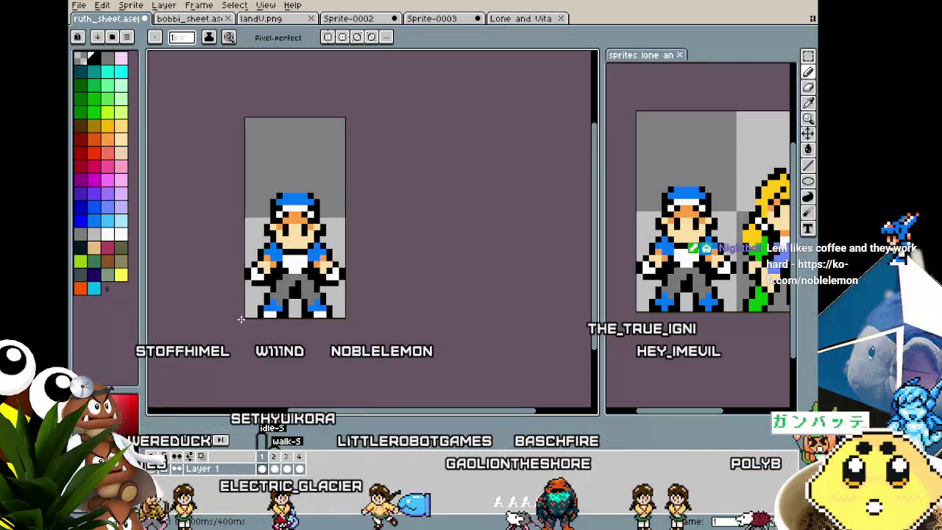
pyautogui.scroll(1, 241, 319)
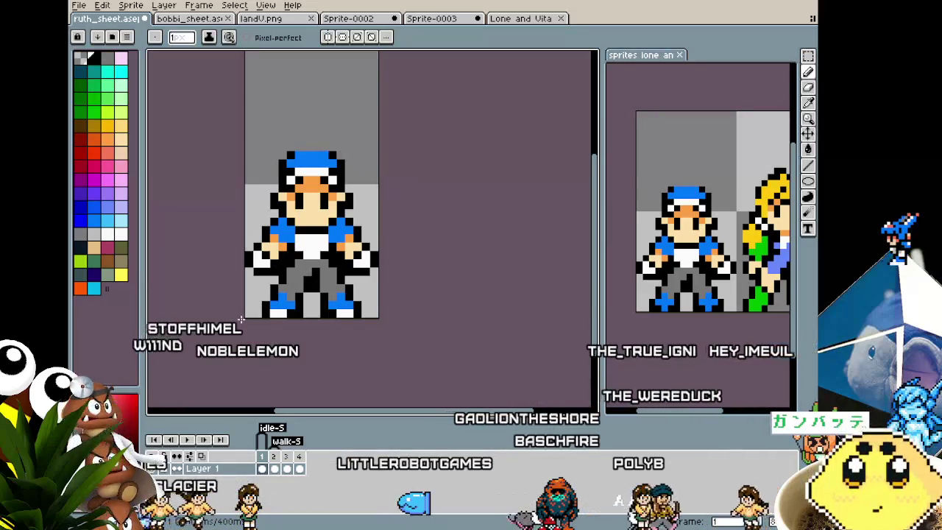
pyautogui.hotkey('ctrl', 's')
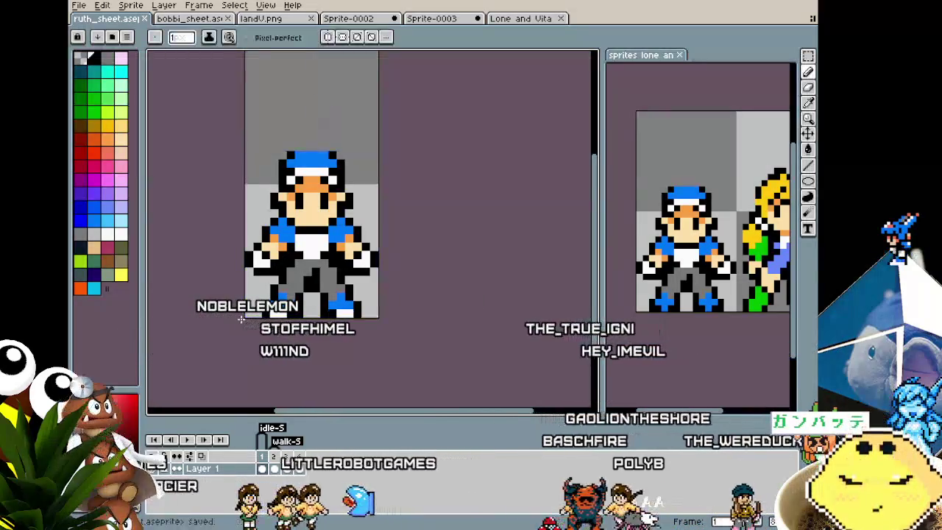
# - Play the walk animation preview and watch it at different zoom levels
pyautogui.press('Return')
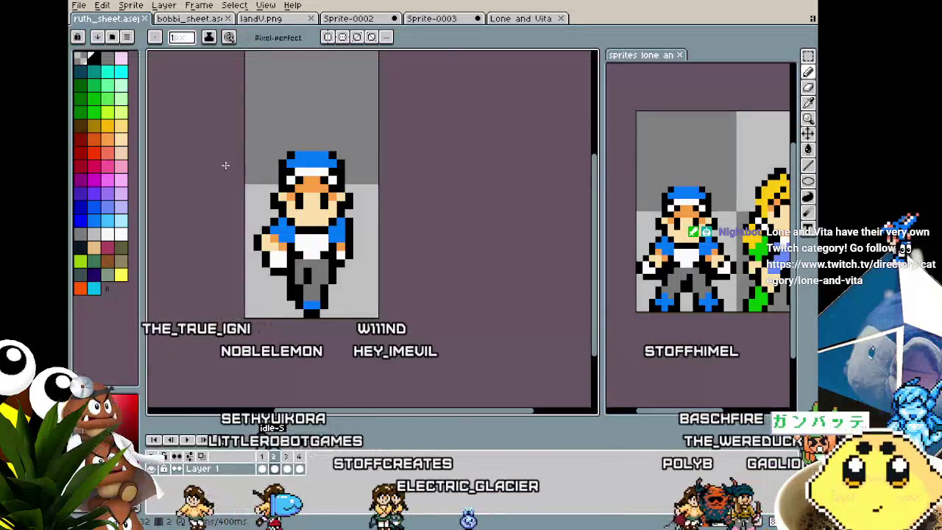
pyautogui.scroll(1, 245, 238)
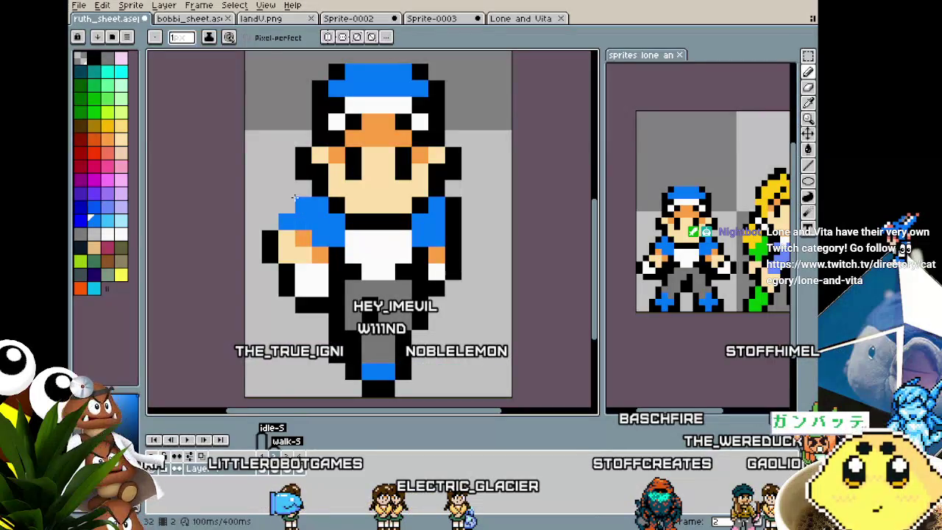
pyautogui.scroll(-2, 272, 219)
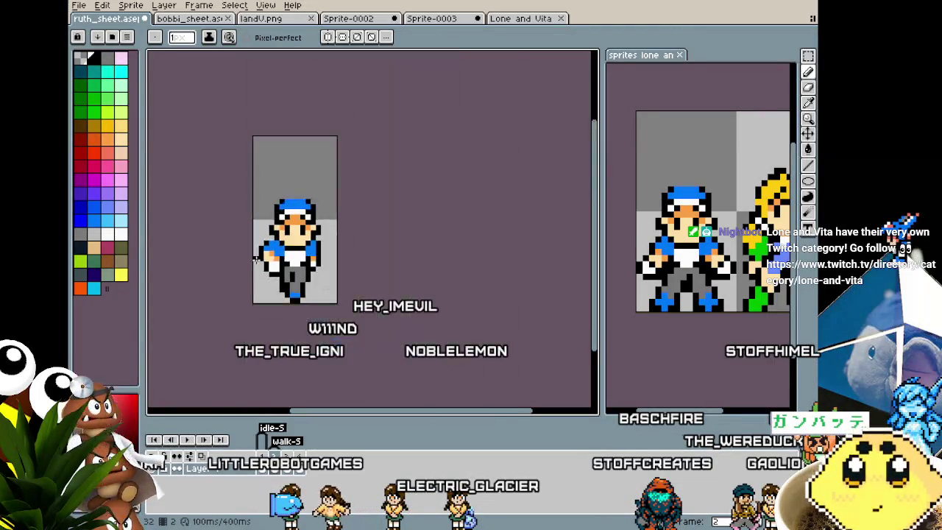
pyautogui.scroll(-1, 259, 282)
pyautogui.scroll(1, 257, 281)
pyautogui.scroll(1, 257, 281)
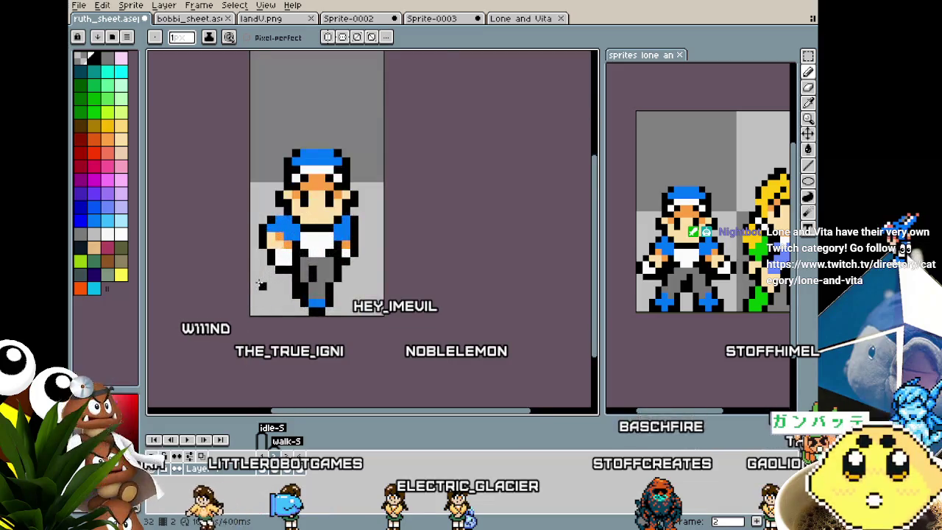
pyautogui.scroll(1, 259, 282)
pyautogui.rightClick(304, 452)
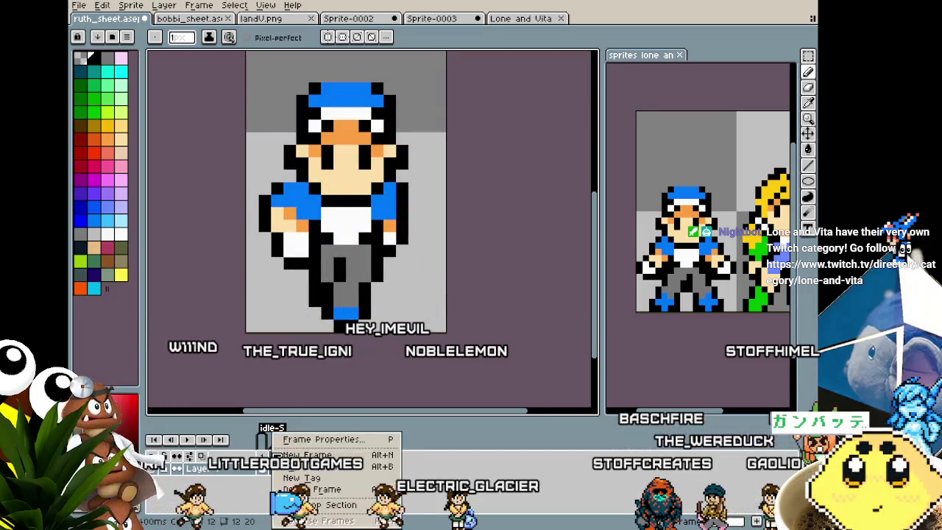
pyautogui.press('Escape')
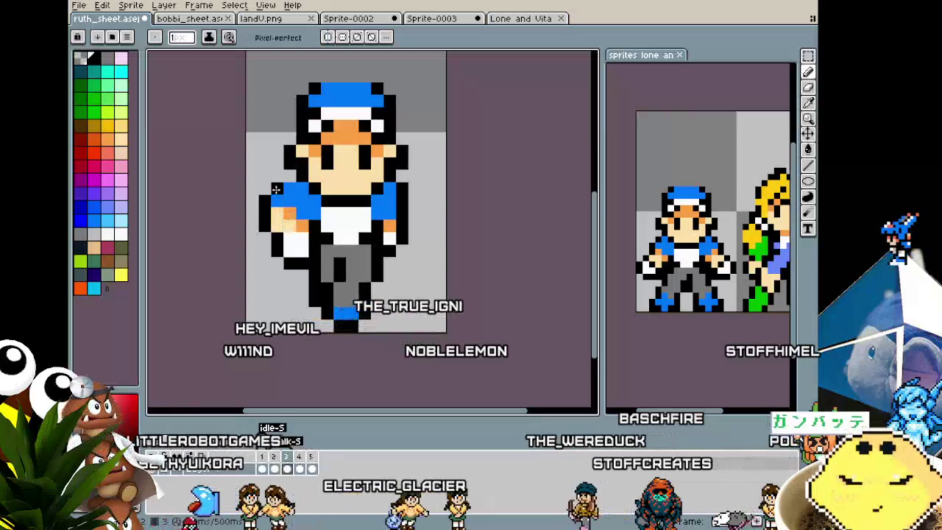
pyautogui.press('m')
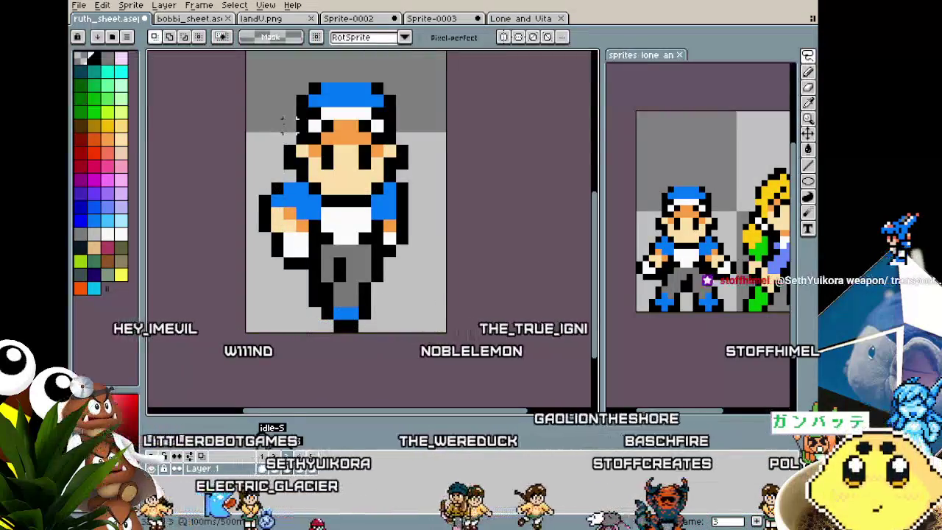
pyautogui.click(352, 199)
pyautogui.hotkey('ctrl', 'a')
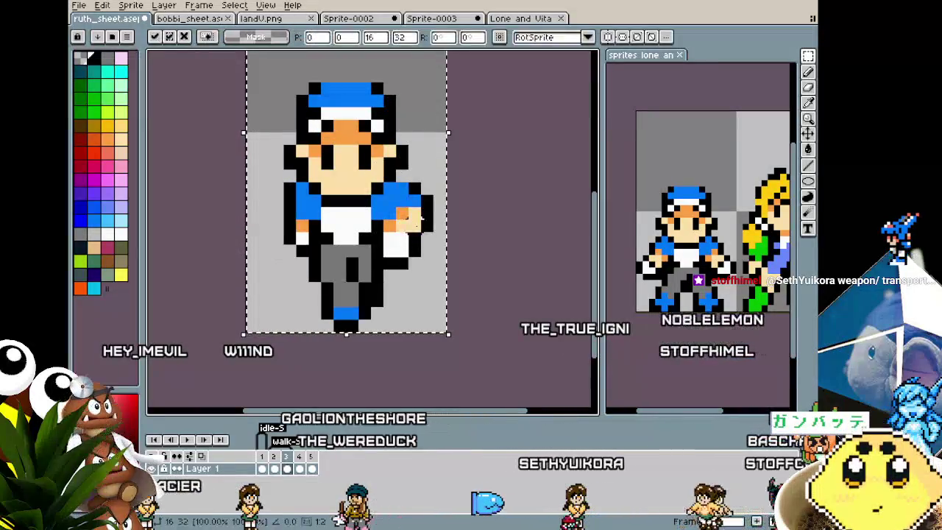
pyautogui.scroll(-1, 509, 317)
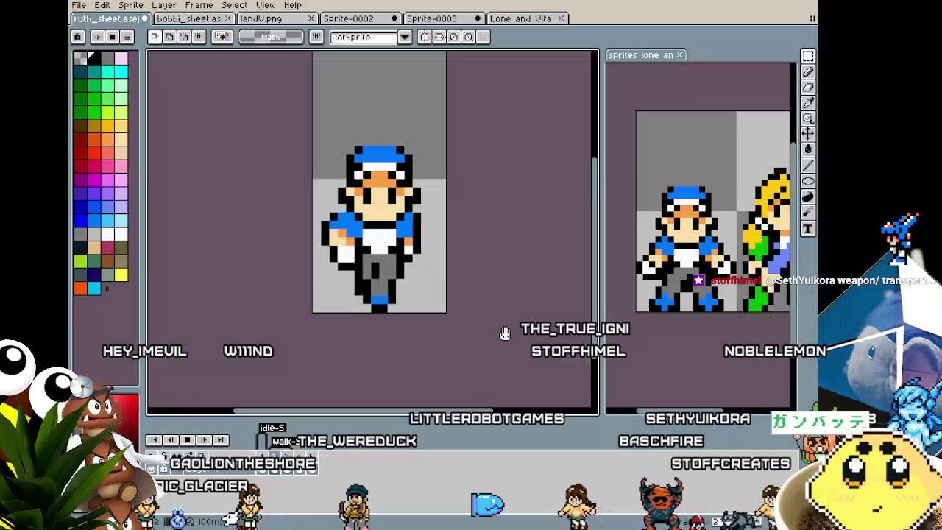
pyautogui.hotkey('shift', 'h')
pyautogui.hotkey('shift', 'h')
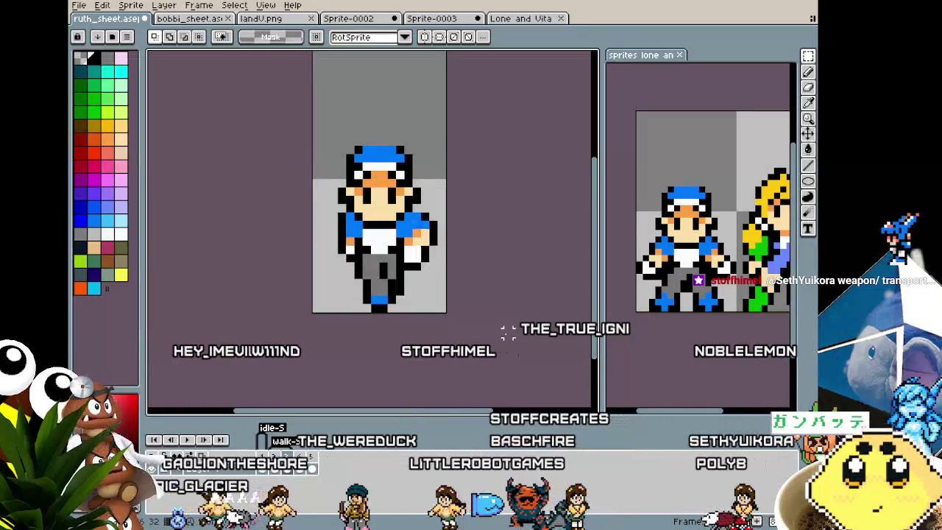
pyautogui.press('Left')
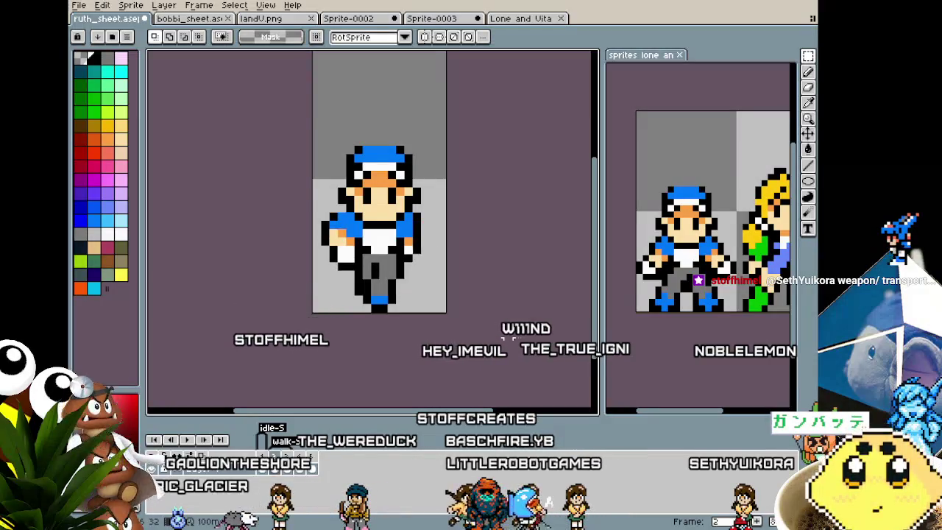
pyautogui.press('Right')
pyautogui.press('Left')
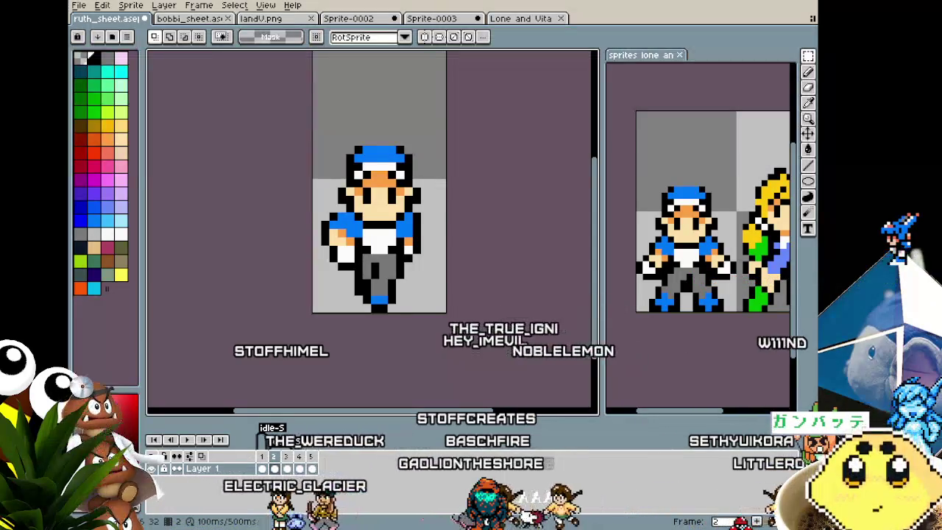
pyautogui.scroll(-1, 430, 309)
pyautogui.scroll(1, 428, 308)
pyautogui.press('b')
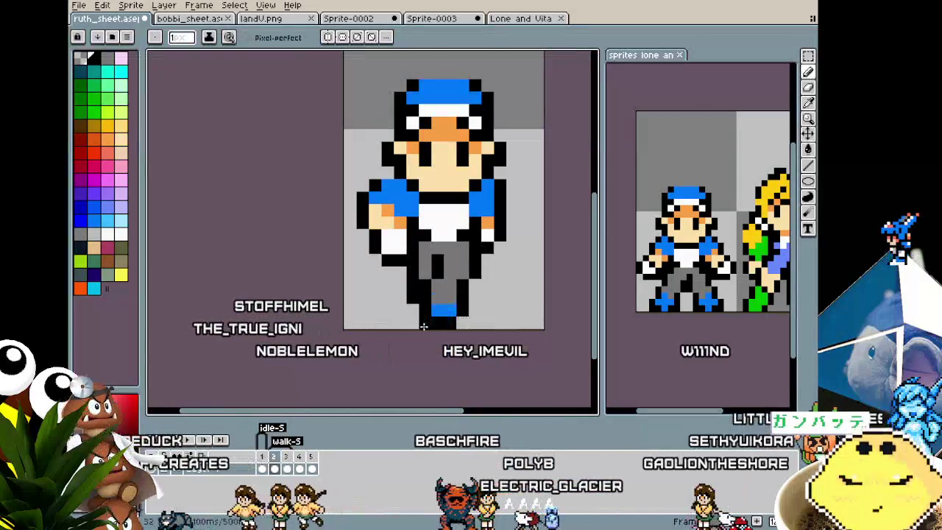
pyautogui.scroll(-3, 424, 317)
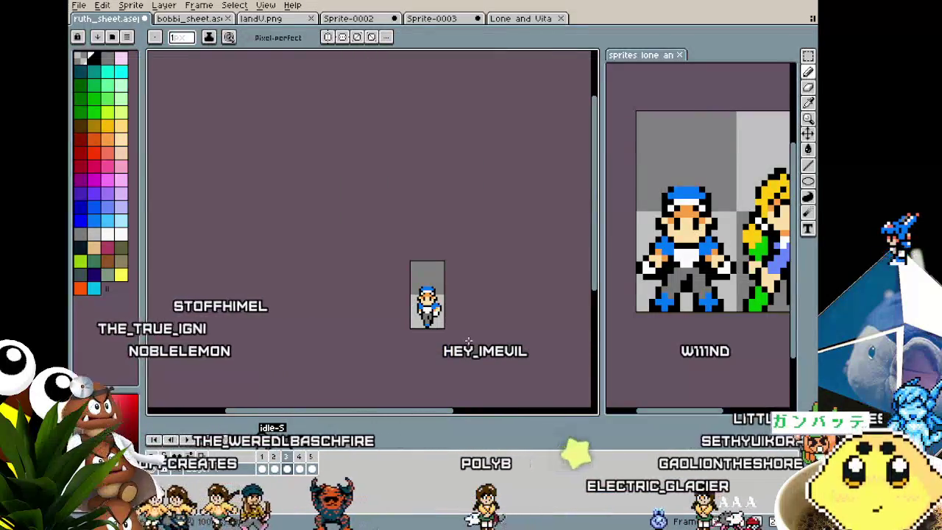
pyautogui.scroll(2, 437, 338)
pyautogui.scroll(1, 436, 338)
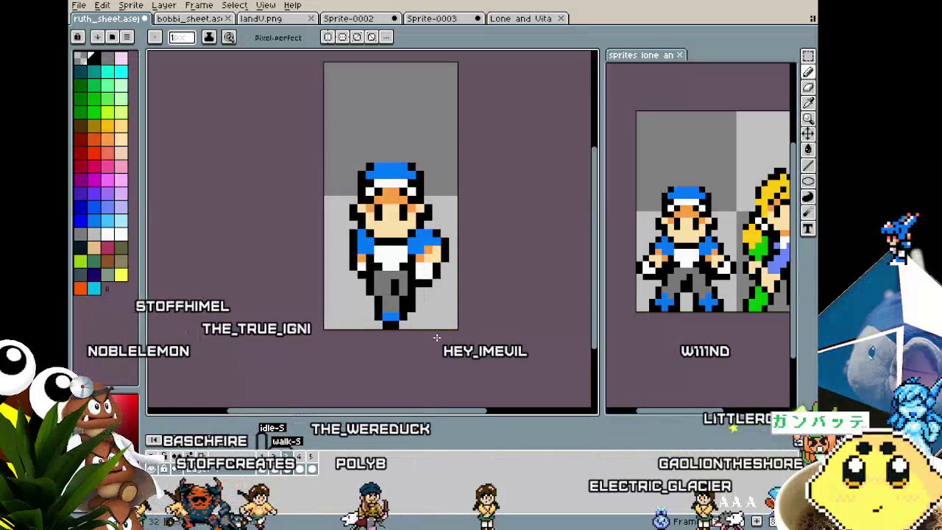
pyautogui.press('w')
pyautogui.click(420, 286)
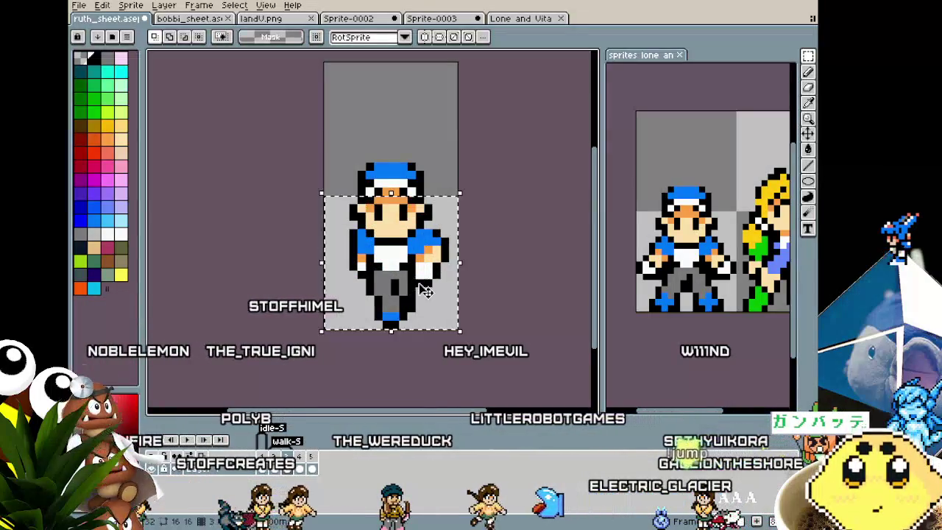
pyautogui.hotkey('shift', 'h')
pyautogui.click(486, 324)
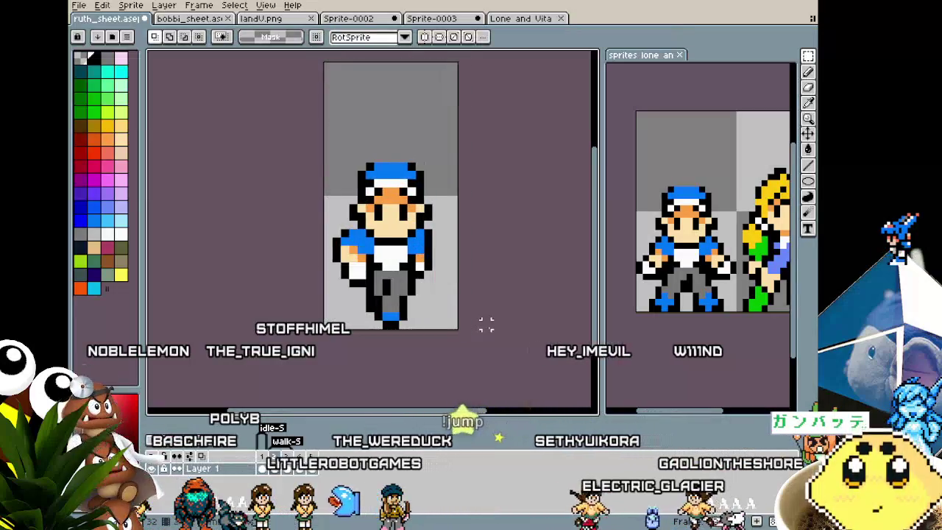
pyautogui.hotkey('ctrl', 'a')
pyautogui.press('Left')
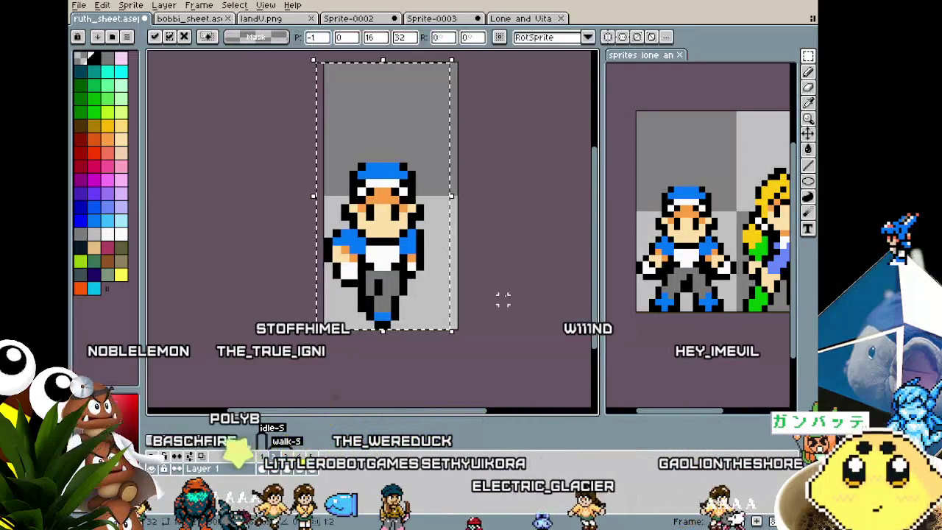
pyautogui.hotkey('ctrl', 'd')
pyautogui.press('Return')
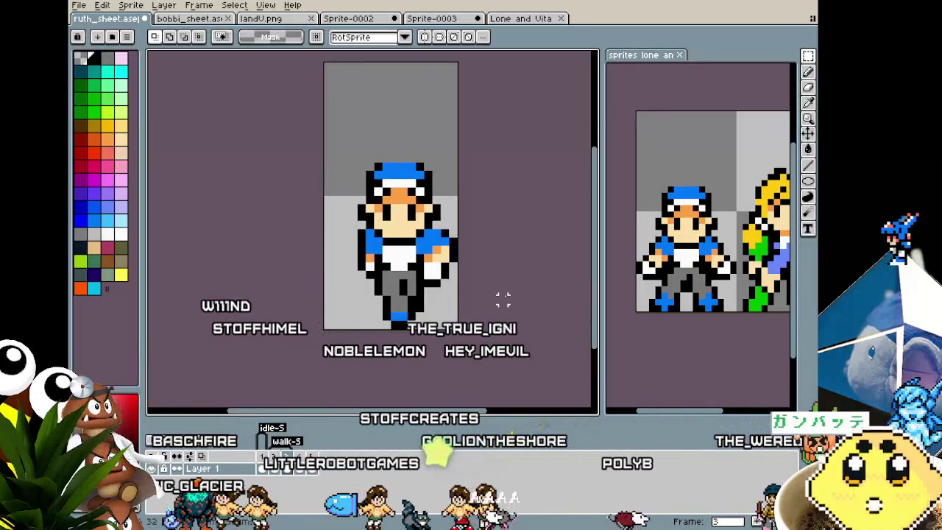
pyautogui.press('i')
pyautogui.press('b')
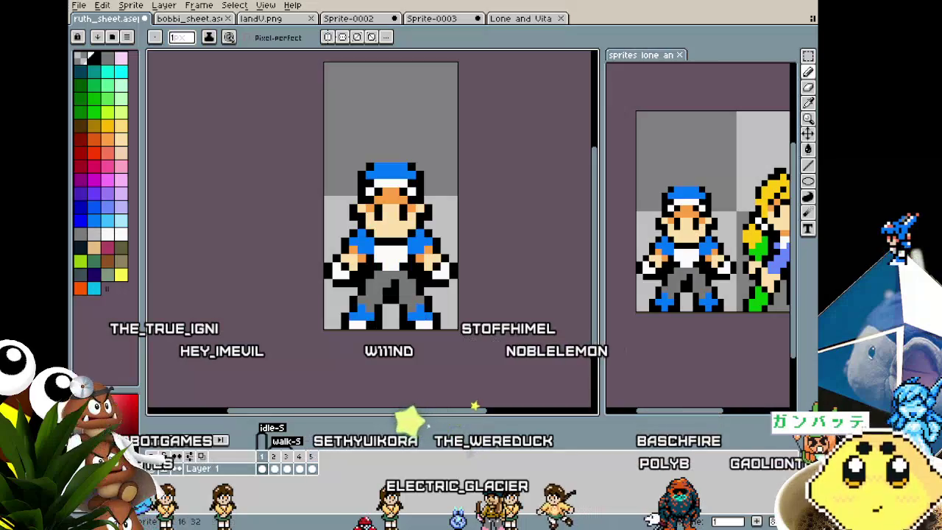
pyautogui.scroll(2, 376, 330)
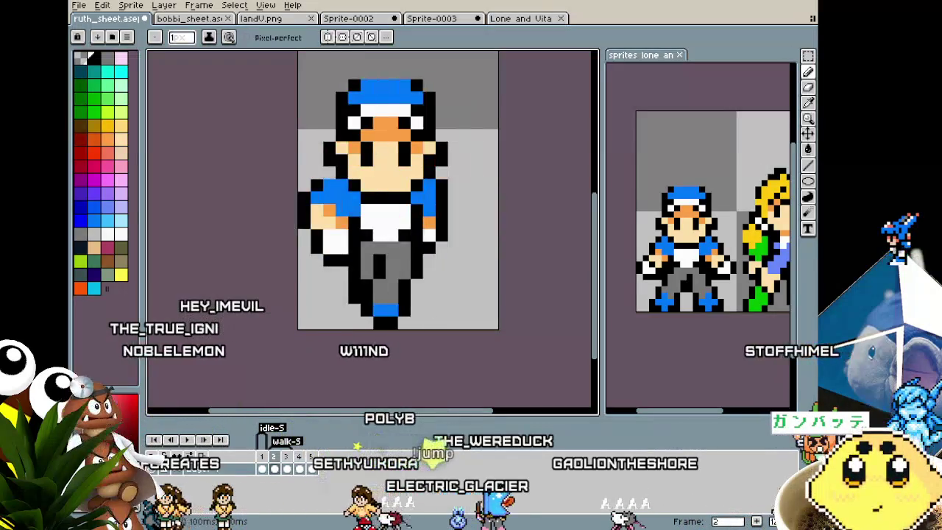
pyautogui.scroll(-2, 375, 349)
pyautogui.scroll(2, 364, 353)
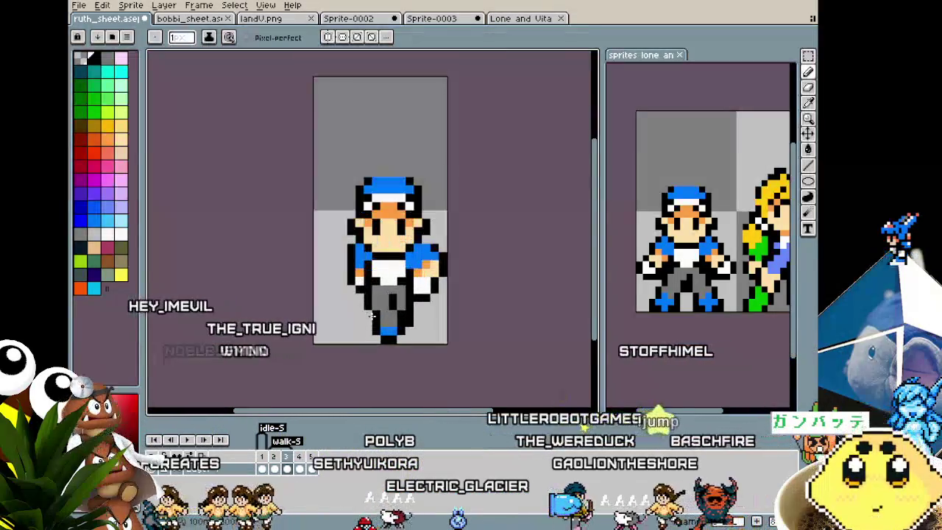
pyautogui.scroll(-1, 337, 331)
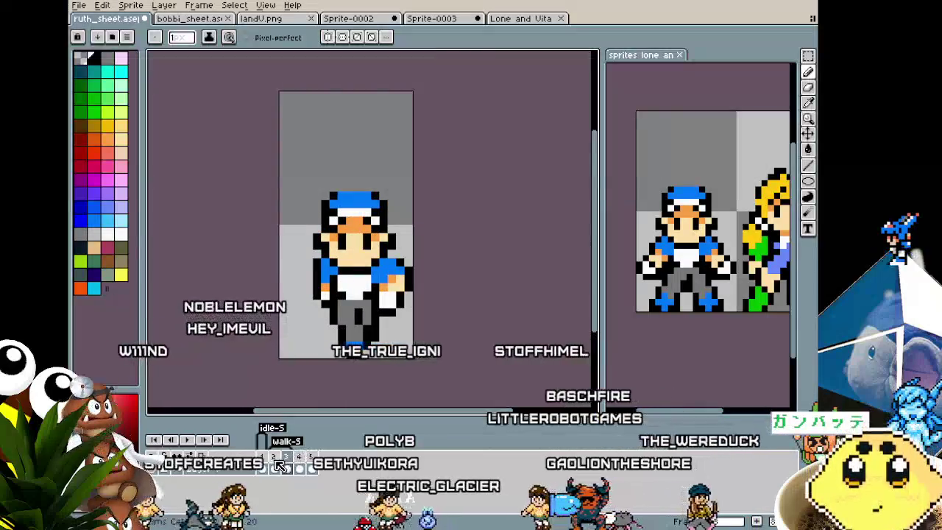
# - Insert a new empty frame into the character's animation timeline
pyautogui.rightClick(273, 456)
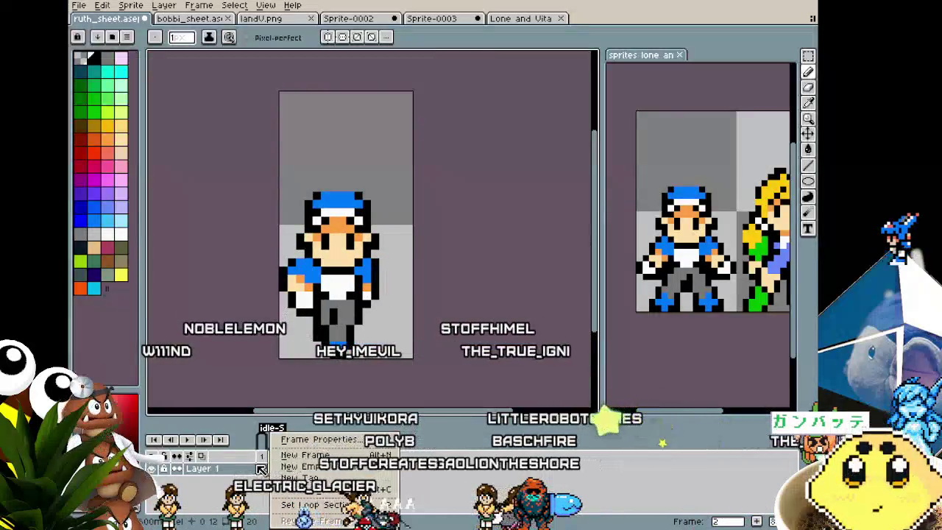
pyautogui.click(262, 468)
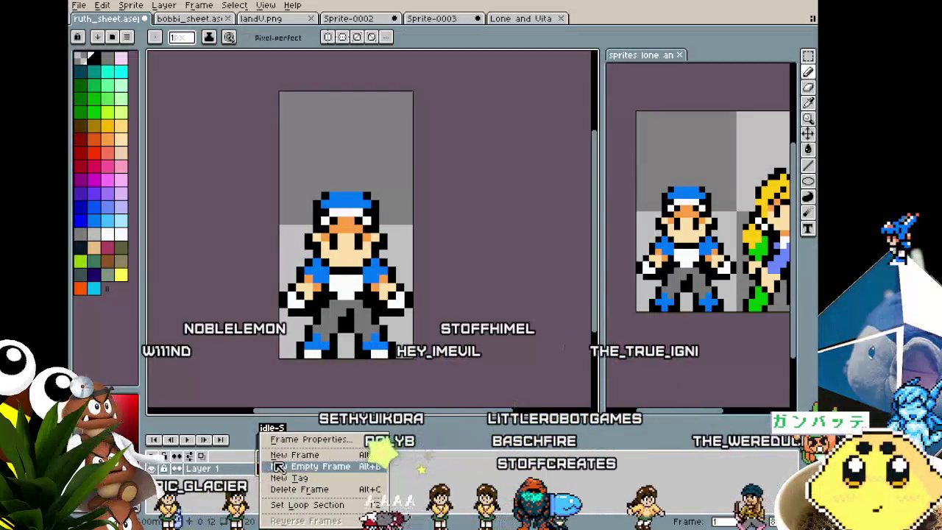
pyautogui.click(302, 467)
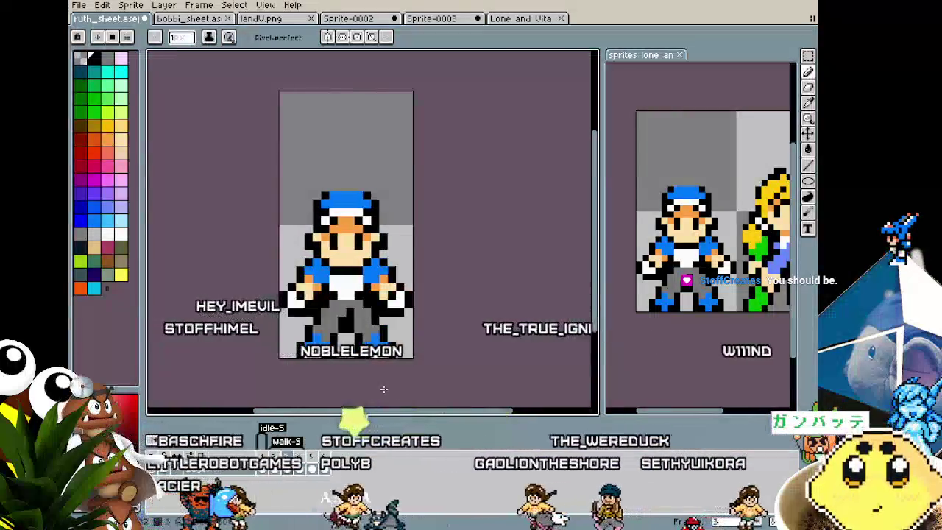
pyautogui.scroll(3, 390, 388)
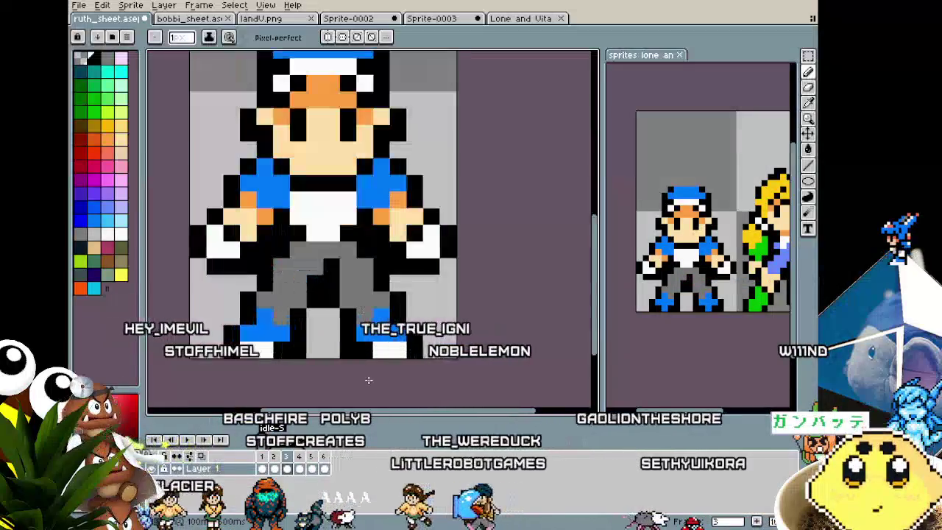
pyautogui.scroll(-1, 400, 389)
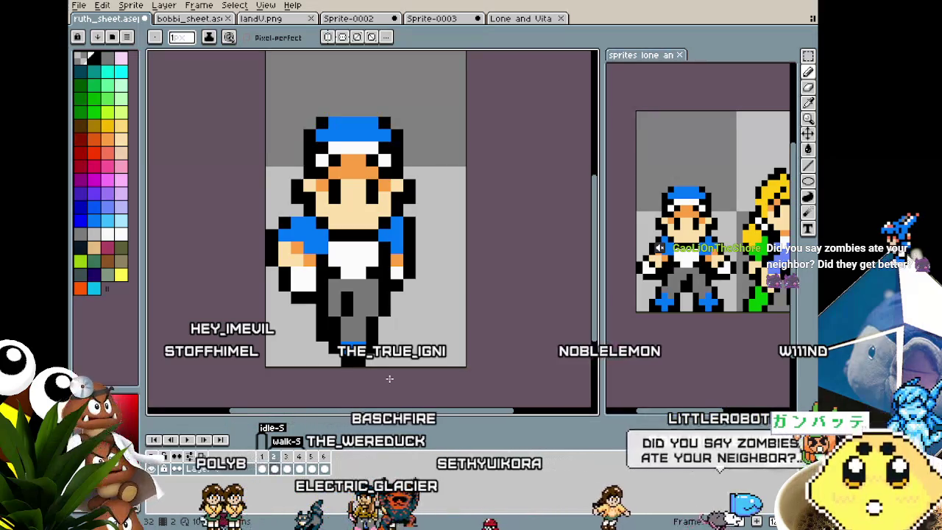
# - Test painting the foot's bottom row white, then undo it
pyautogui.press('i')
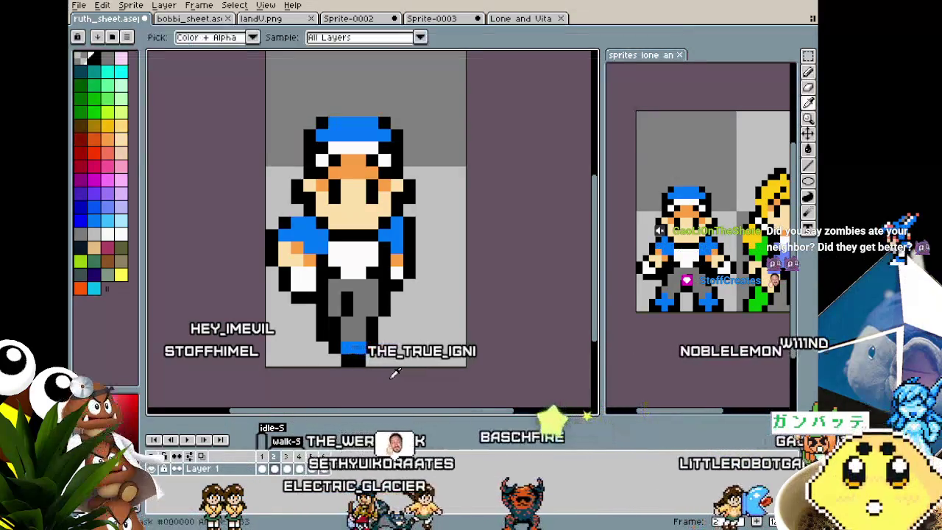
pyautogui.click(352, 336)
pyautogui.press('b')
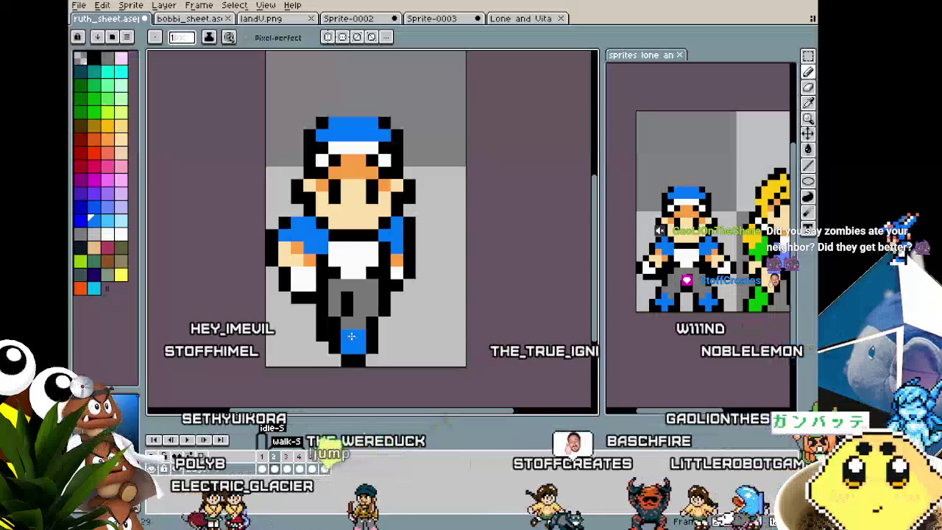
pyautogui.press('x')
pyautogui.moveTo(346, 359); pyautogui.dragTo(366, 356)
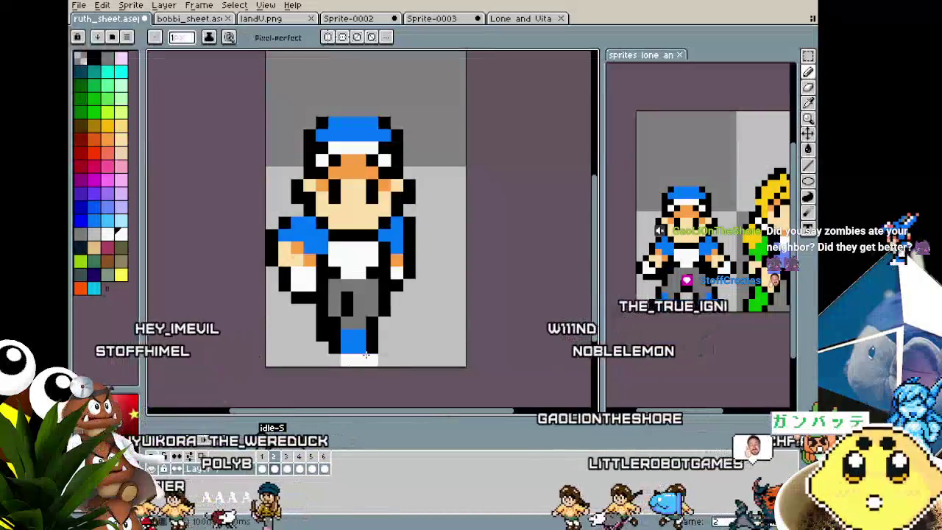
pyautogui.hotkey('ctrl', 'z')
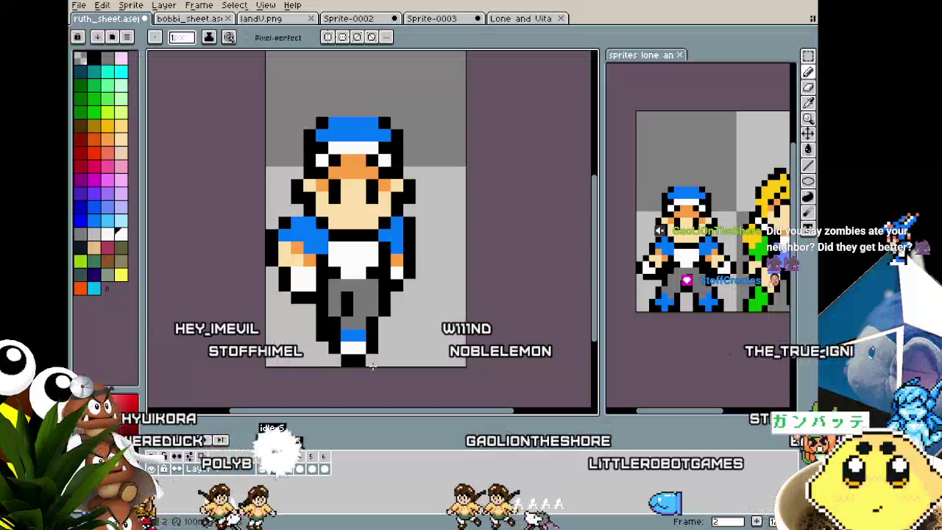
# - Step through the walking poses to frame 4 and back to frame 2
pyautogui.scroll(-3, 372, 366)
pyautogui.scroll(1, 375, 365)
pyautogui.scroll(3, 381, 361)
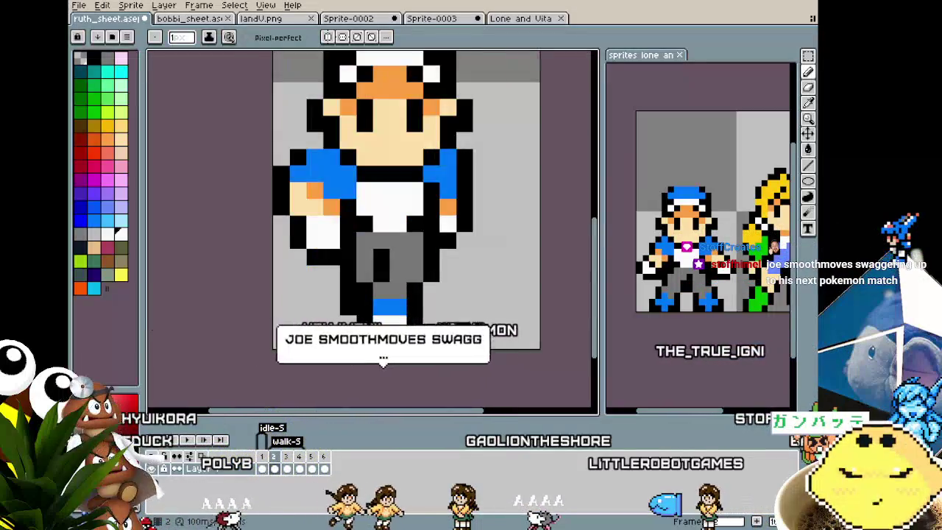
pyautogui.press('Right')
pyautogui.press('Right')
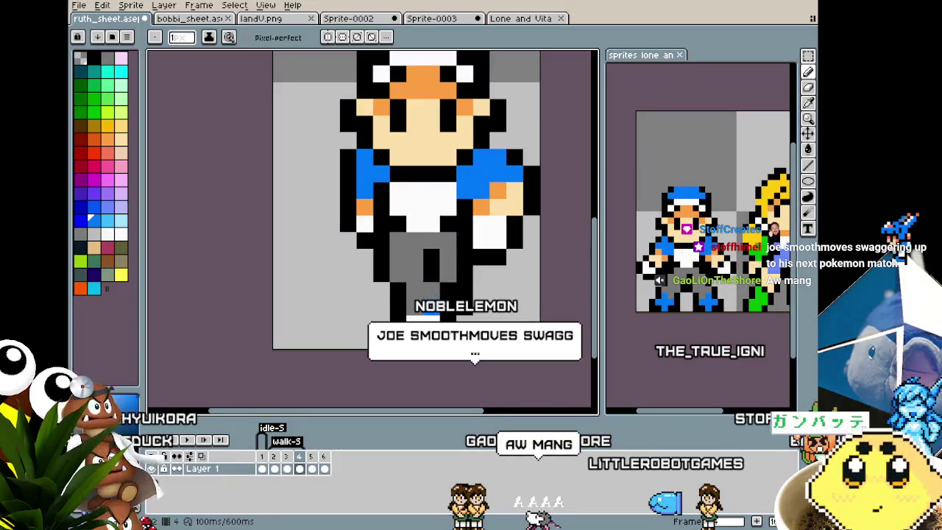
pyautogui.scroll(-3, 398, 317)
pyautogui.press('Left')
pyautogui.press('Left')
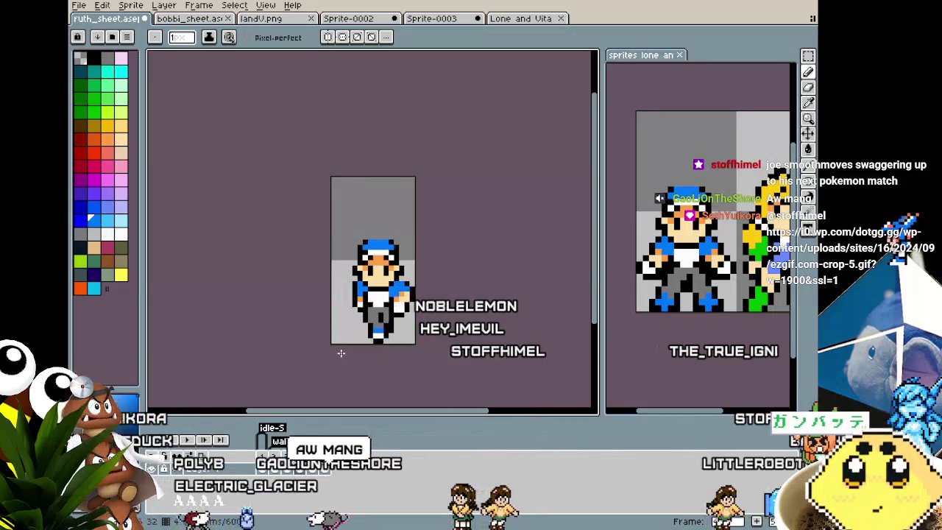
pyautogui.scroll(3, 353, 337)
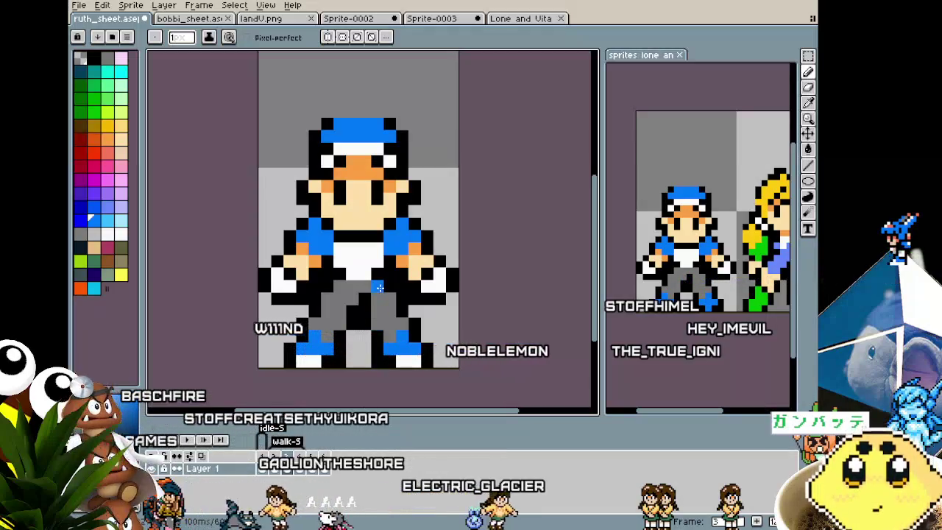
# - Play the walk animation, then nudge the character's left hand pixels left and back right
pyautogui.press('Return')
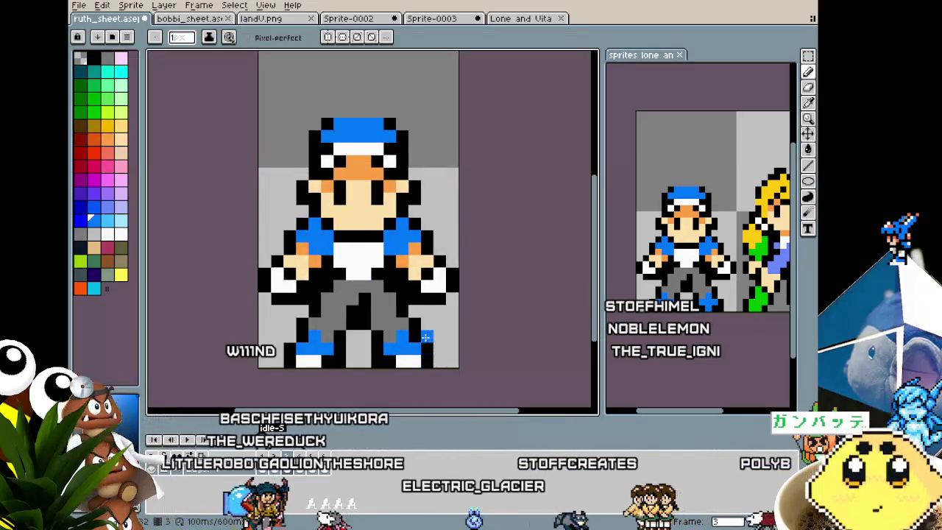
pyautogui.press('m')
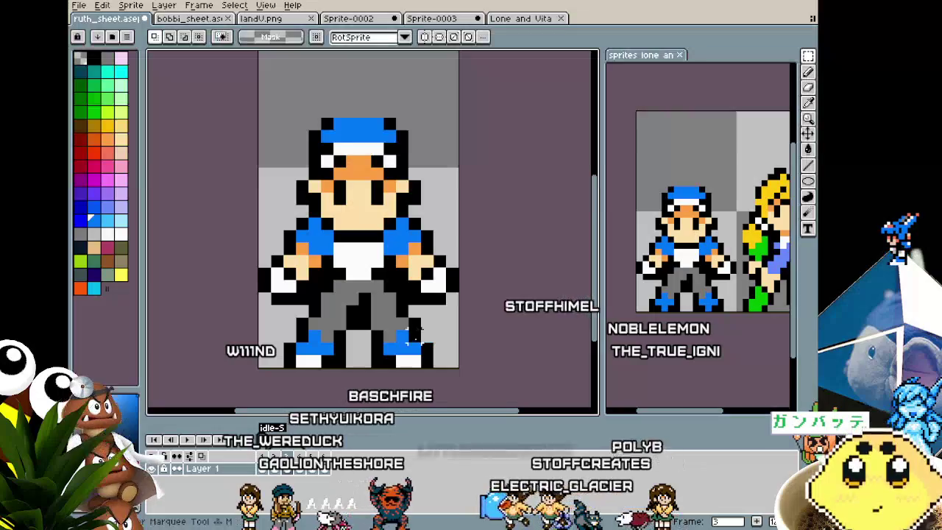
pyautogui.scroll(1, 420, 265)
pyautogui.scroll(-1, 421, 259)
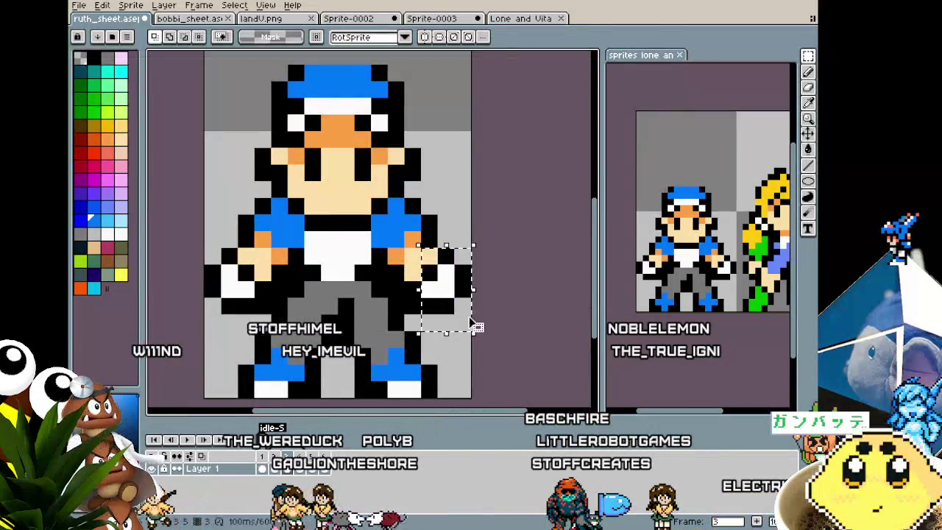
pyautogui.press('Left')
pyautogui.press('Left')
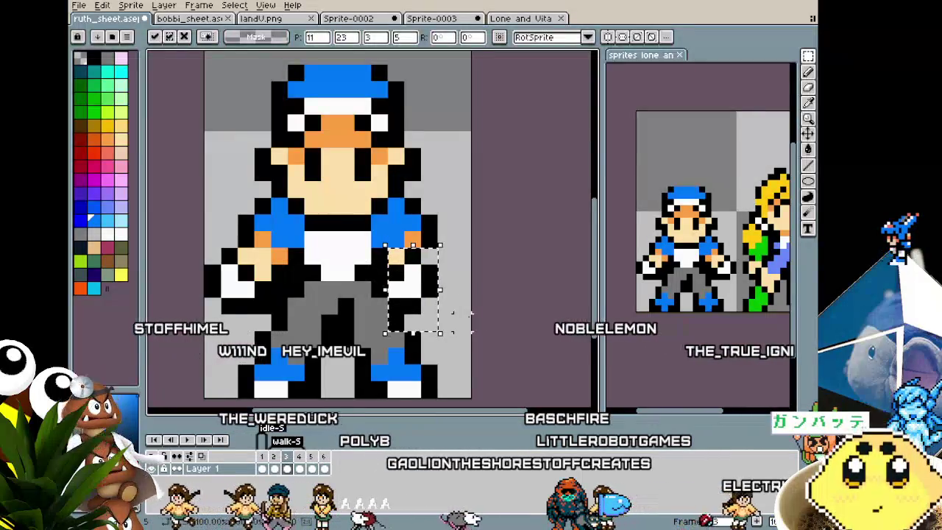
pyautogui.hotkey('ctrl', 'd')
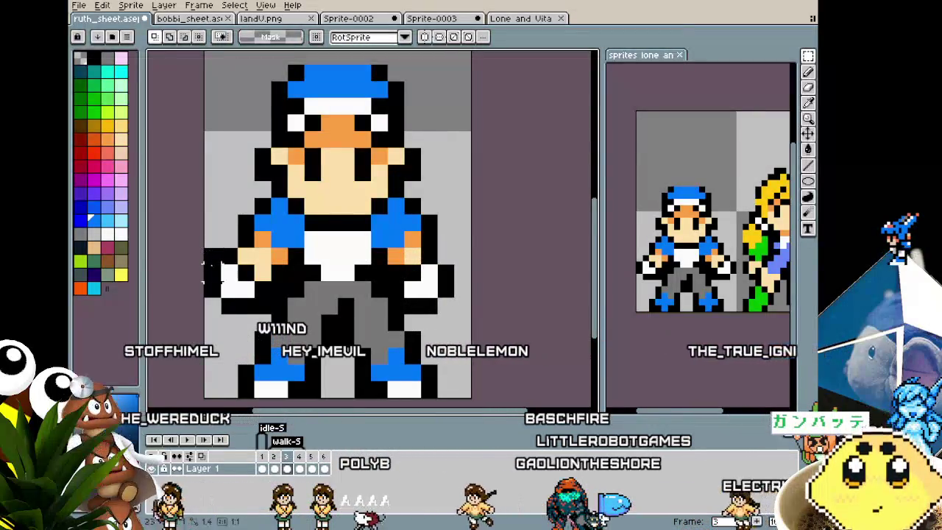
pyautogui.moveTo(219, 245); pyautogui.dragTo(291, 331)
pyautogui.press('Right')
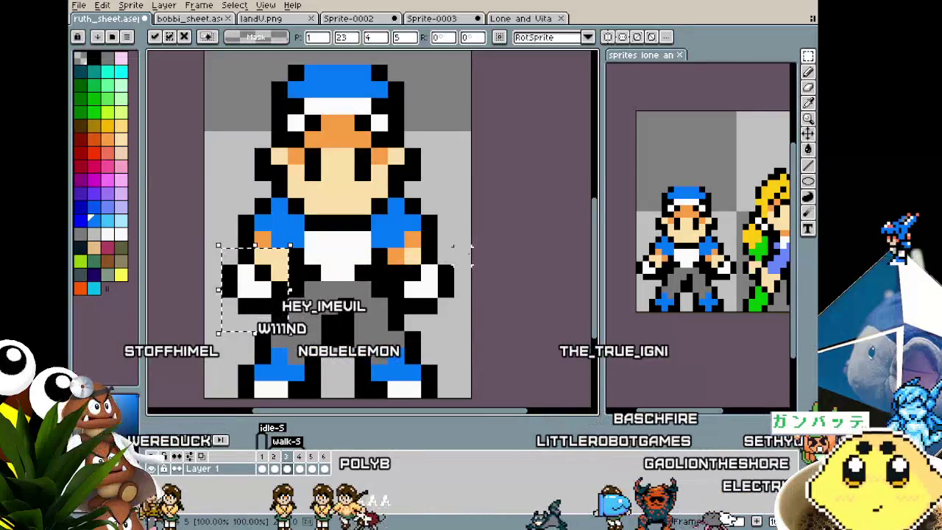
pyautogui.hotkey('ctrl', 'd')
# - Zoom out, try moving a block of foot pixels, then undo the move
pyautogui.press('-')
pyautogui.press('-')
pyautogui.press('-')
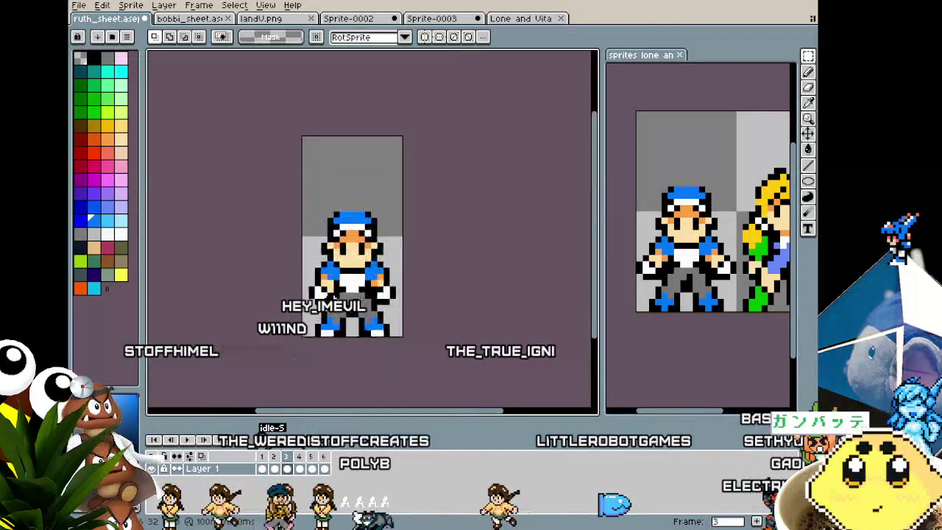
pyautogui.scroll(4, 323, 301)
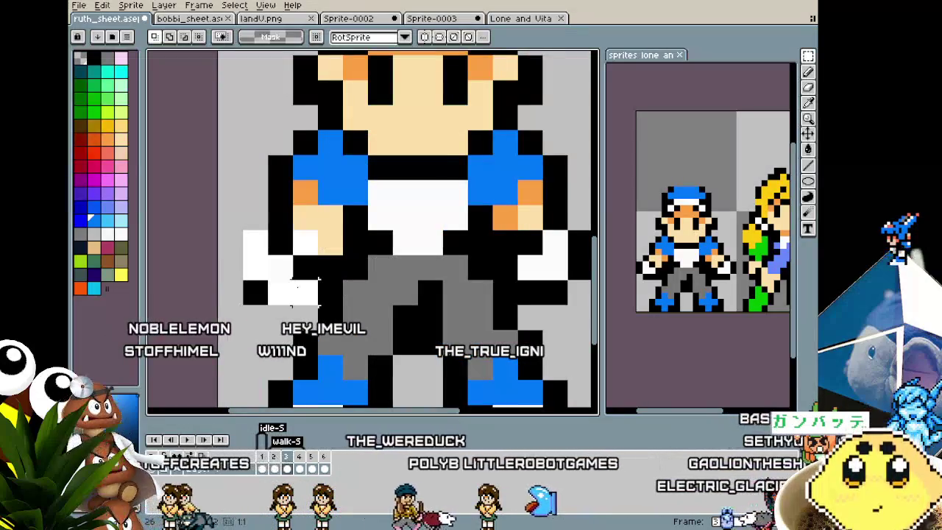
pyautogui.scroll(-4, 210, 287)
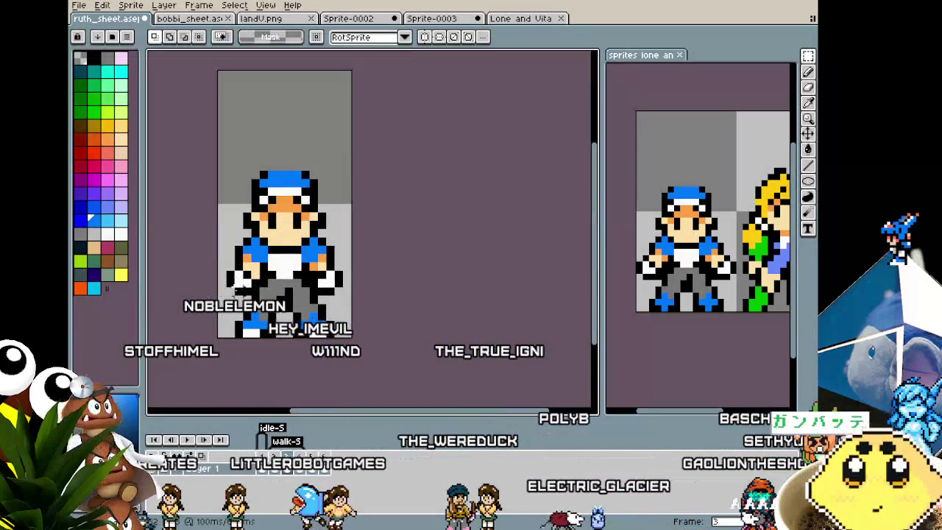
pyautogui.scroll(2, 214, 278)
pyautogui.scroll(2, 209, 278)
pyautogui.scroll(-1, 418, 279)
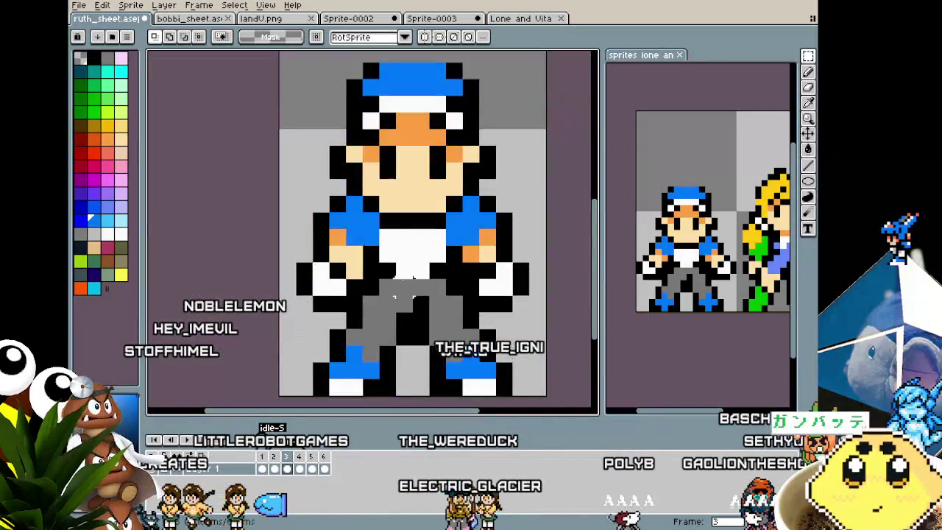
pyautogui.scroll(-1, 430, 281)
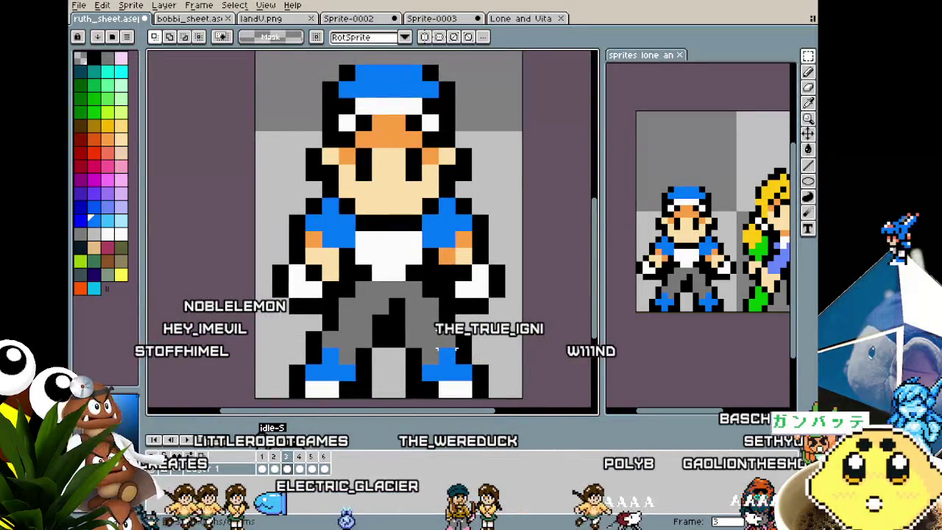
pyautogui.scroll(-1, 442, 352)
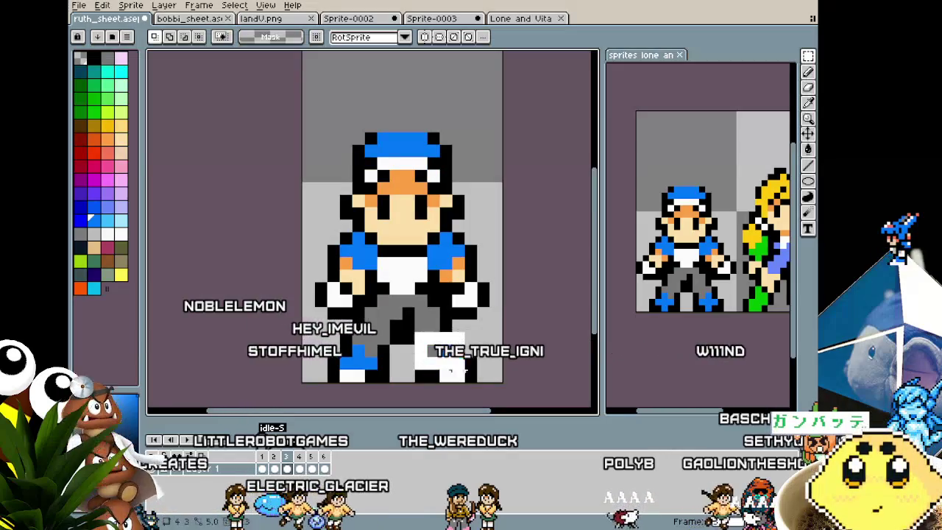
pyautogui.moveTo(515, 370); pyautogui.dragTo(501, 339)
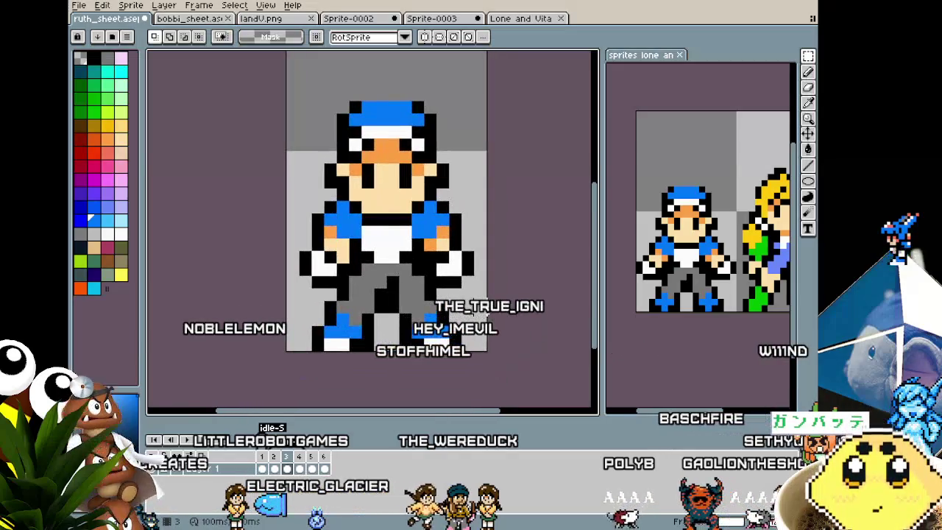
pyautogui.moveTo(382, 312); pyautogui.dragTo(464, 354)
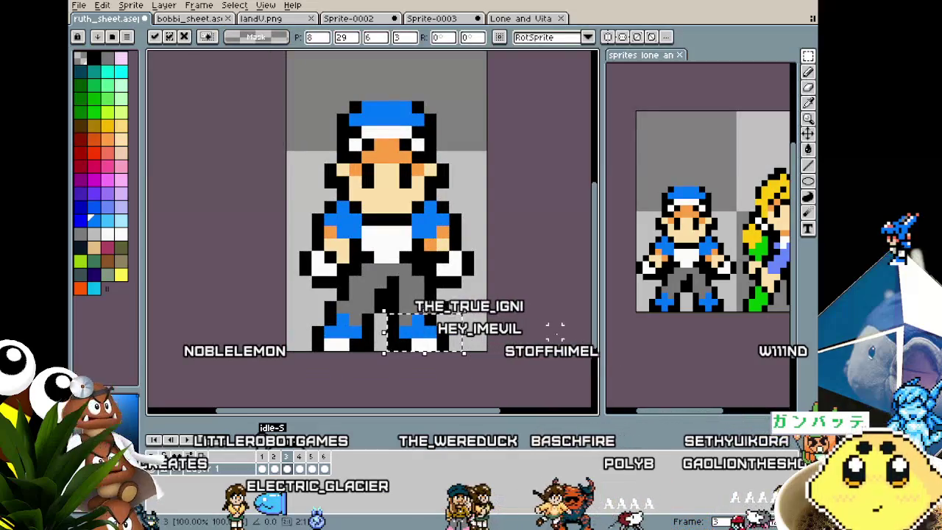
pyautogui.moveTo(441, 304); pyautogui.dragTo(471, 324)
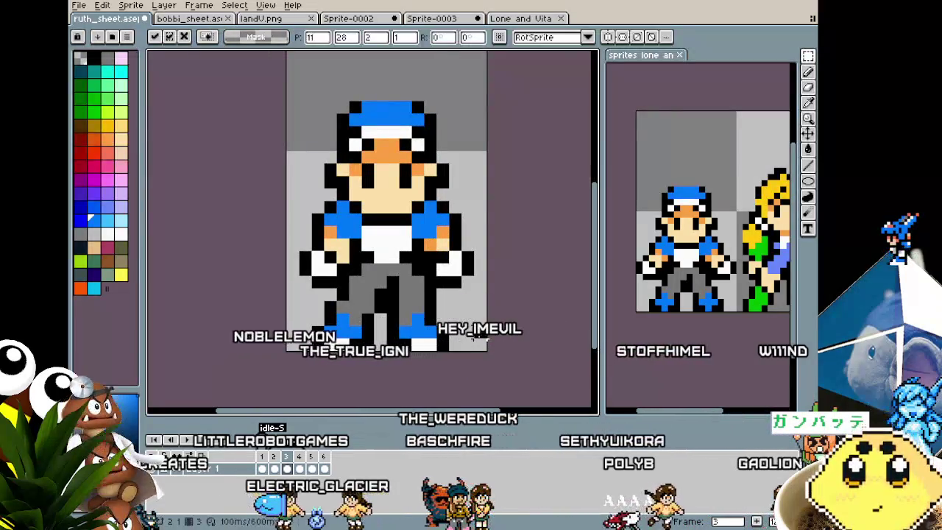
pyautogui.press('Return')
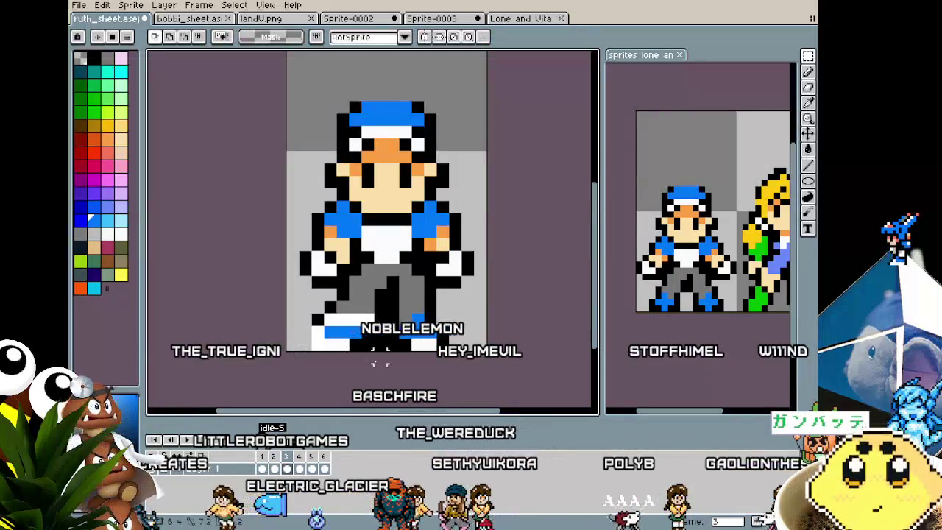
pyautogui.hotkey('ctrl', 'z')
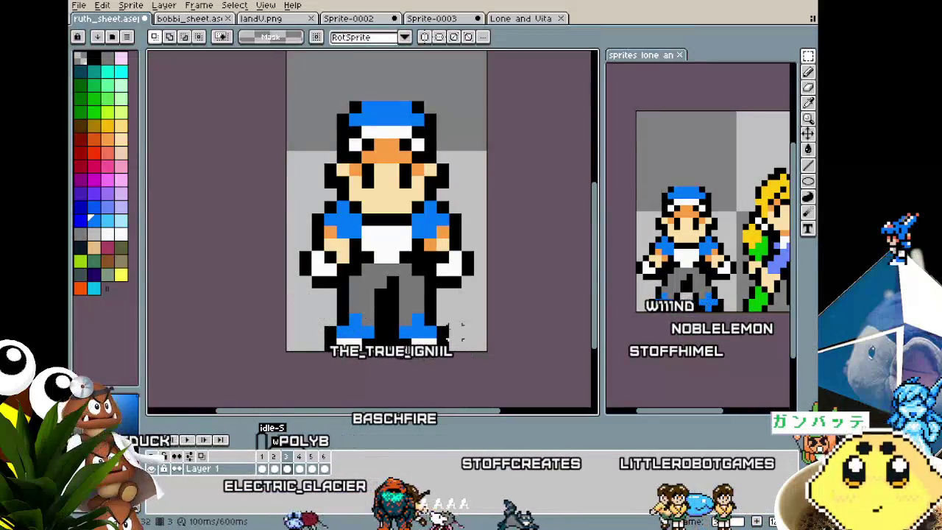
# - Repaint part of the left foot blue with the pencil, picking blue and black from the palette
pyautogui.scroll(-3, 452, 330)
pyautogui.scroll(3, 441, 324)
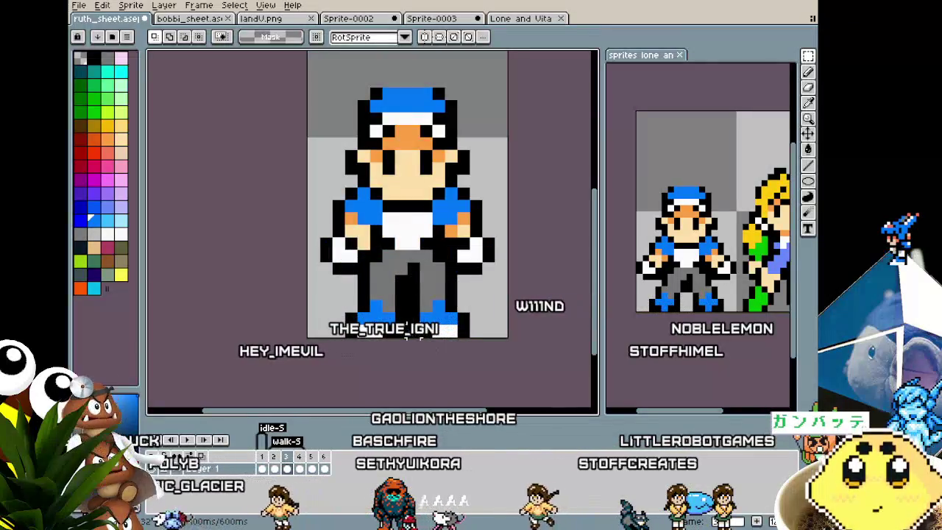
pyautogui.press('i')
pyautogui.press('b')
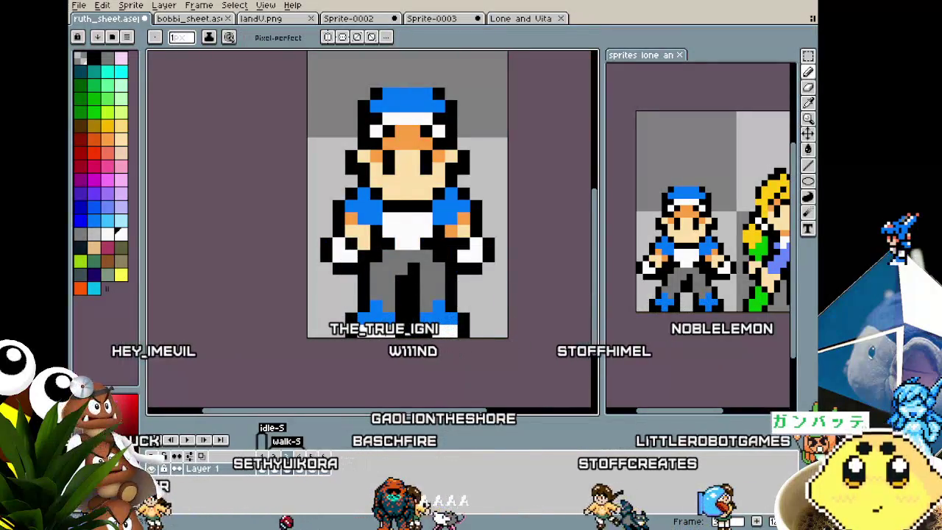
pyautogui.keyDown('alt'); pyautogui.click(428, 308); pyautogui.keyUp('alt')
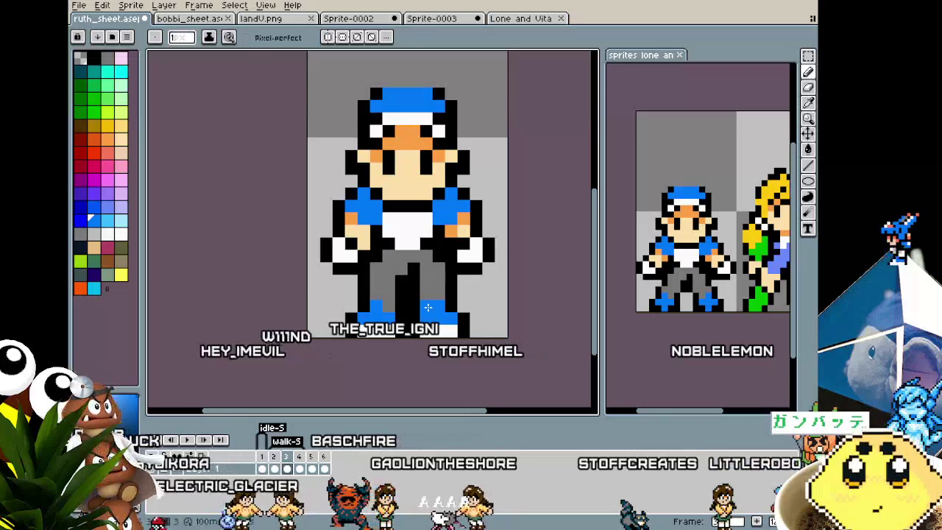
pyautogui.keyDown('alt'); pyautogui.click(454, 317); pyautogui.keyUp('alt')
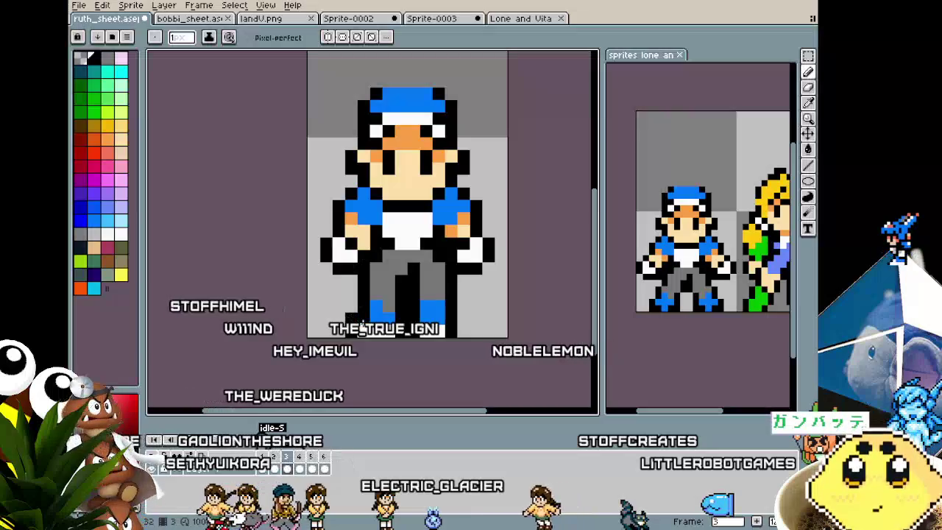
pyautogui.keyDown('alt'); pyautogui.click(372, 312); pyautogui.keyUp('alt')
pyautogui.keyDown('alt'); pyautogui.click(390, 310); pyautogui.keyUp('alt')
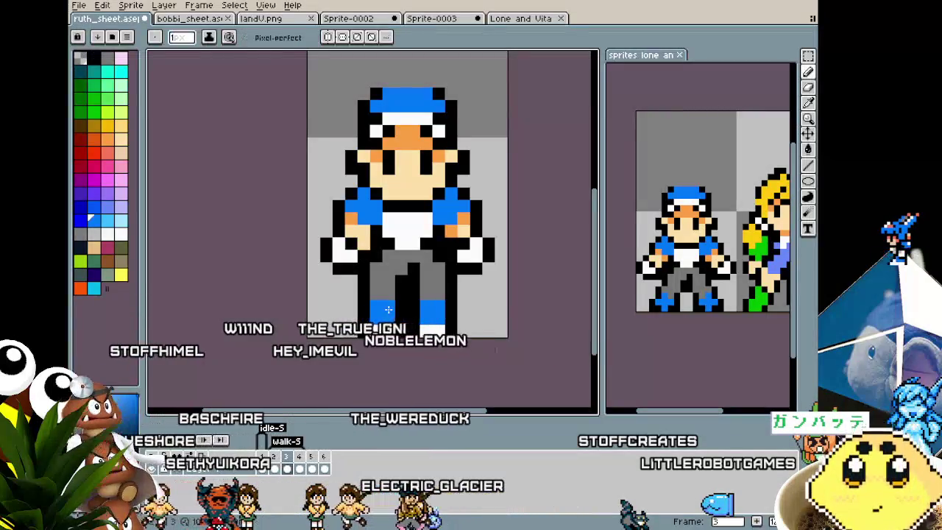
pyautogui.moveTo(379, 316); pyautogui.dragTo(388, 297)
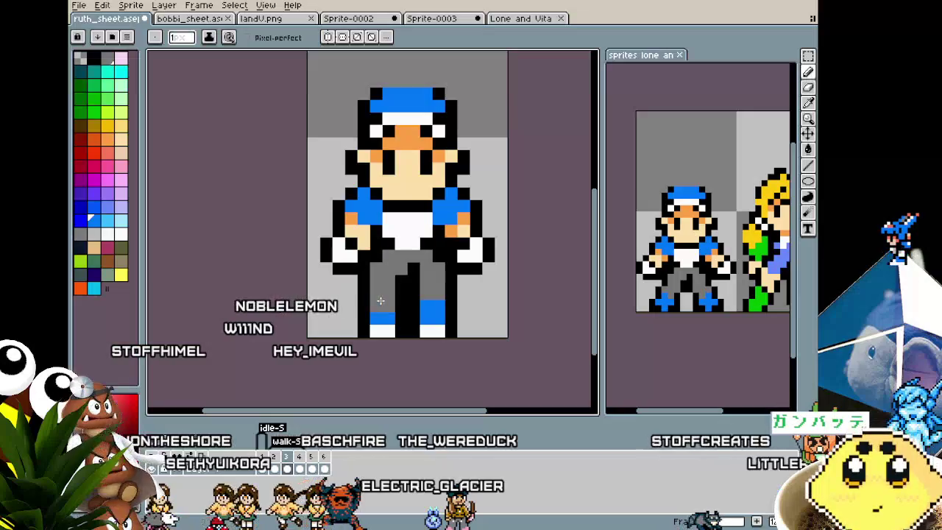
pyautogui.scroll(-4, 436, 304)
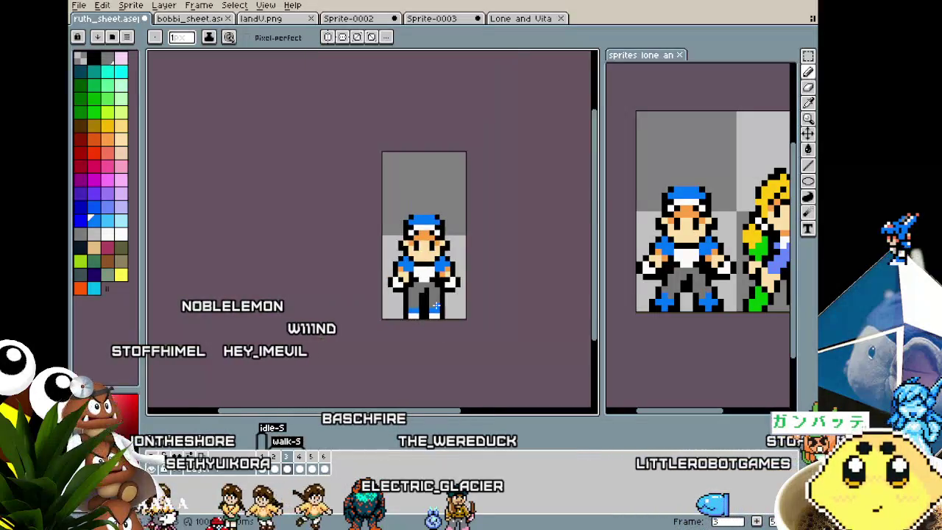
pyautogui.scroll(4, 425, 321)
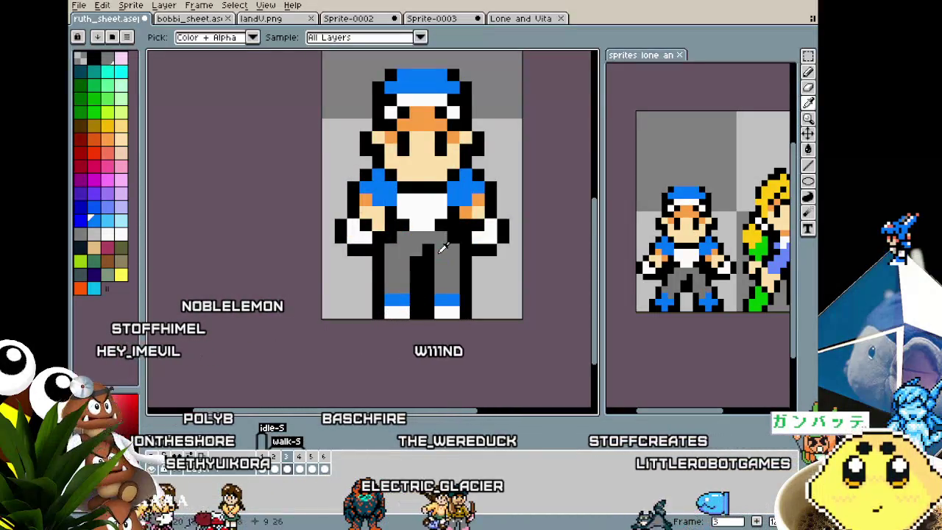
pyautogui.press('b')
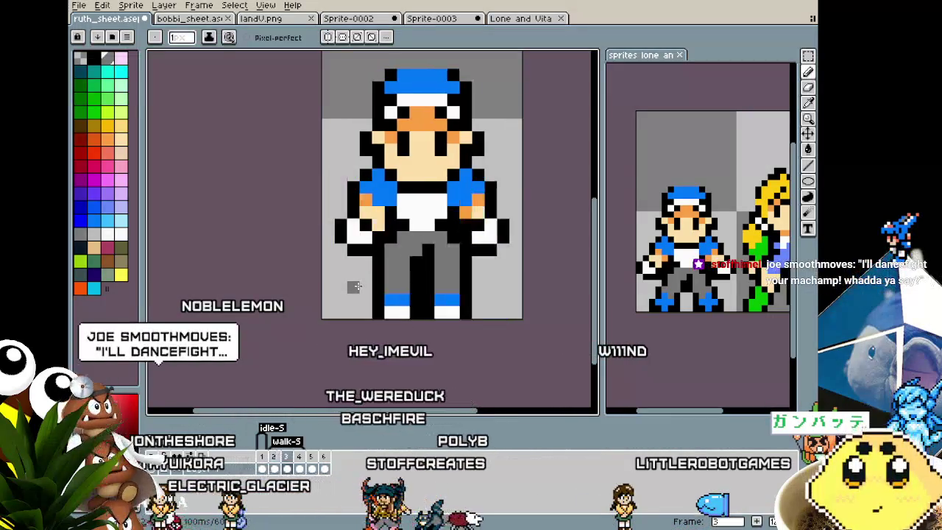
pyautogui.scroll(-3, 354, 286)
# - Try moving an arm piece with a rectangular selection, then undo it and the last right-hand edit
pyautogui.press('m')
pyautogui.scroll(-2, 357, 285)
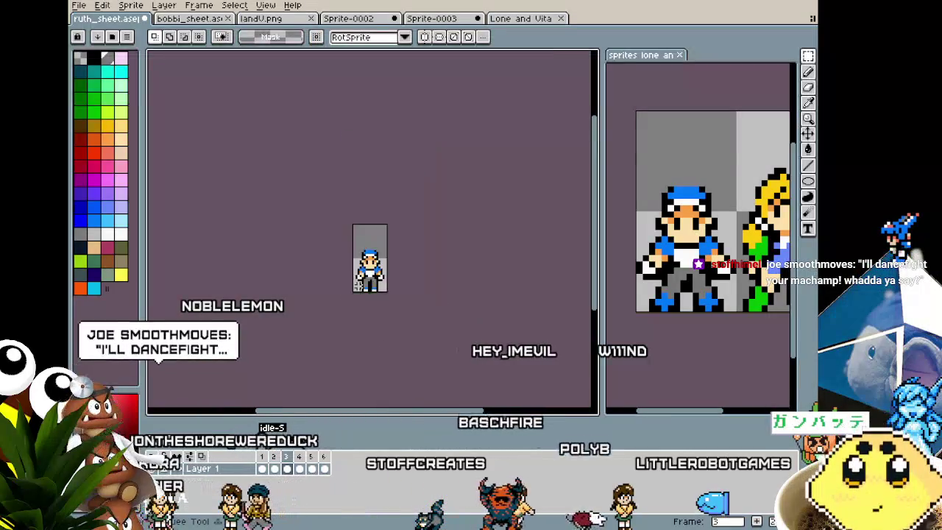
pyautogui.scroll(1, 359, 285)
pyautogui.scroll(2, 359, 285)
pyautogui.scroll(1, 358, 287)
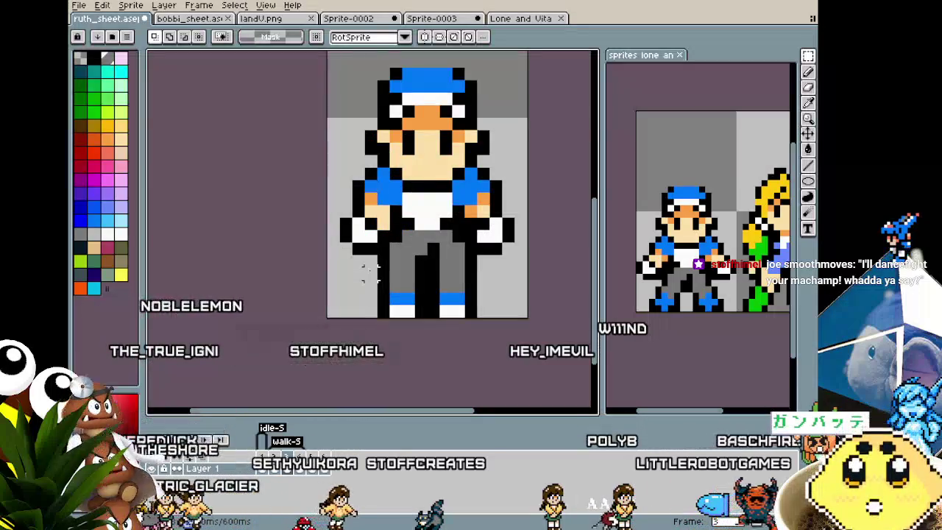
pyautogui.moveTo(370, 273)
pyautogui.mouseDown()
pyautogui.moveTo(258, 268)
pyautogui.moveTo(303, 236)
pyautogui.mouseUp()
pyautogui.press('Return')
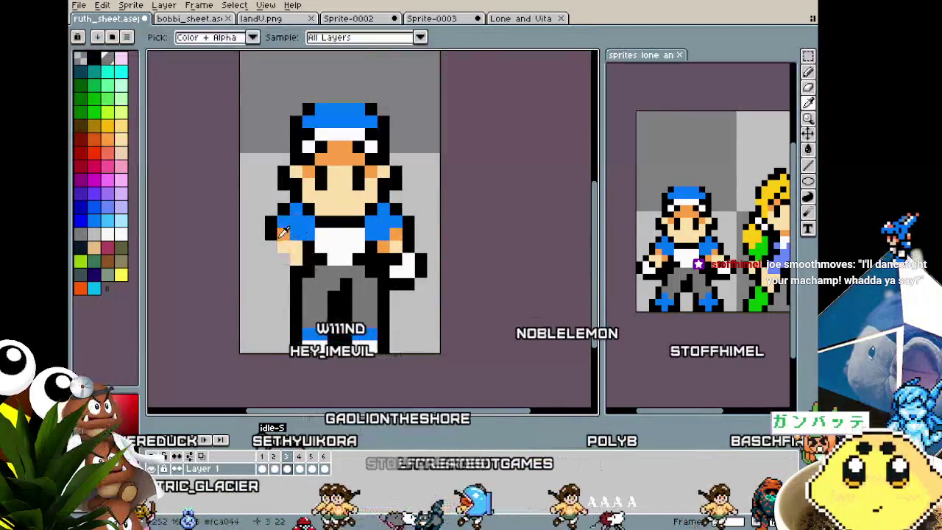
pyautogui.hotkey('ctrl', 'z')
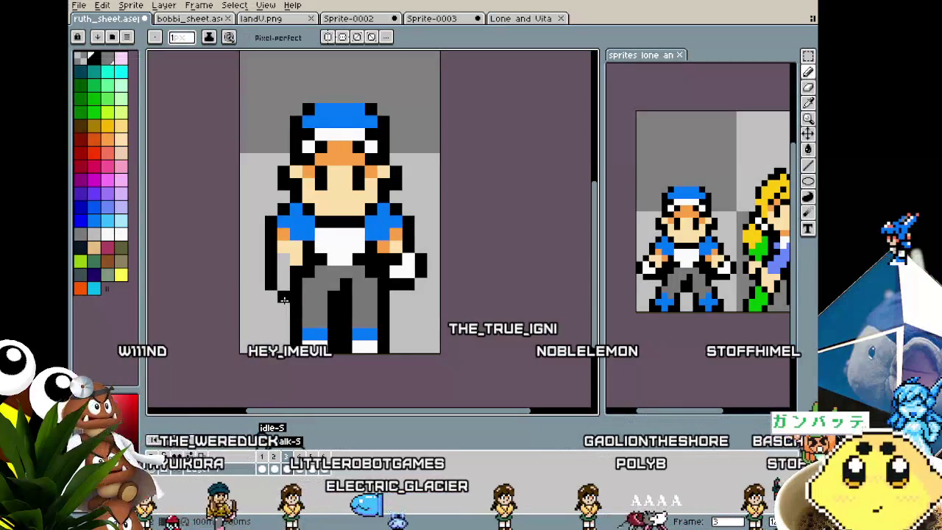
pyautogui.hotkey('ctrl', 'z')
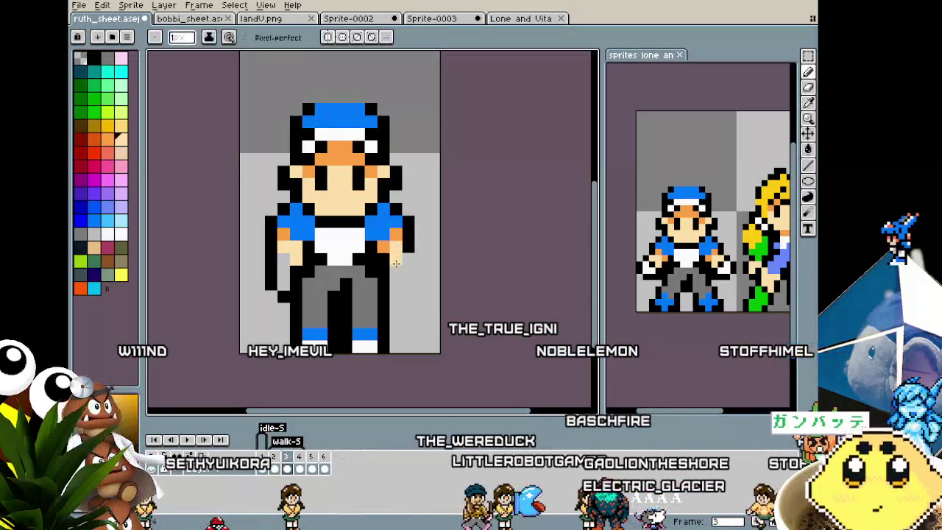
# - Pick orange and black with the pencil to redraw the arms with skin-coloured hands
pyautogui.press('i')
pyautogui.press('b')
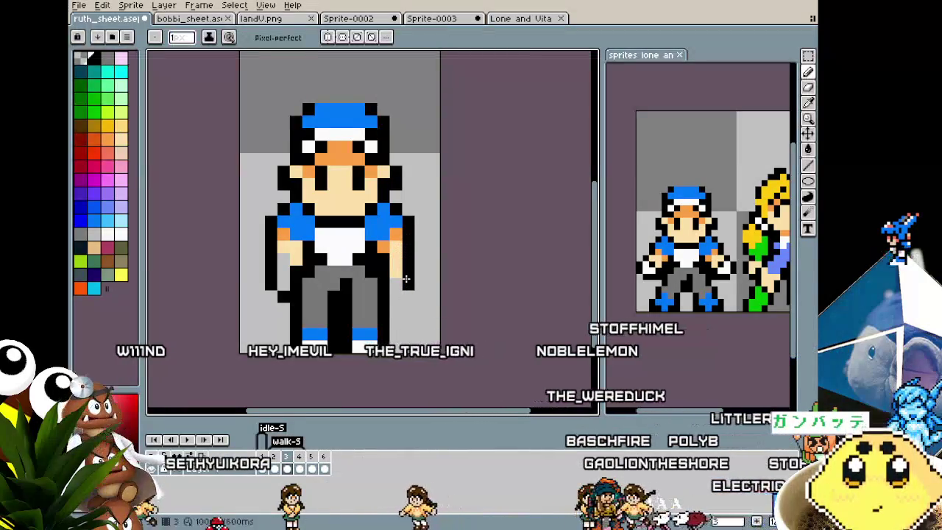
pyautogui.keyDown('alt'); pyautogui.click(394, 280); pyautogui.keyUp('alt')
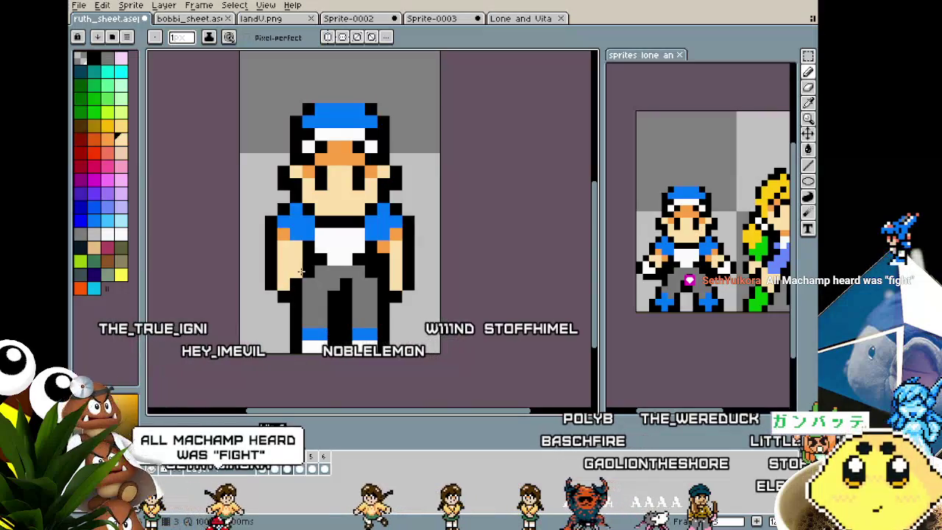
pyautogui.keyDown('alt'); pyautogui.click(375, 290); pyautogui.keyUp('alt')
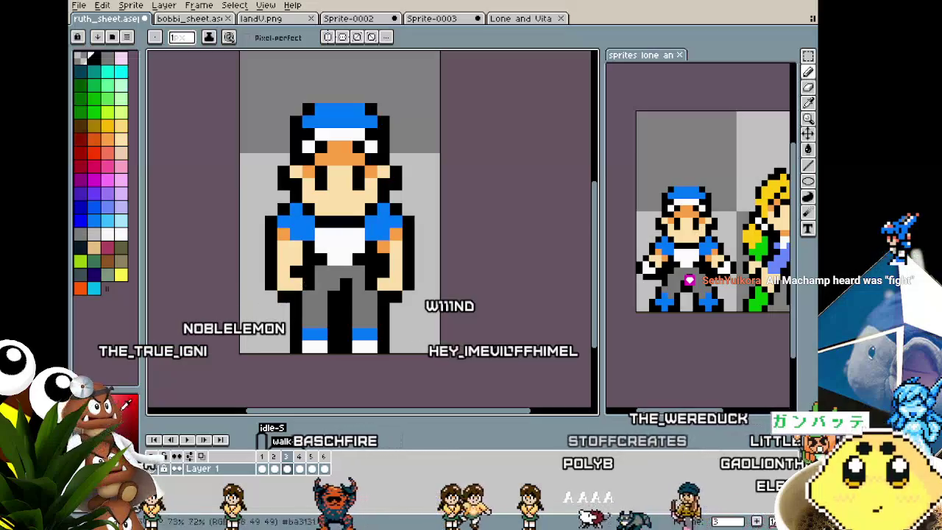
pyautogui.scroll(-3, 221, 324)
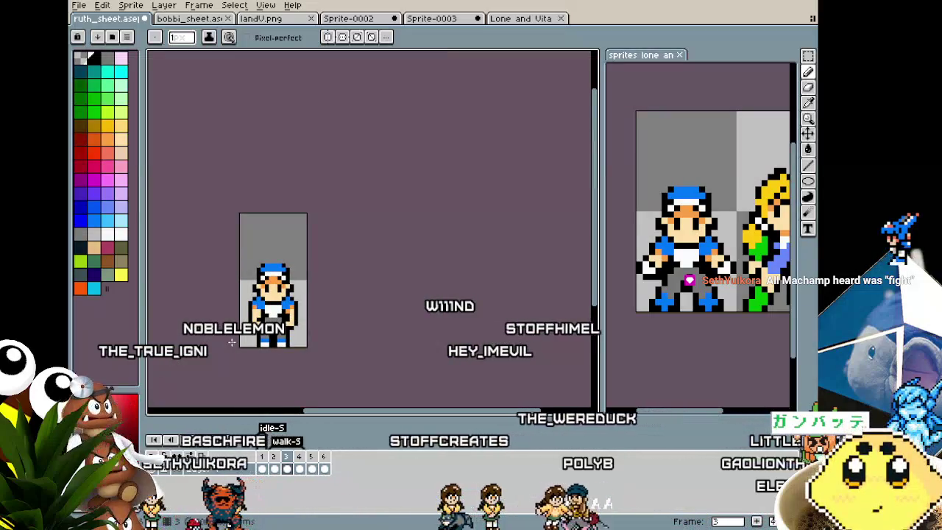
pyautogui.scroll(3, 250, 287)
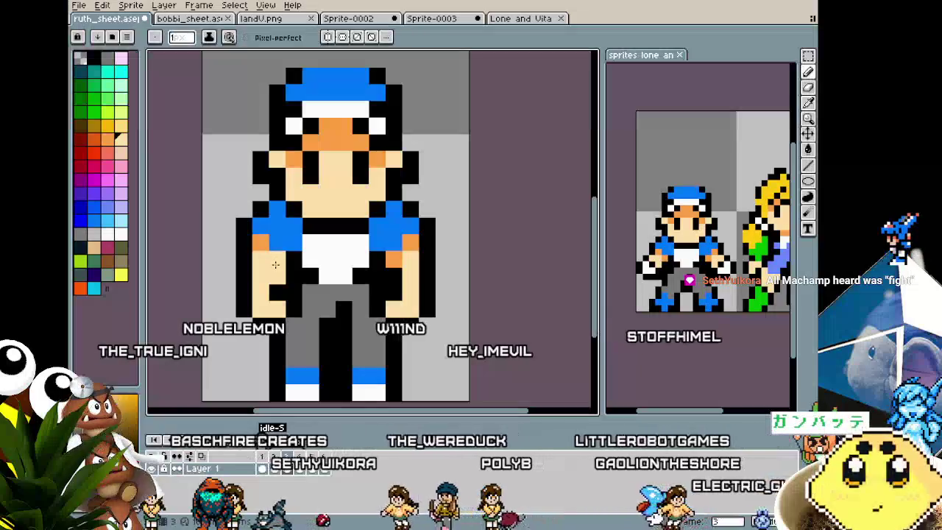
pyautogui.scroll(-2, 406, 263)
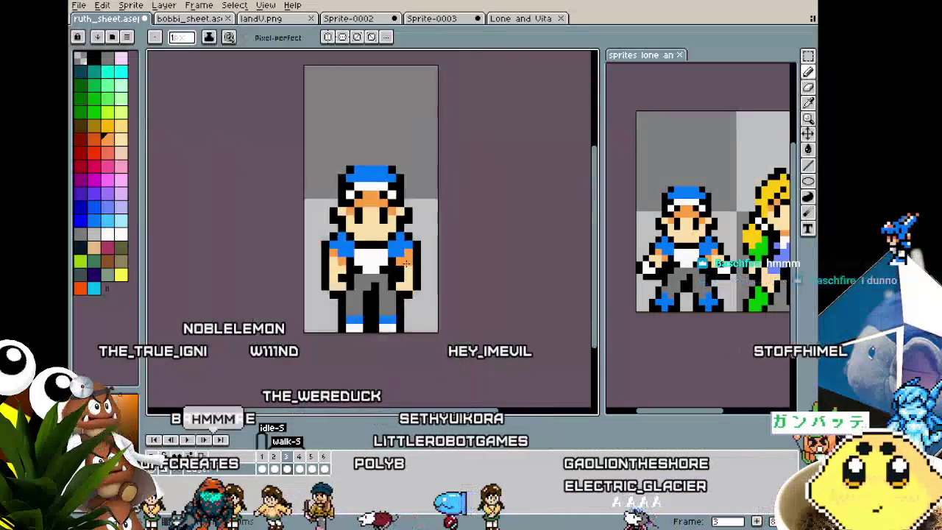
pyautogui.scroll(1, 406, 264)
pyautogui.moveTo(404, 304)
pyautogui.mouseDown()
pyautogui.moveTo(381, 311)
pyautogui.moveTo(352, 281)
pyautogui.mouseUp()
pyautogui.scroll(-1, 432, 323)
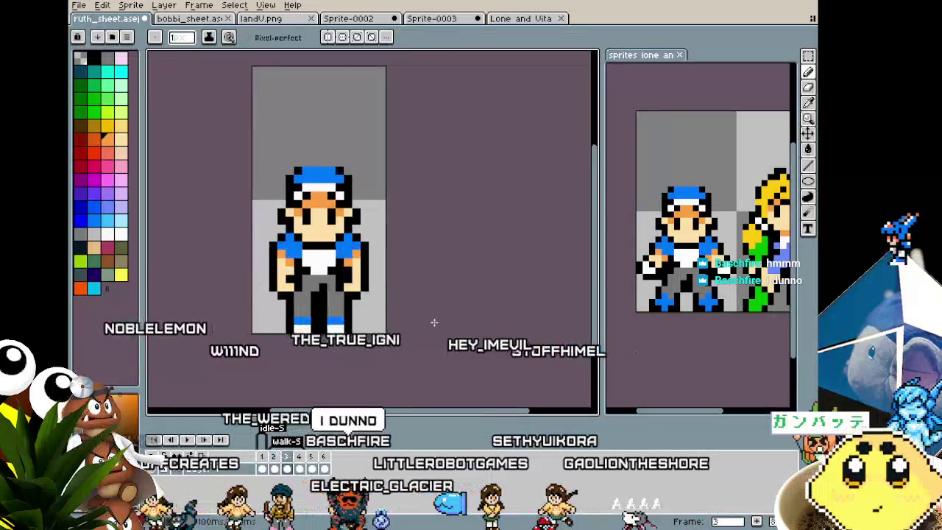
pyautogui.scroll(1, 296, 280)
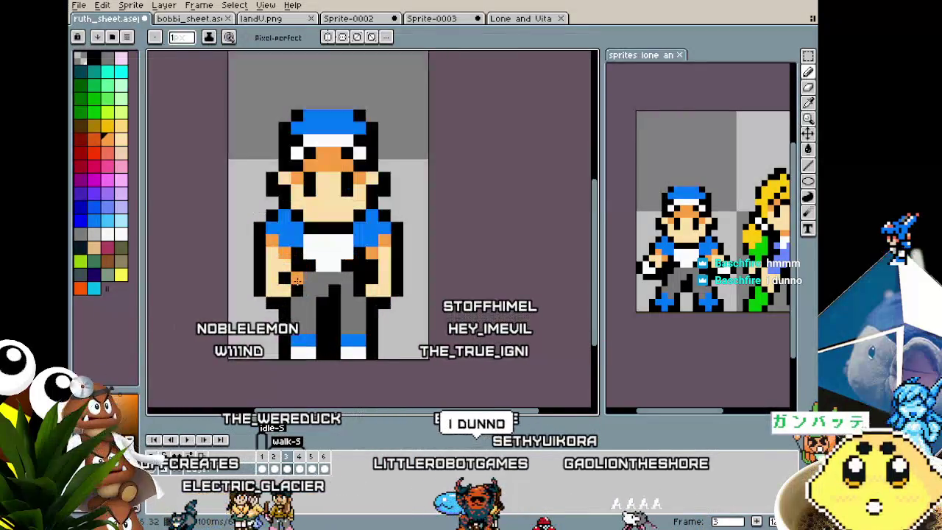
pyautogui.scroll(1, 296, 280)
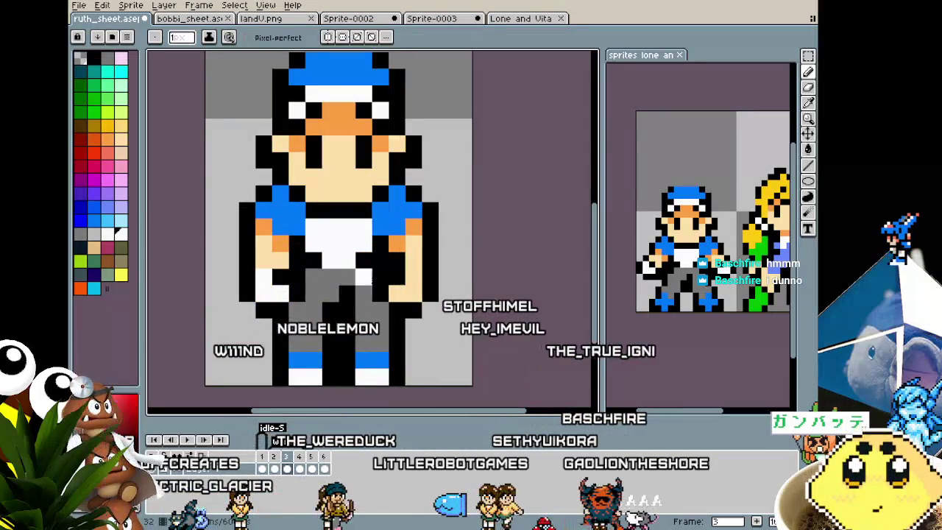
pyautogui.scroll(-1, 404, 282)
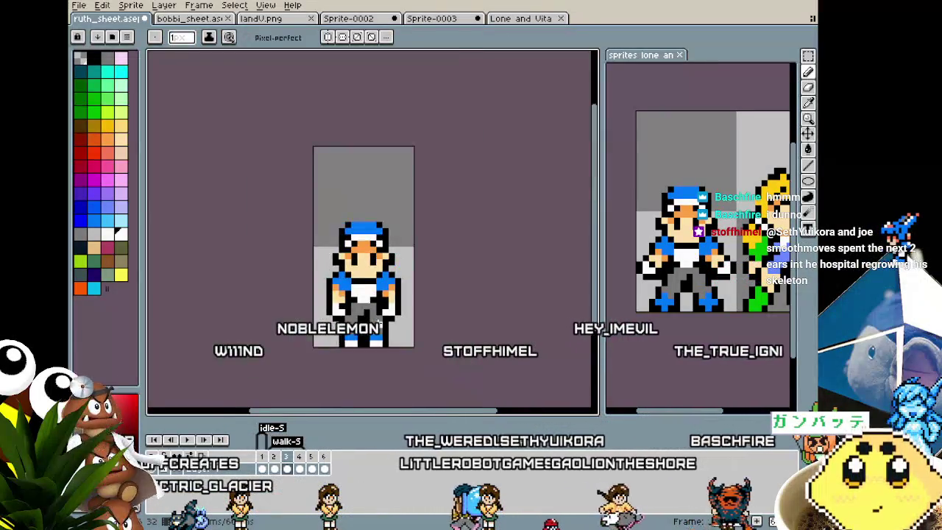
pyautogui.scroll(-1, 404, 281)
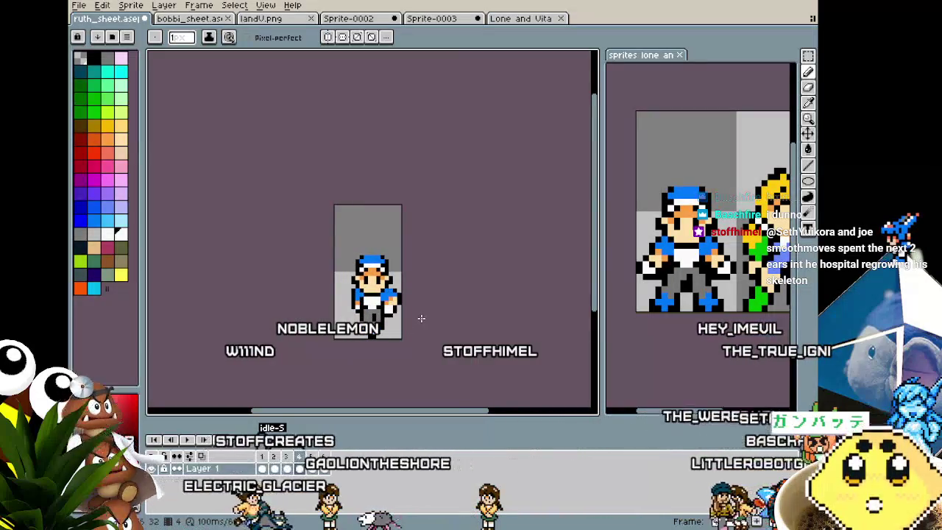
# - Clear the selection around the sprite and step forward to the next frame
pyautogui.press('m')
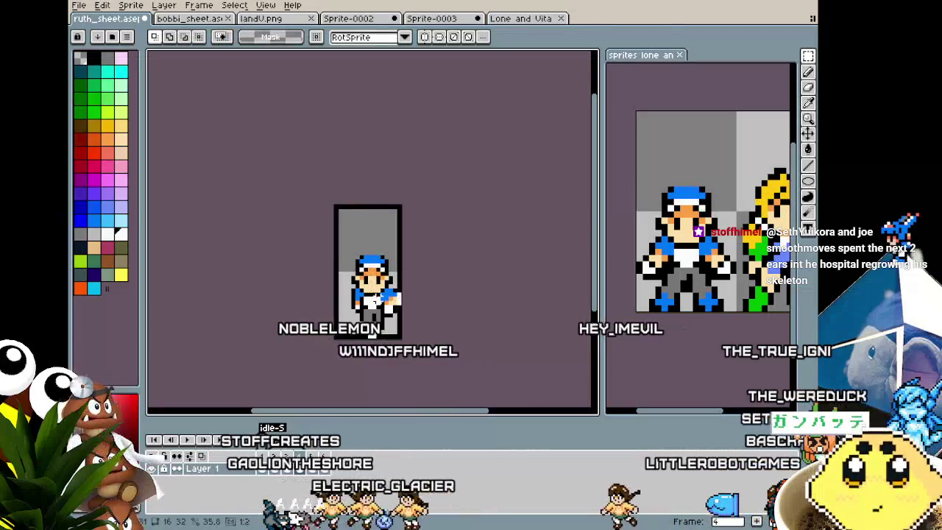
pyautogui.click(486, 311)
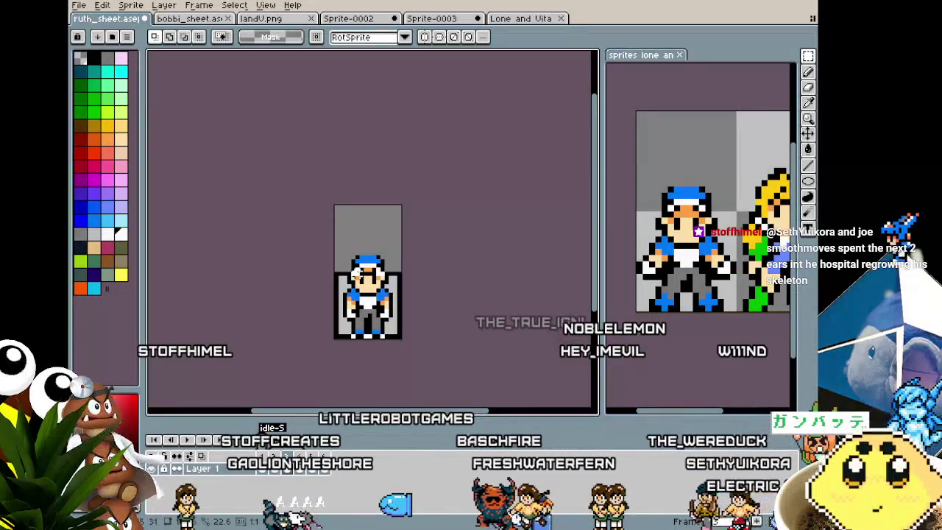
pyautogui.scroll(3, 374, 348)
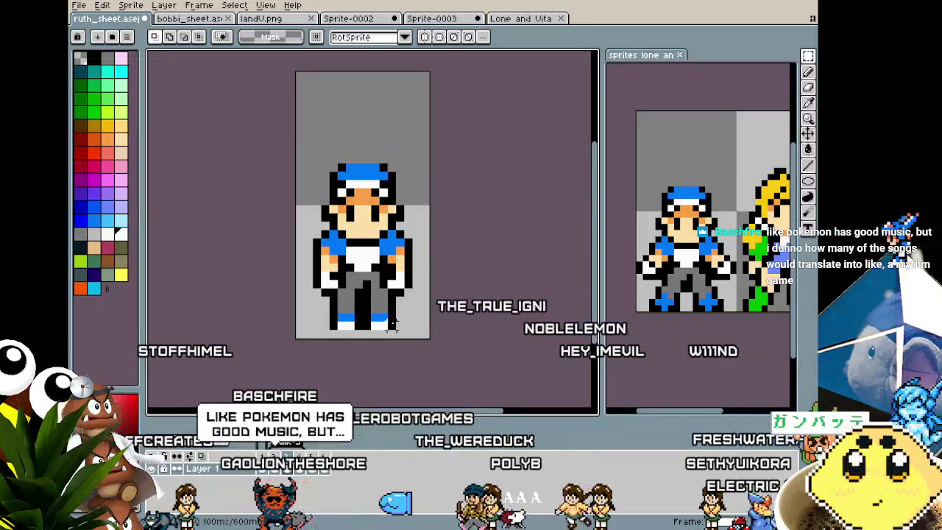
pyautogui.press('b')
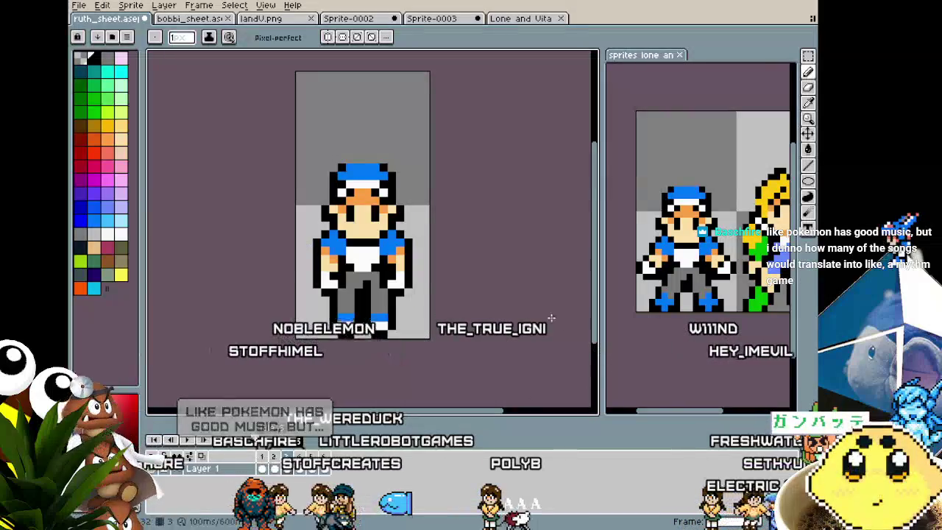
pyautogui.scroll(-2, 536, 310)
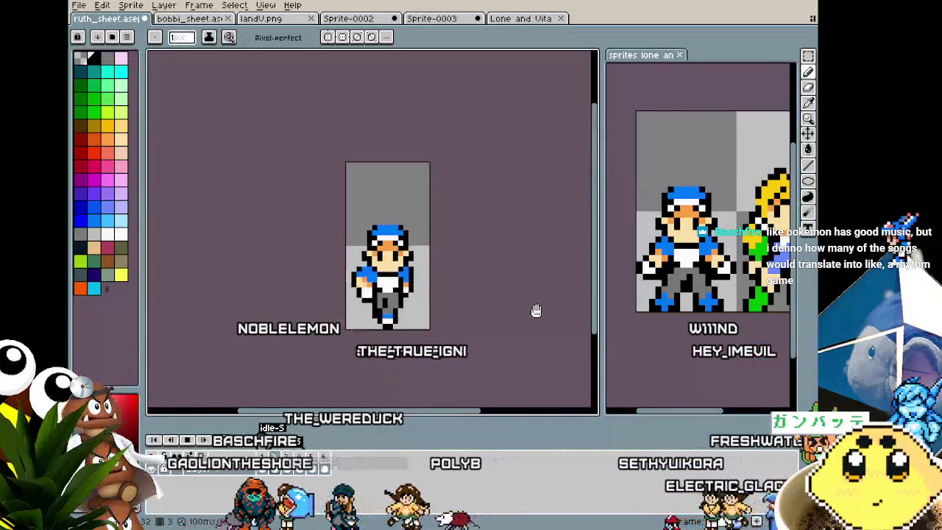
pyautogui.press('Right')
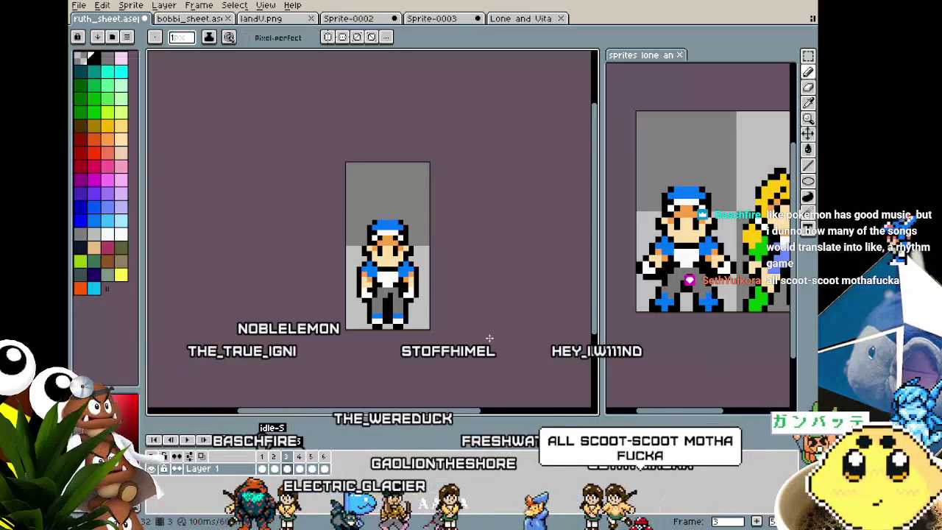
# - Add a new frame to the timeline and select frame 4 under the walk-S tag
pyautogui.rightClick(296, 459)
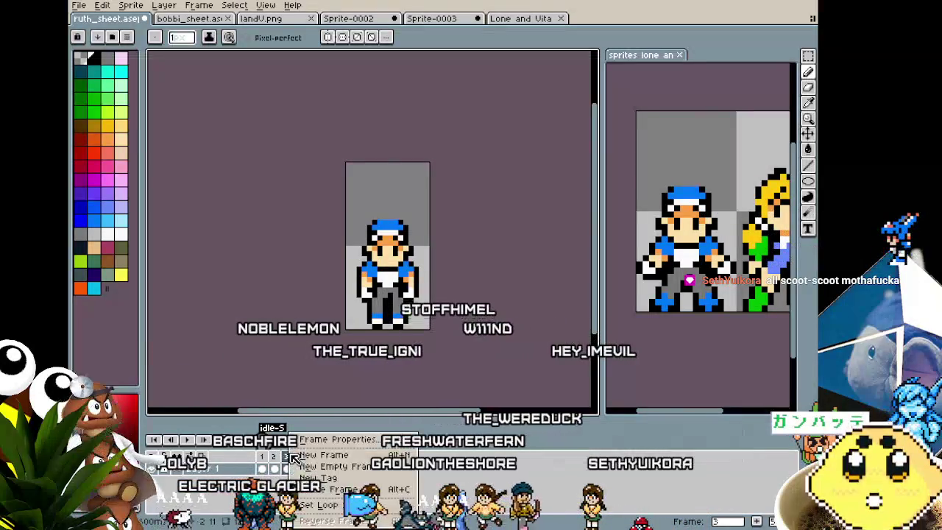
pyautogui.click(304, 460)
pyautogui.click(301, 459)
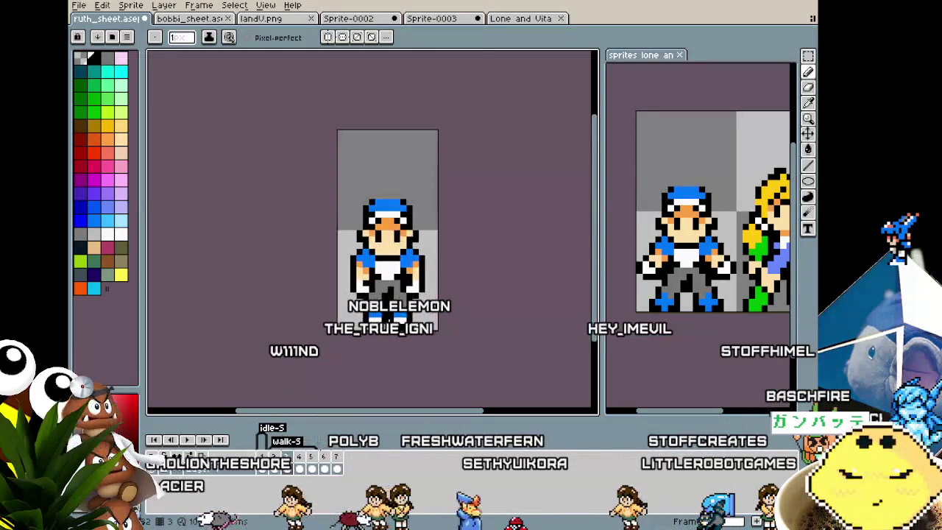
pyautogui.scroll(3, 429, 354)
pyautogui.scroll(-1, 423, 287)
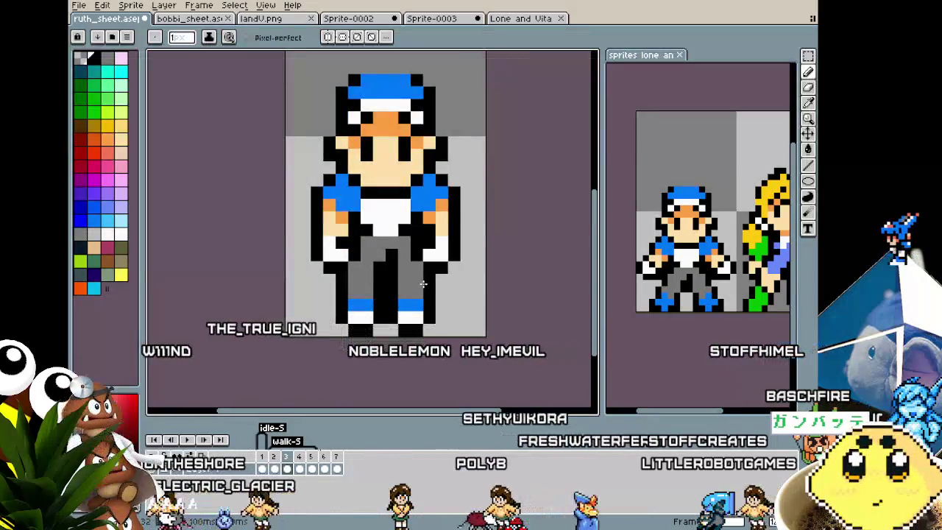
# - Undo the white patch, then try shifting the lower legs with a rectangular selection and cancel it
pyautogui.press('m')
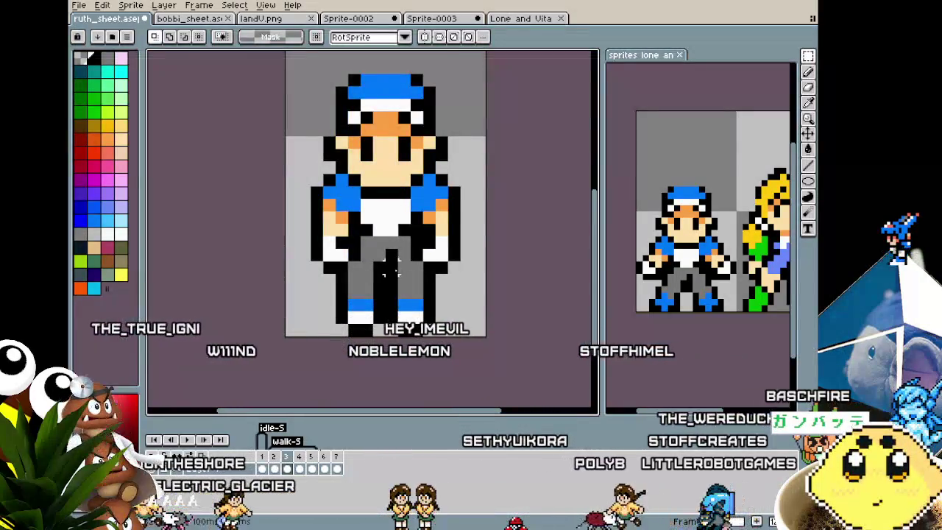
pyautogui.hotkey('ctrl', 'z')
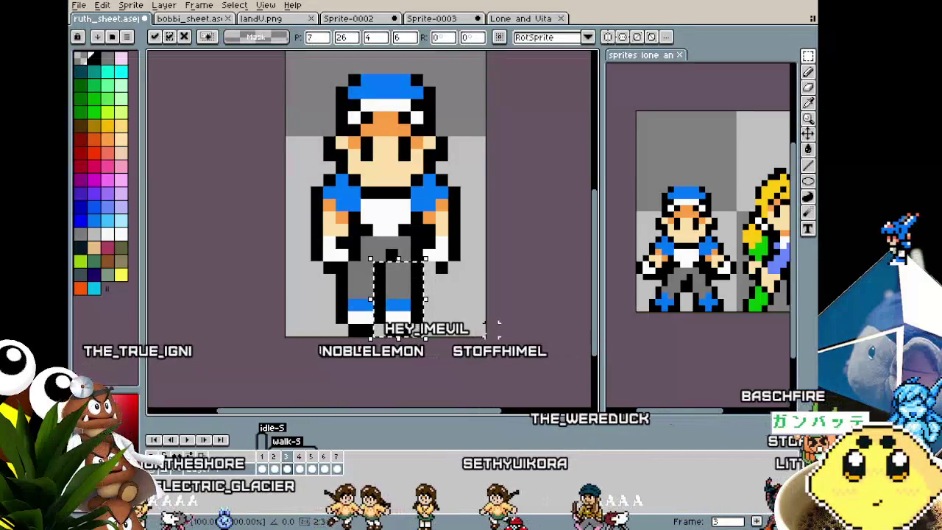
pyautogui.moveTo(379, 287); pyautogui.dragTo(474, 323)
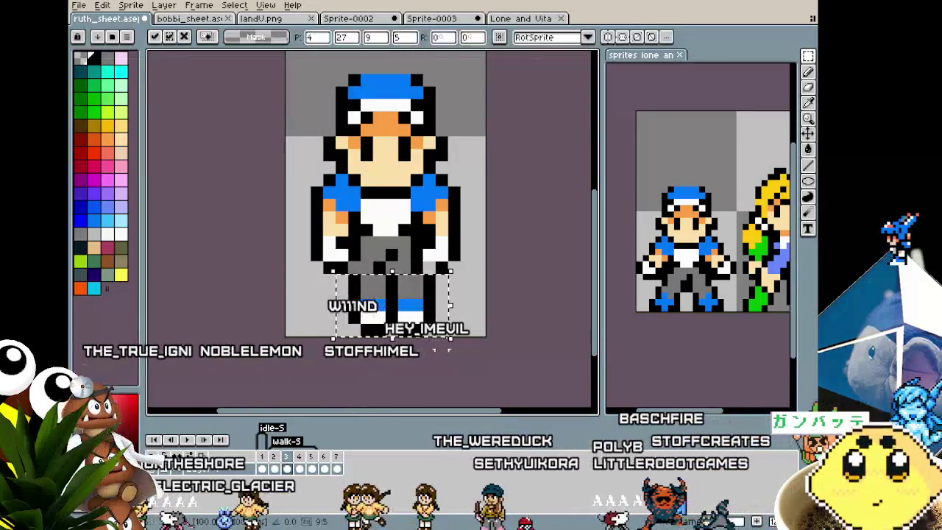
pyautogui.press('Escape')
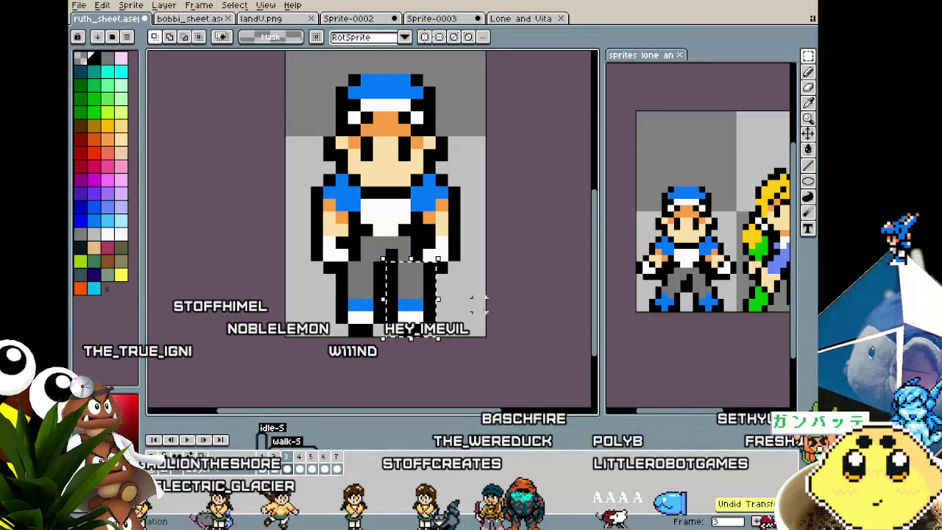
pyautogui.scroll(-2, 477, 302)
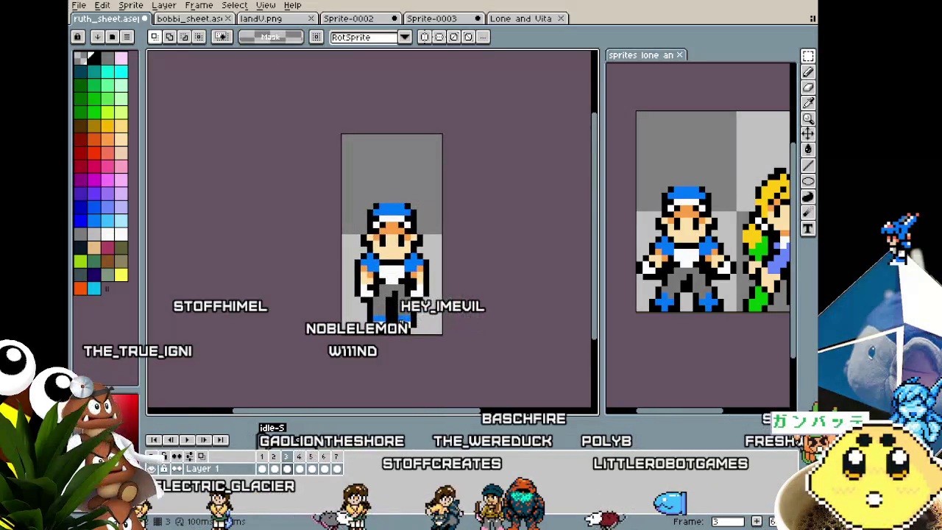
pyautogui.scroll(4, 390, 298)
pyautogui.scroll(-3, 390, 298)
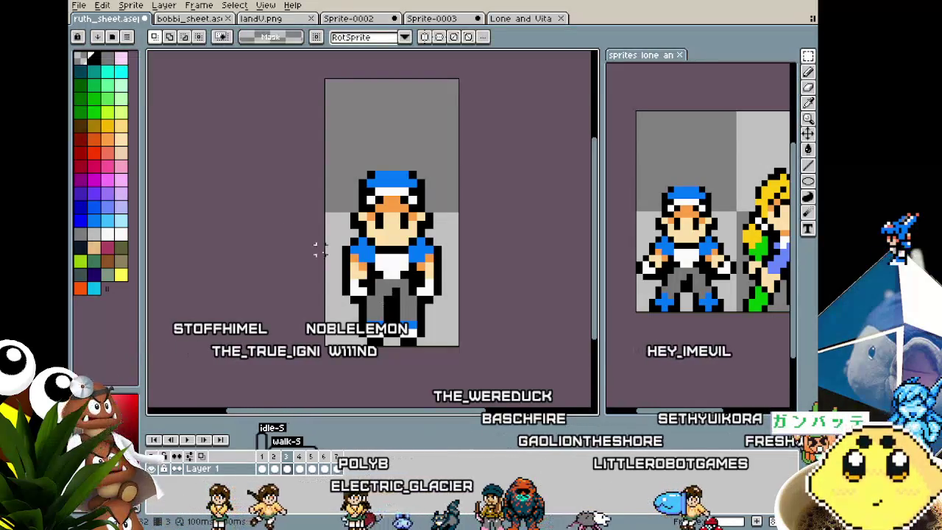
pyautogui.click(79, 6)
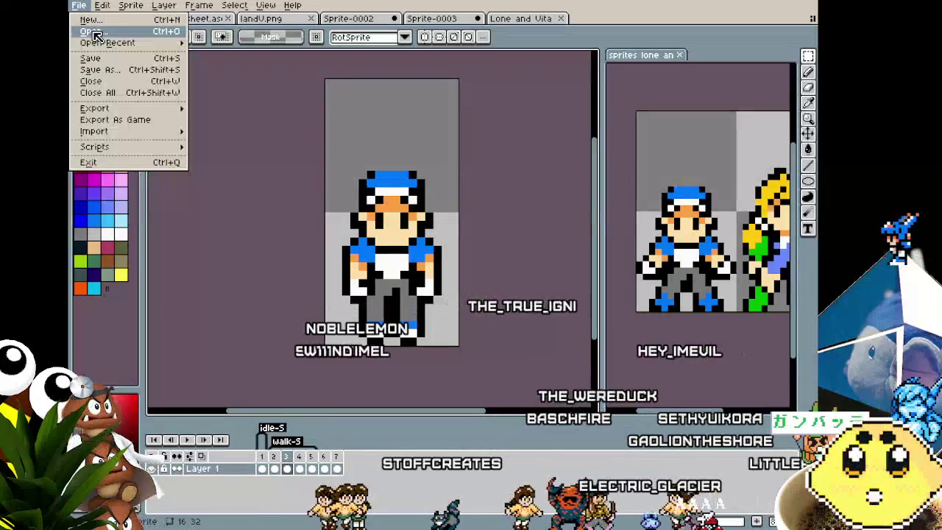
# - Browse up to the aseprite work folder, into Protas Star, and open Prota.aseprite
pyautogui.click(95, 33)
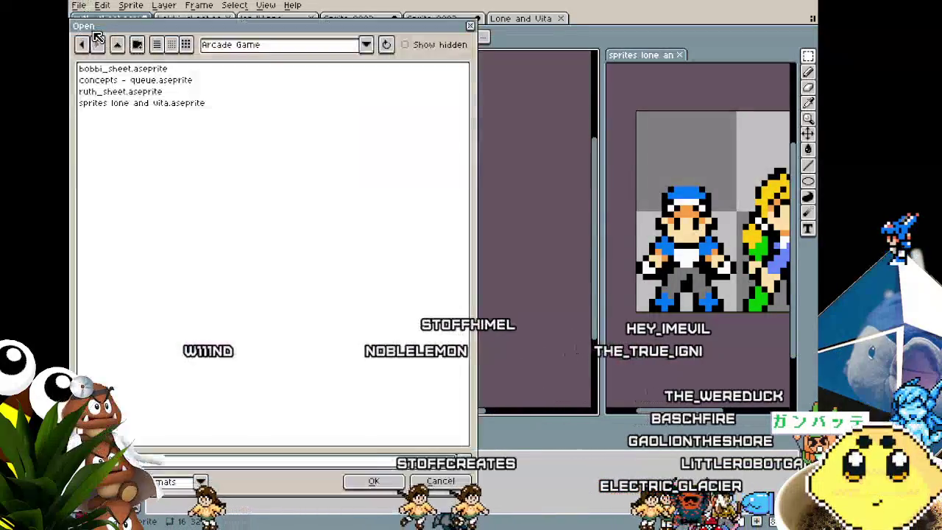
pyautogui.click(125, 45)
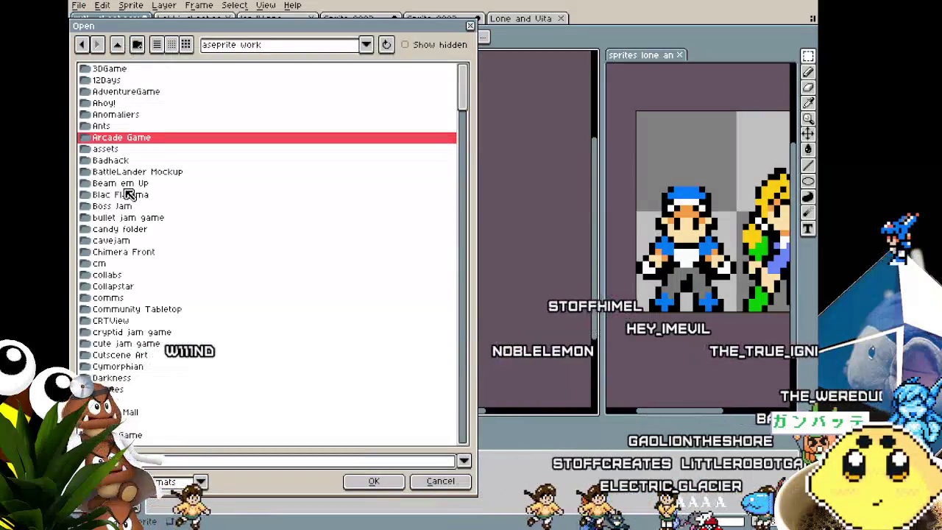
pyautogui.scroll(-6, 126, 193)
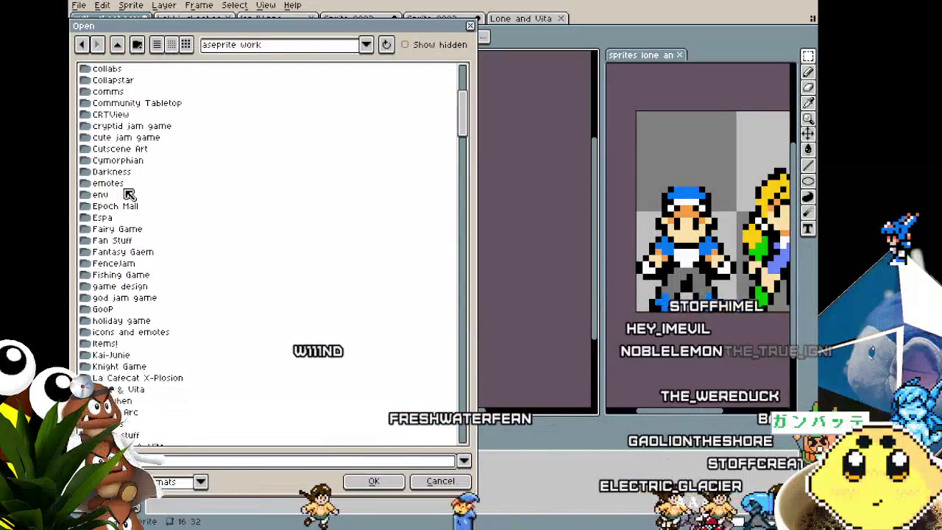
pyautogui.scroll(-3, 129, 193)
pyautogui.scroll(-4, 128, 193)
pyautogui.scroll(-1, 129, 193)
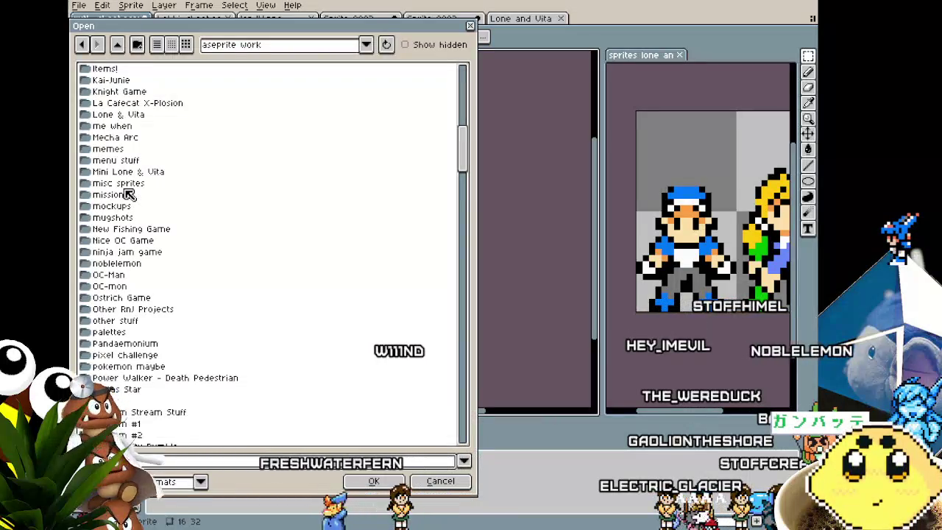
pyautogui.doubleClick(133, 391)
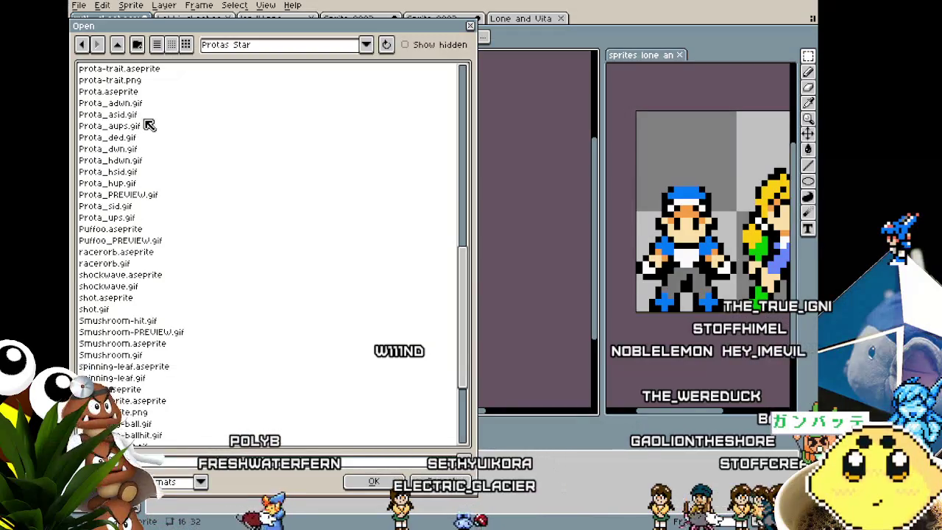
pyautogui.doubleClick(126, 95)
pyautogui.scroll(3, 322, 244)
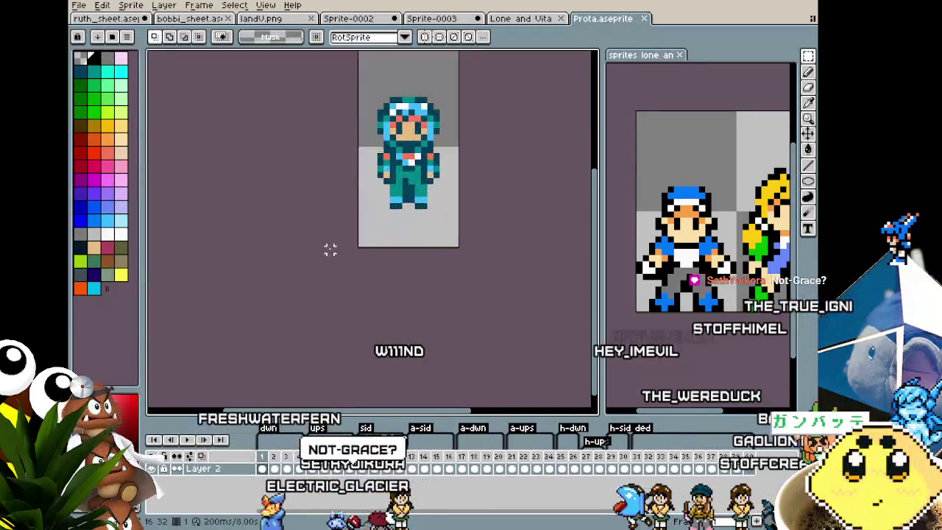
# - Reposition the zoomed Prota sprite and play its walk animation
pyautogui.scroll(1, 331, 248)
pyautogui.moveTo(321, 187); pyautogui.dragTo(237, 296)
pyautogui.scroll(2, 228, 305)
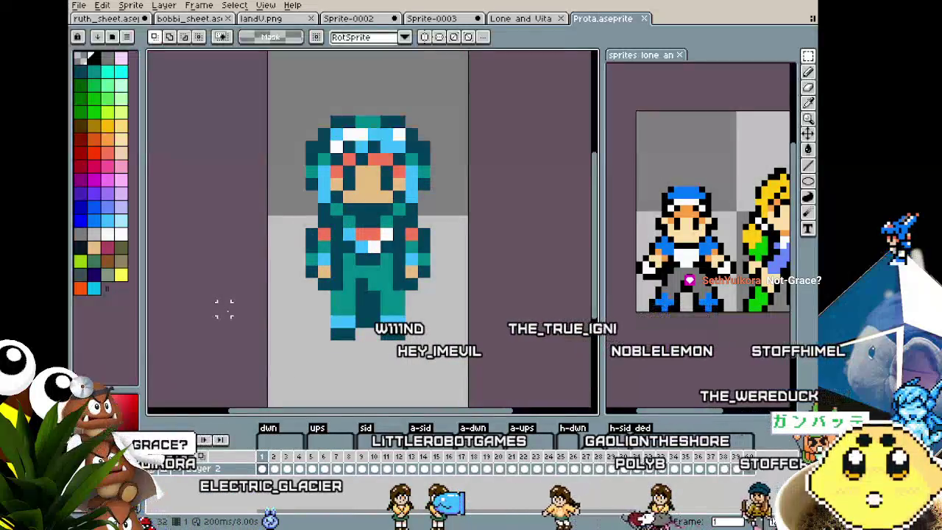
pyautogui.press('Return')
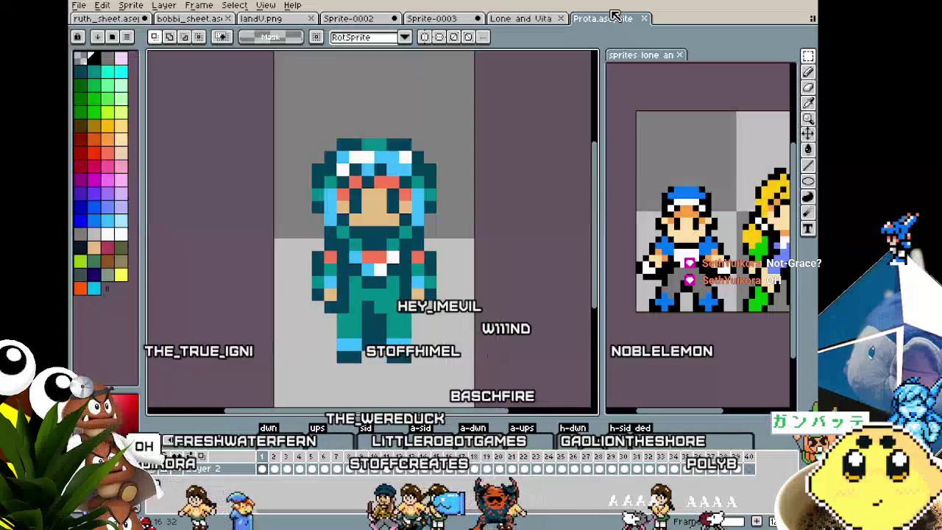
# - Dock Prota.aseprite in the right side pane and return to ruth_sheet on the main canvas
pyautogui.moveTo(595, 21); pyautogui.dragTo(639, 58)
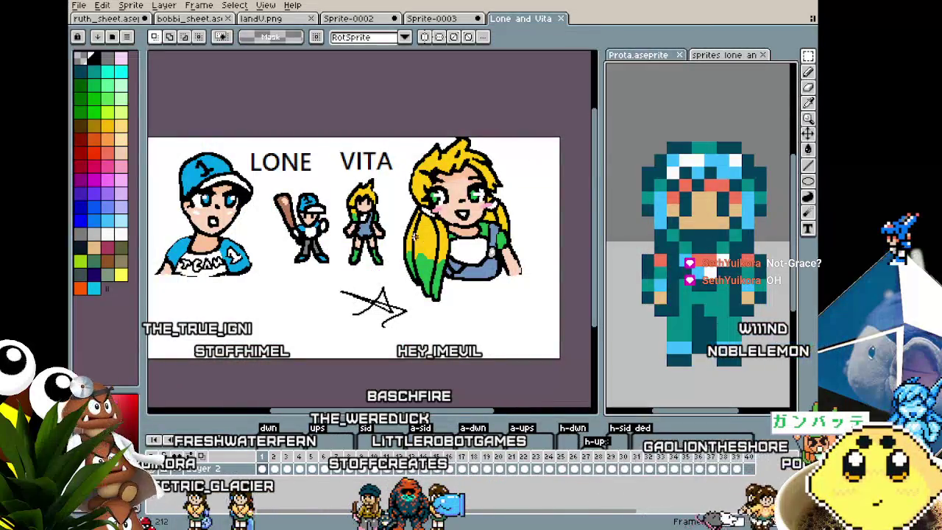
pyautogui.click(97, 21)
pyautogui.moveTo(697, 297); pyautogui.dragTo(680, 288)
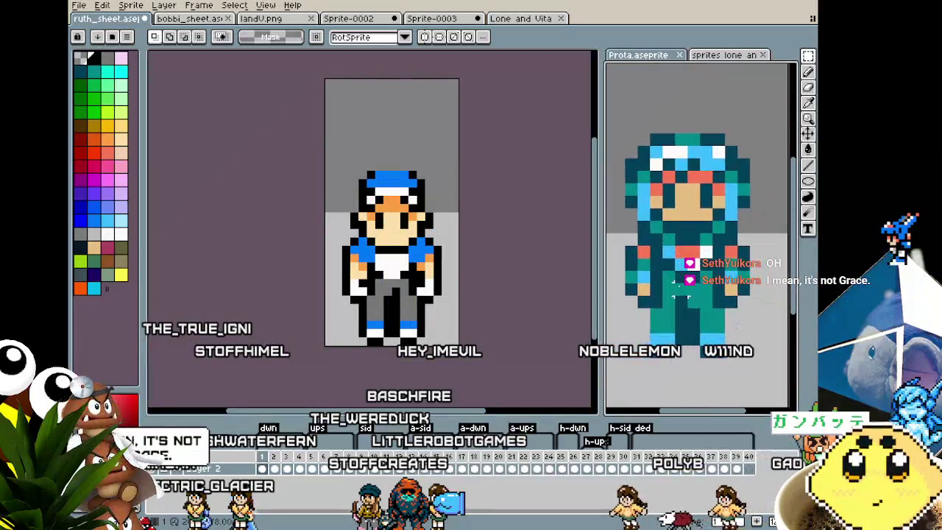
pyautogui.scroll(-2, 663, 380)
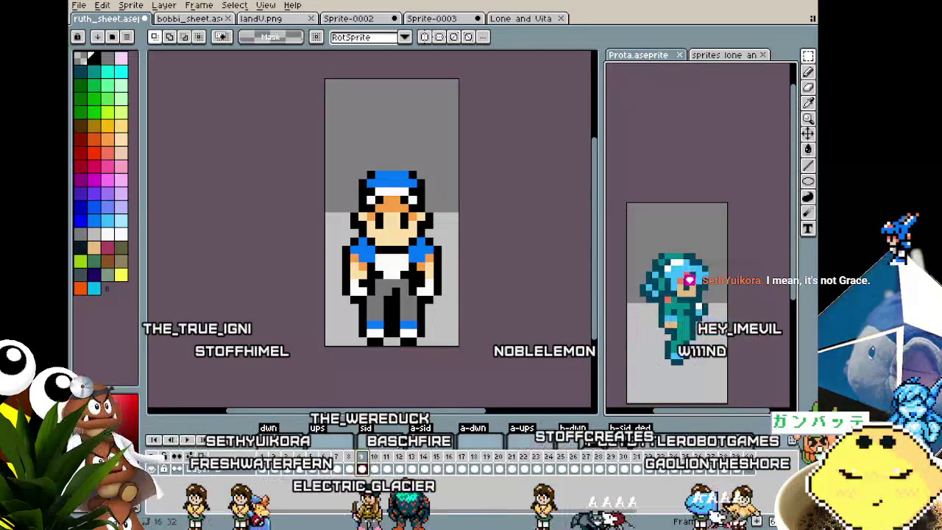
pyautogui.scroll(1, 680, 364)
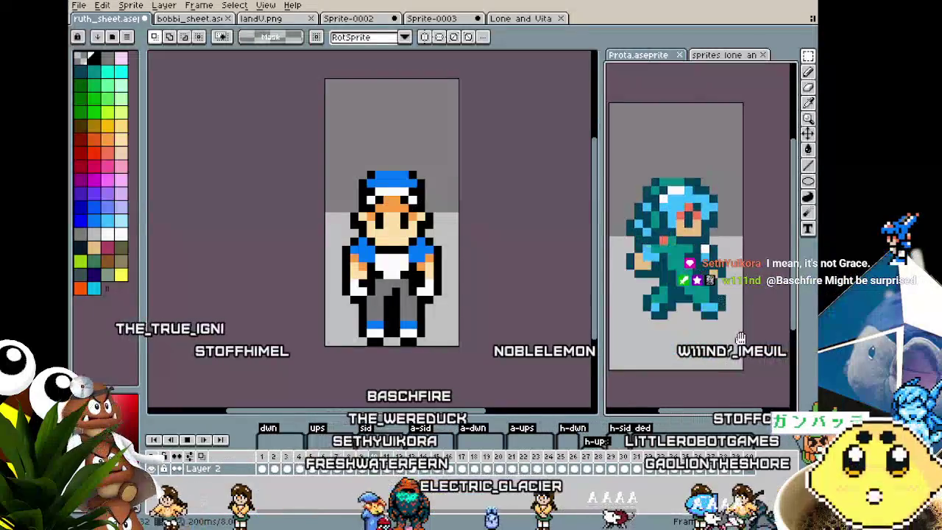
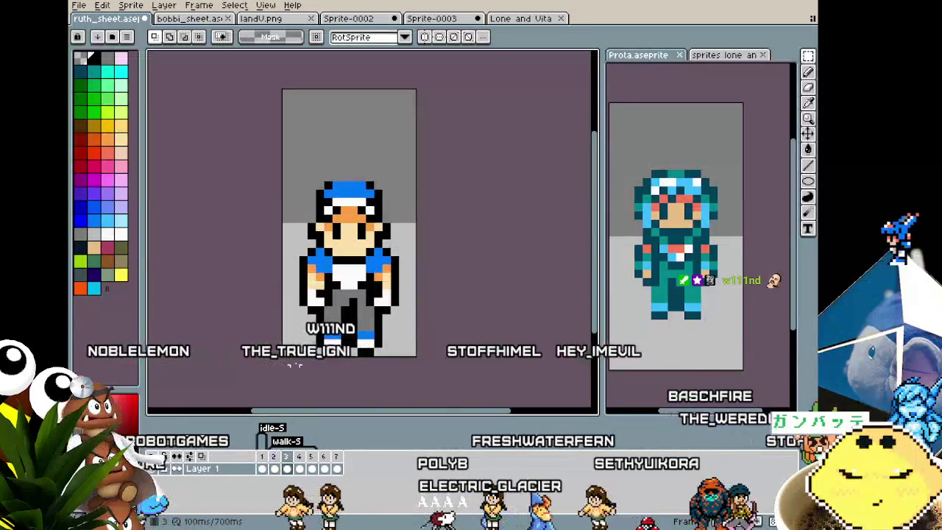
# - Paste the copied character pose into the ruth_sheet frame and commit it in place
pyautogui.click(705, 377)
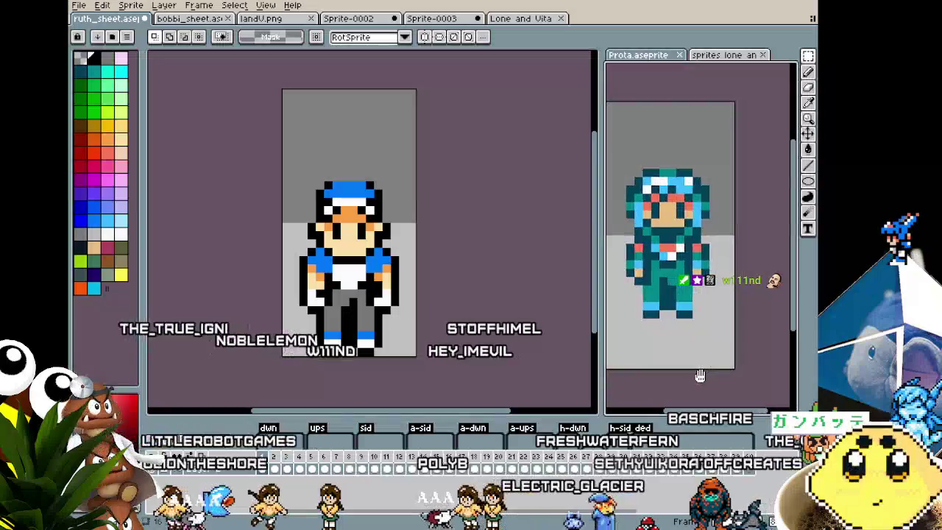
pyautogui.hotkey('ctrl', 'v')
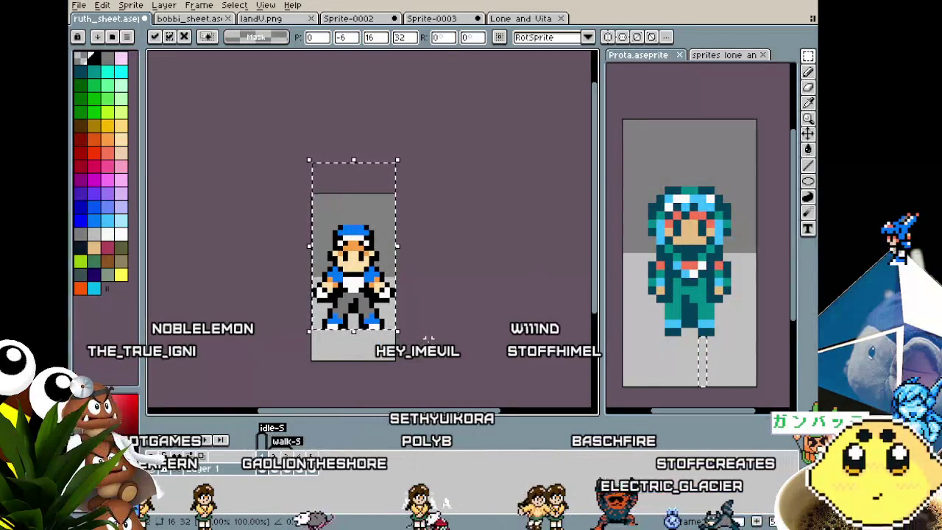
pyautogui.press('Return')
# - Nudge the whole frame up, then undo the shift to keep the original height
pyautogui.hotkey('ctrl', 'a')
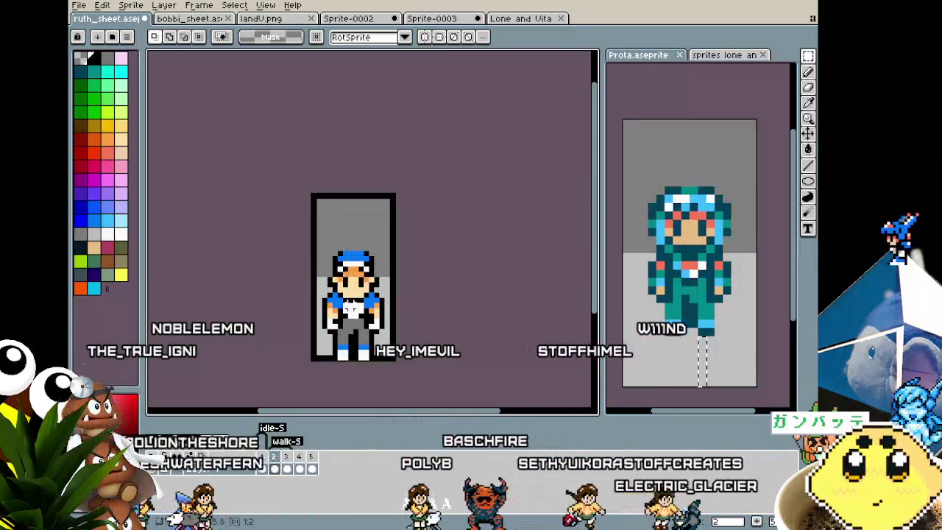
pyautogui.press('Up')
pyautogui.press('Up')
pyautogui.press('Up')
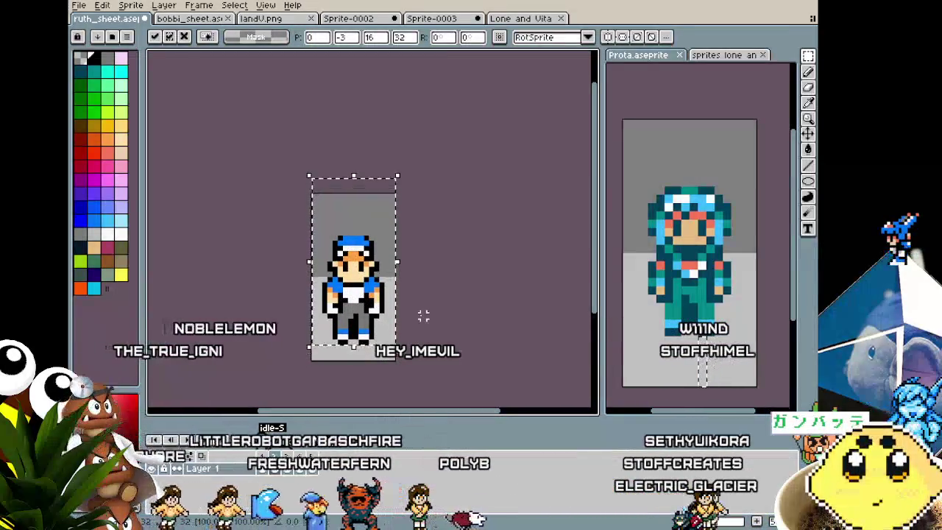
pyautogui.press('Up')
pyautogui.press('Up')
pyautogui.press('Up')
pyautogui.hotkey('ctrl', 'd')
pyautogui.hotkey('ctrl', 'z')
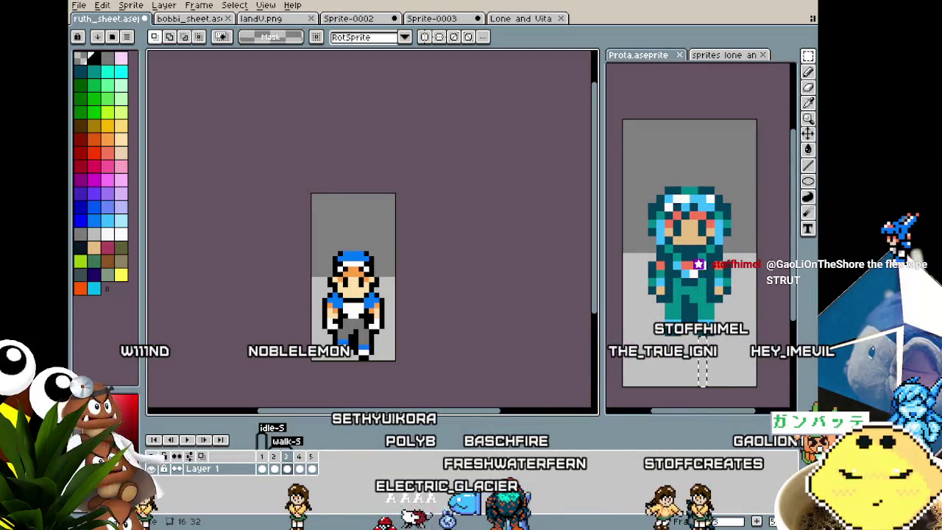
pyautogui.moveTo(298, 343); pyautogui.dragTo(286, 338)
# - Raise the frame 3 sprite a few pixels and apply the new position
pyautogui.press('Right')
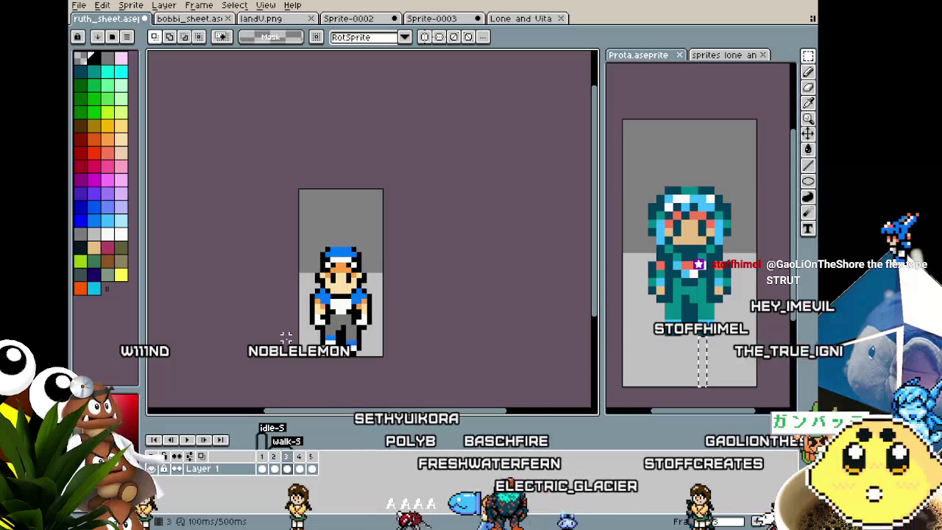
pyautogui.press('Left')
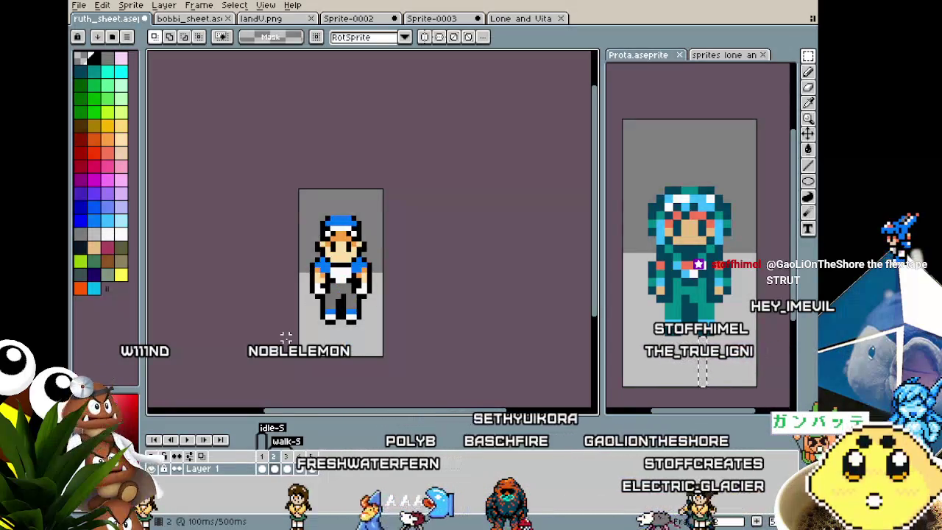
pyautogui.press('Right')
pyautogui.hotkey('ctrl', 'a')
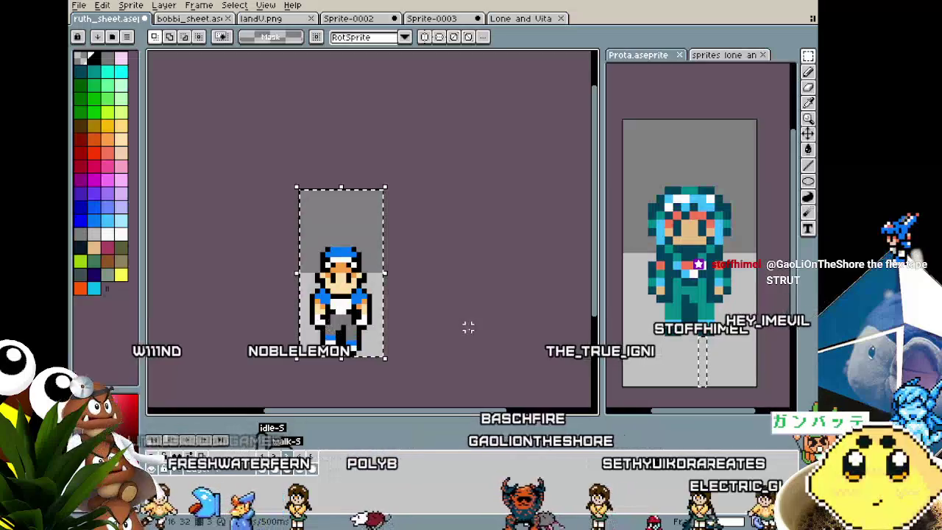
pyautogui.scroll(1, 384, 359)
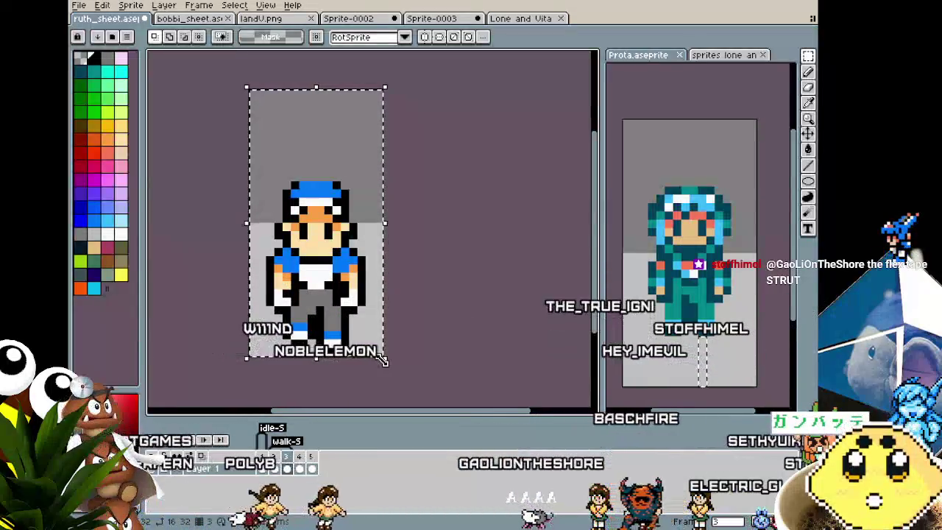
pyautogui.moveTo(383, 360); pyautogui.dragTo(401, 370)
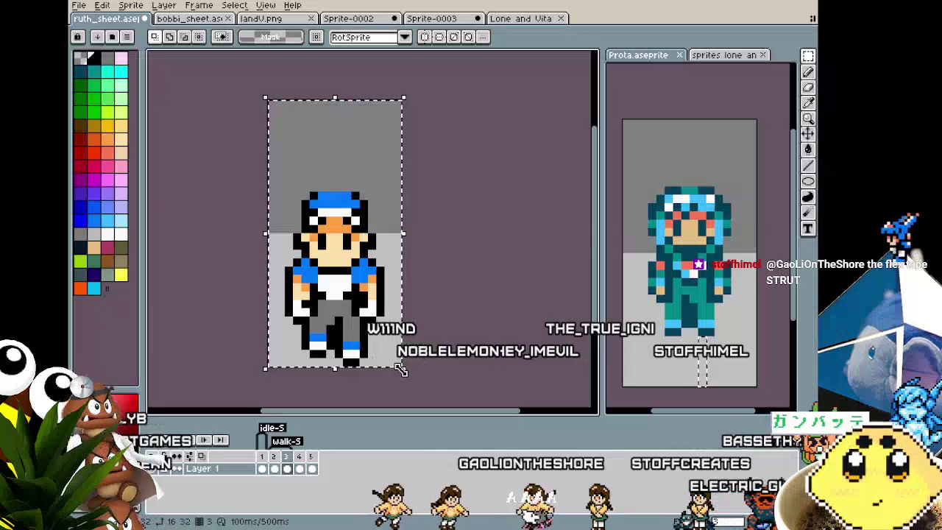
pyautogui.press('Up')
pyautogui.press('Up')
pyautogui.press('Up')
pyautogui.press('Up')
pyautogui.press('Up')
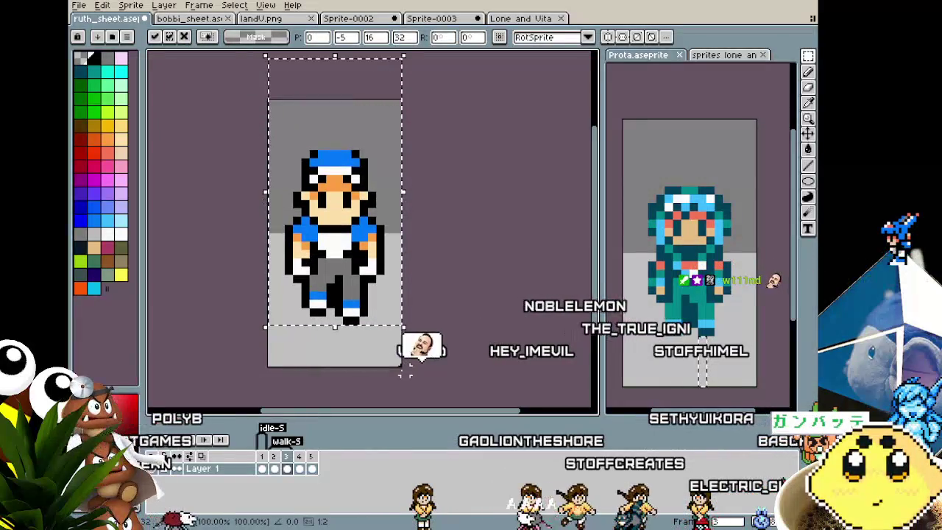
pyautogui.press('Up')
pyautogui.click(455, 304)
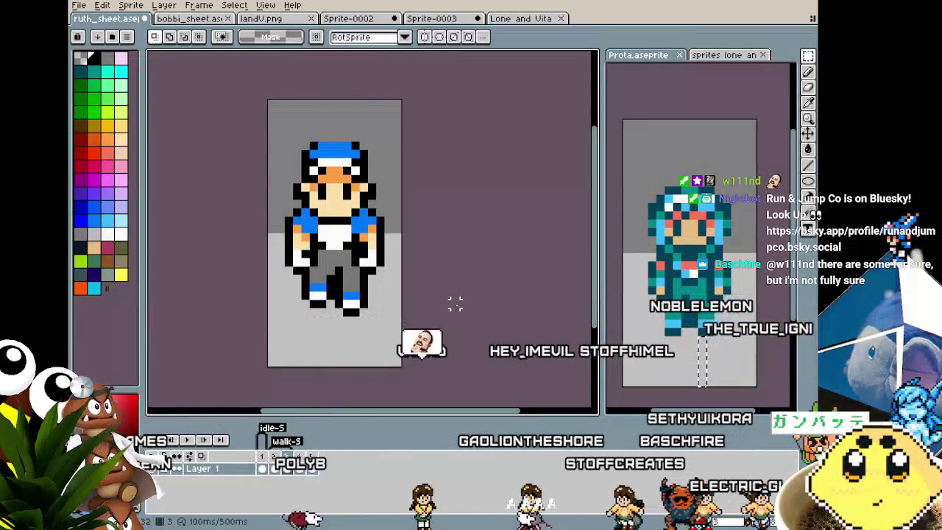
# - Raise the side-turned pose and the next walk frame, then select all in bobbi_sheet
pyautogui.press('Right')
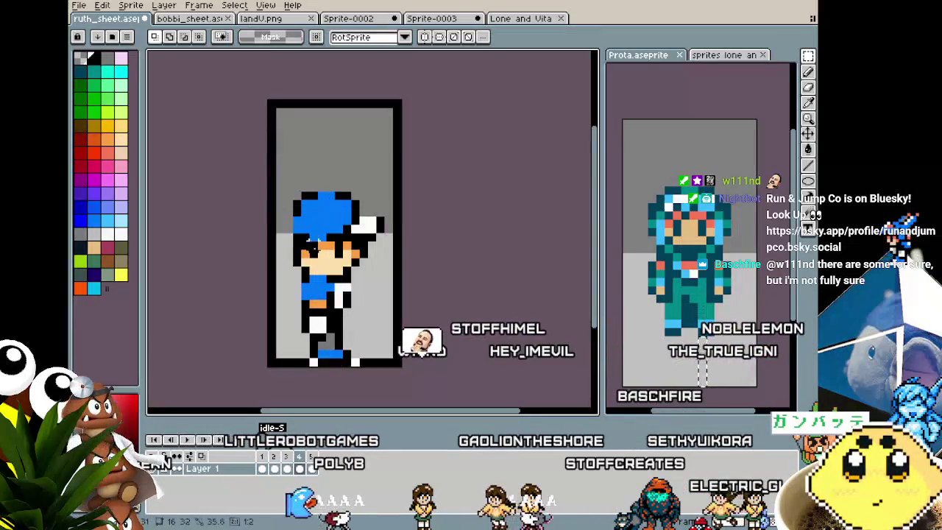
pyautogui.hotkey('ctrl', 'a')
pyautogui.press('Up')
pyautogui.press('Up')
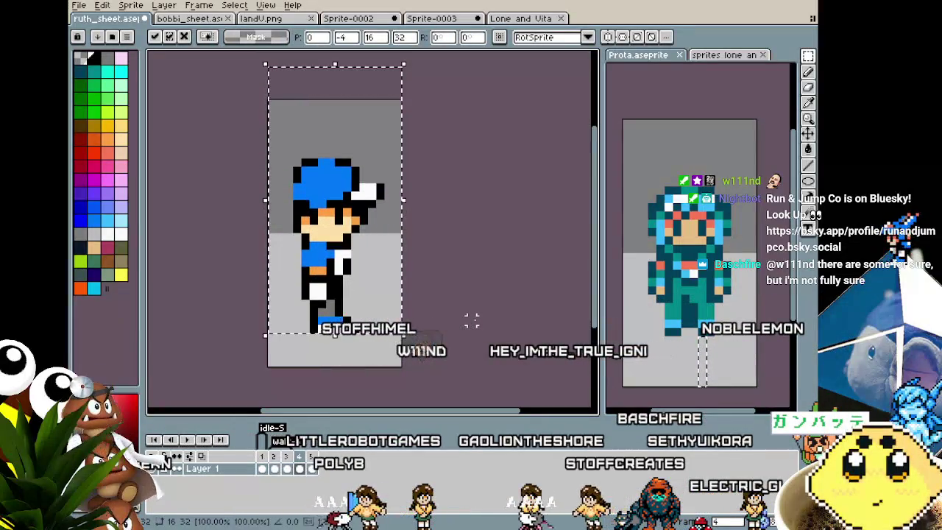
pyautogui.press('Return')
pyautogui.press('Right')
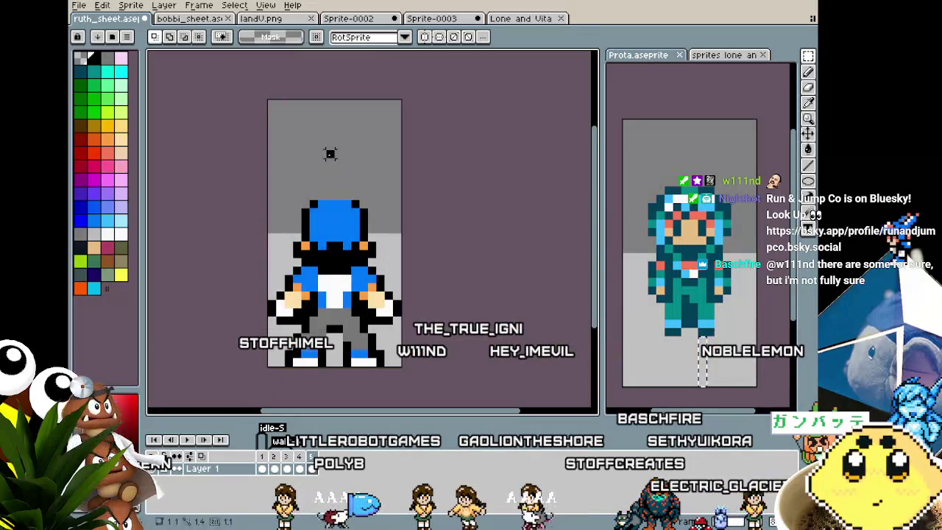
pyautogui.hotkey('ctrl', 'a')
pyautogui.press('Up')
pyautogui.press('Up')
pyautogui.press('Up')
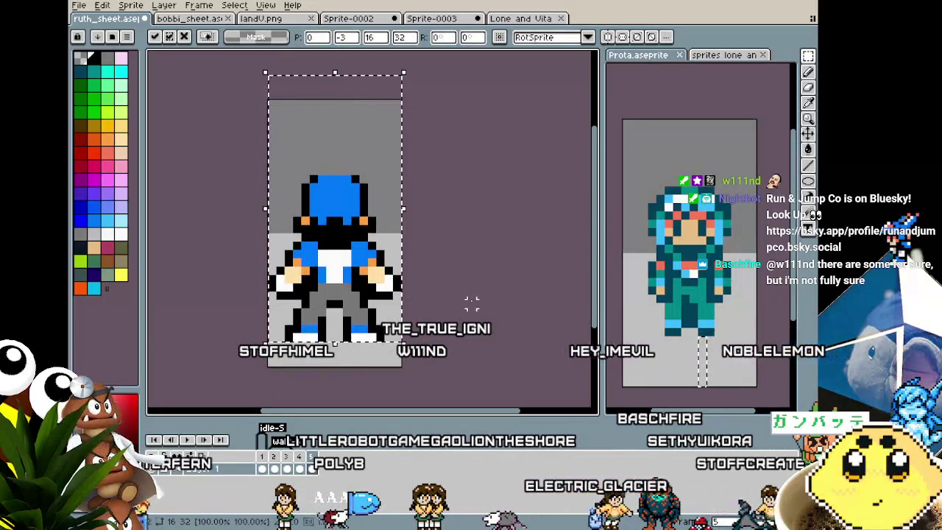
pyautogui.press('Up')
pyautogui.press('Return')
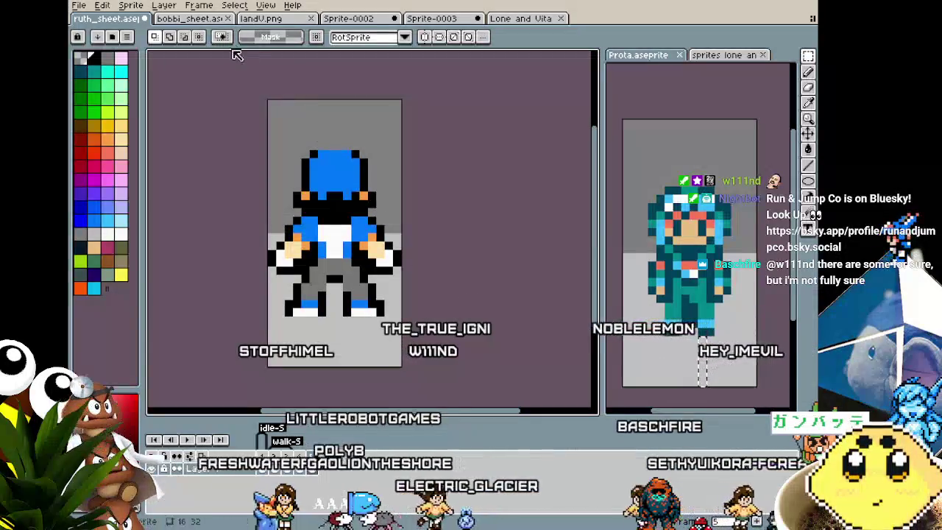
pyautogui.click(197, 19)
pyautogui.hotkey('ctrl', 'a')
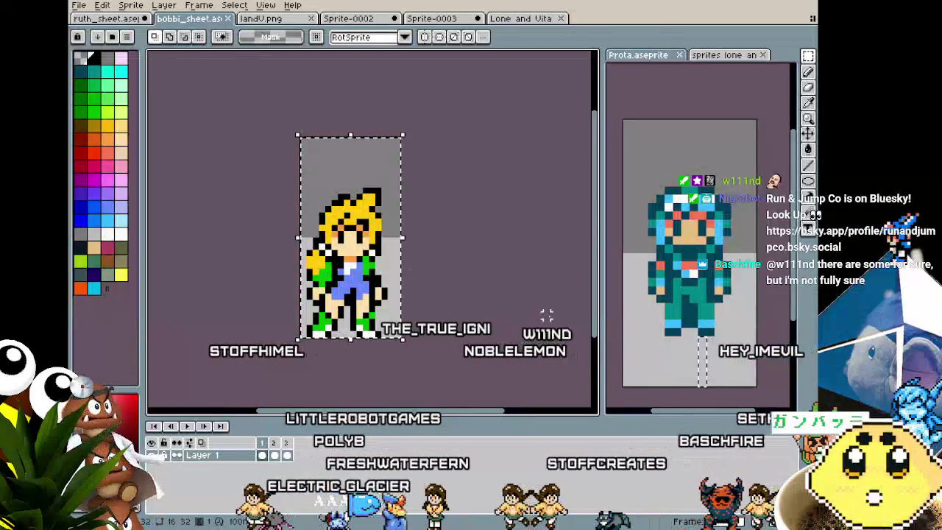
# - Raise Bobbi's sprite about five pixels in frame 1 and the side-facing frame 2
pyautogui.press('Up')
pyautogui.press('Up')
pyautogui.press('Up')
pyautogui.press('Up')
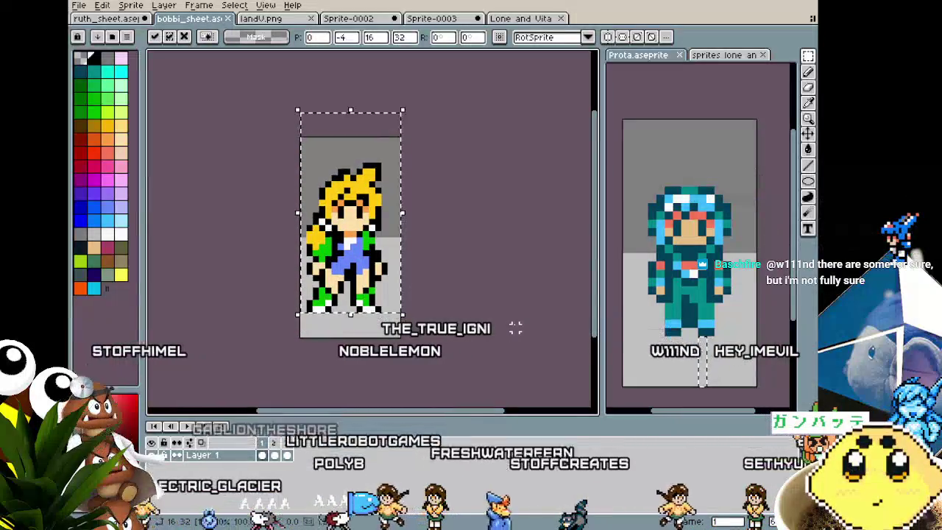
pyautogui.press('Up')
pyautogui.press('Return')
pyautogui.press('Right')
pyautogui.hotkey('ctrl', 'a')
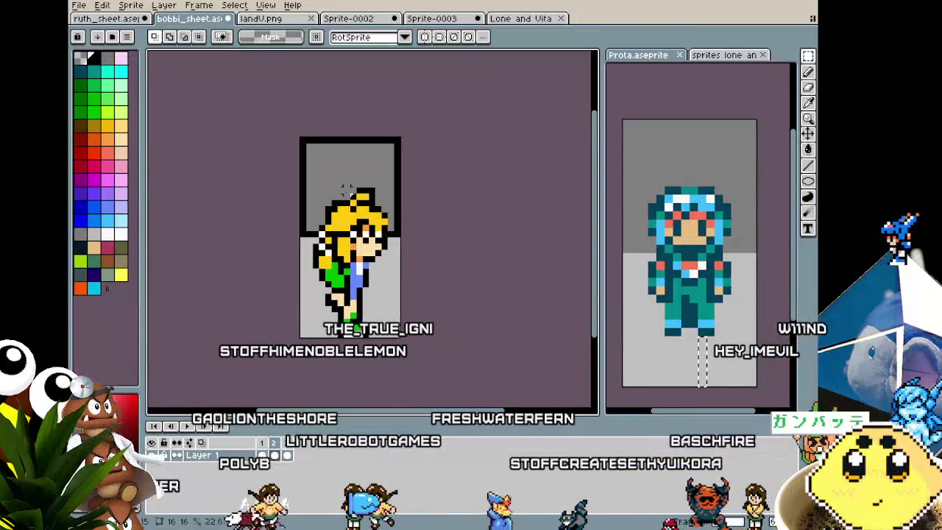
pyautogui.press('Up')
pyautogui.press('Up')
pyautogui.press('Up')
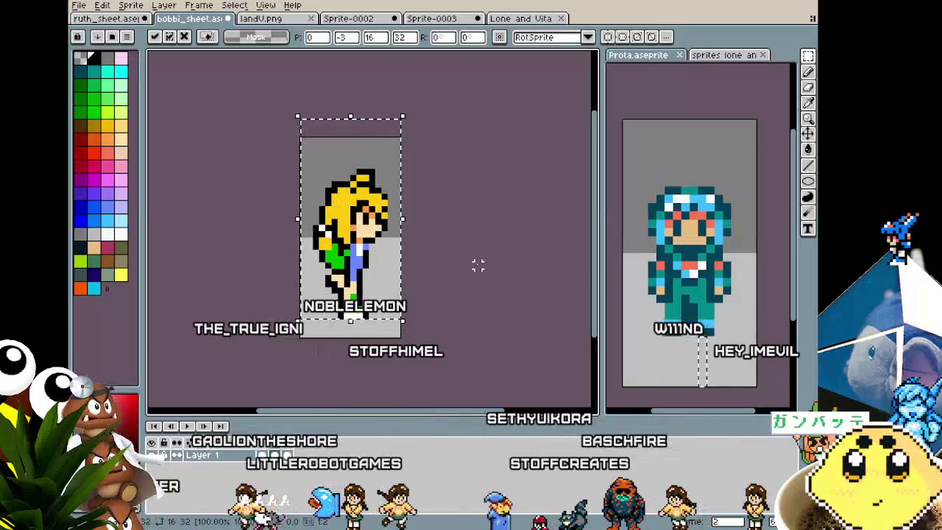
pyautogui.press('Up')
pyautogui.press('Up')
pyautogui.press('Return')
# - Lift frame 3's sprite one pixel, then return to ruth_sheet
pyautogui.press('Right')
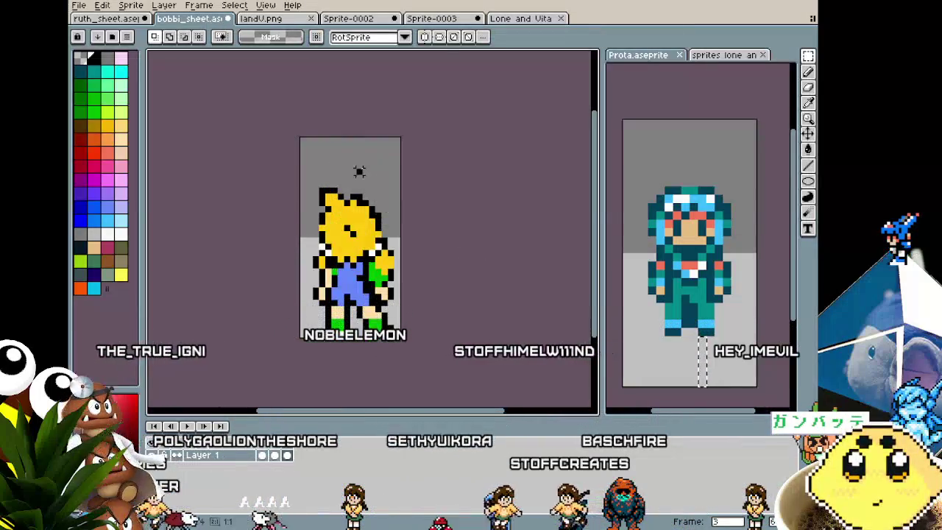
pyautogui.hotkey('ctrl', 'a')
pyautogui.press('Up')
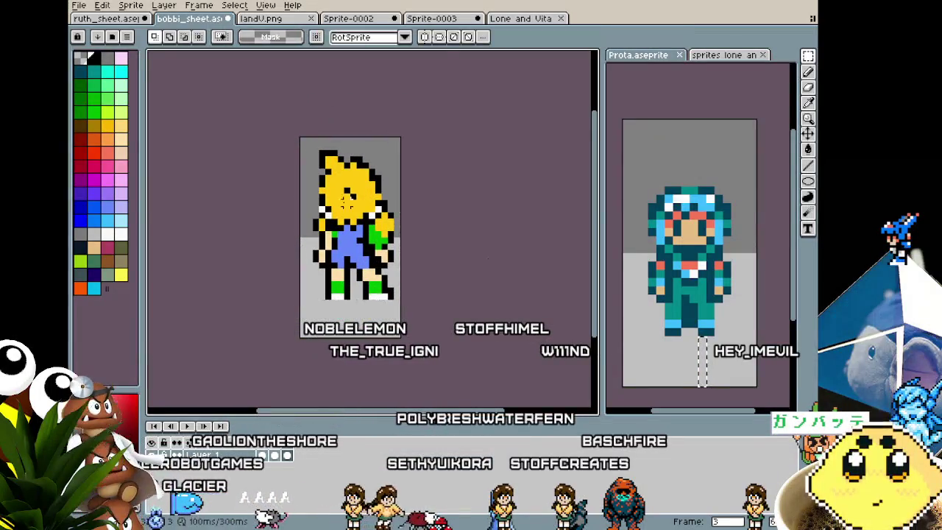
pyautogui.click(131, 20)
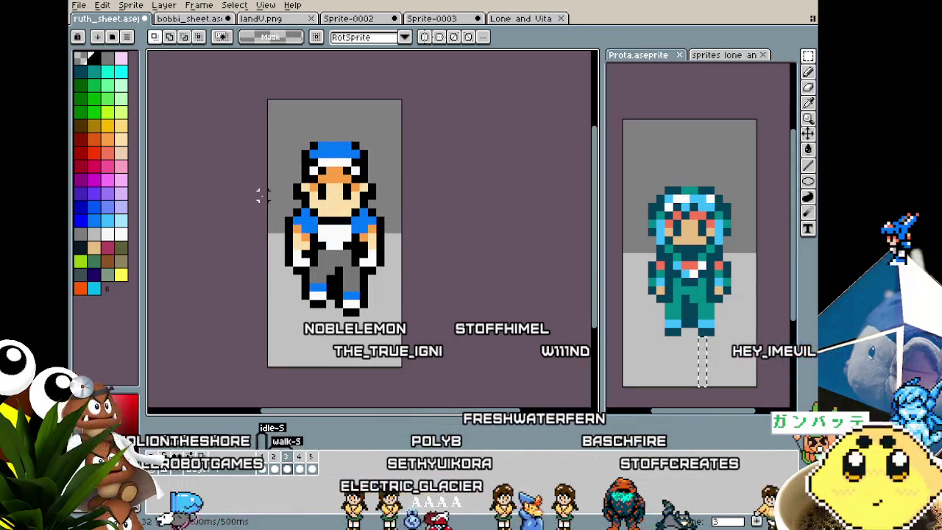
# - Move the sprite's right foot down one pixel
pyautogui.scroll(2, 333, 339)
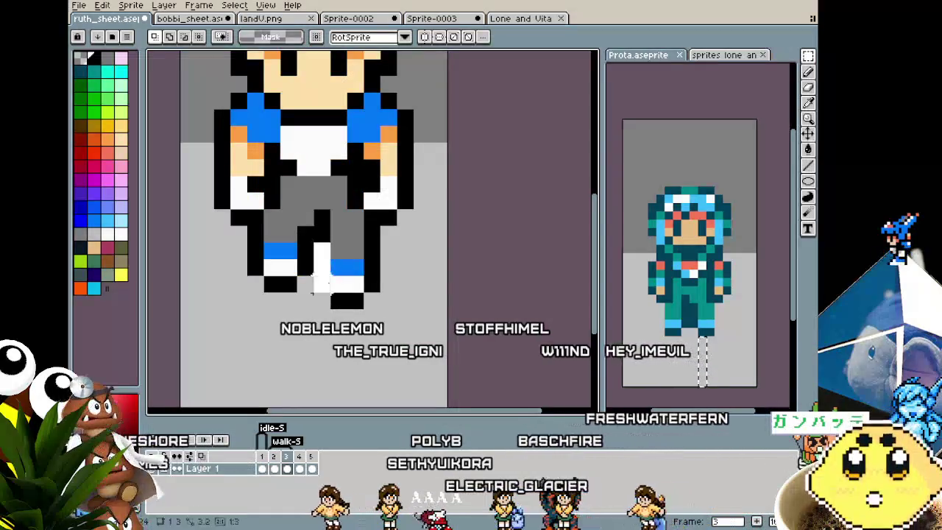
pyautogui.moveTo(312, 241); pyautogui.dragTo(383, 328)
pyautogui.press('Down')
pyautogui.hotkey('ctrl', 'd')
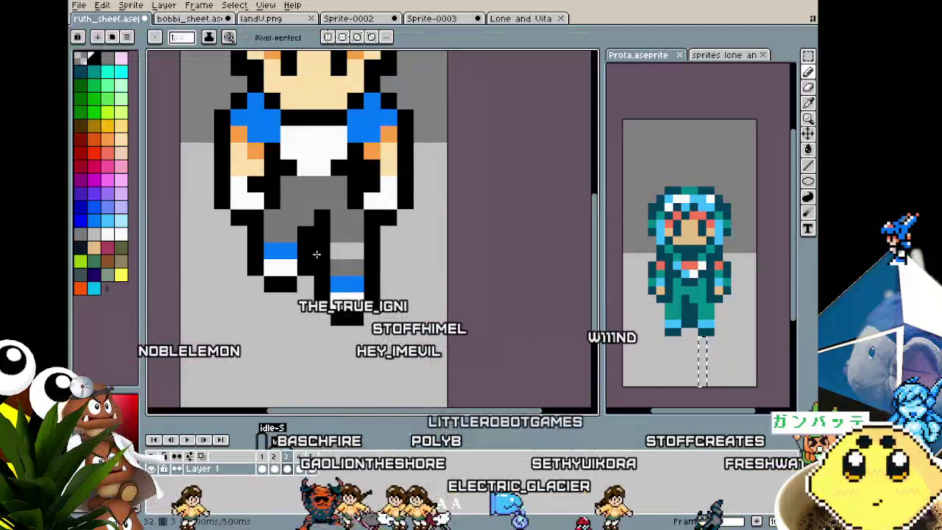
# - Show the next walking frame in the Prota.aseprite reference view
pyautogui.scroll(-1, 341, 265)
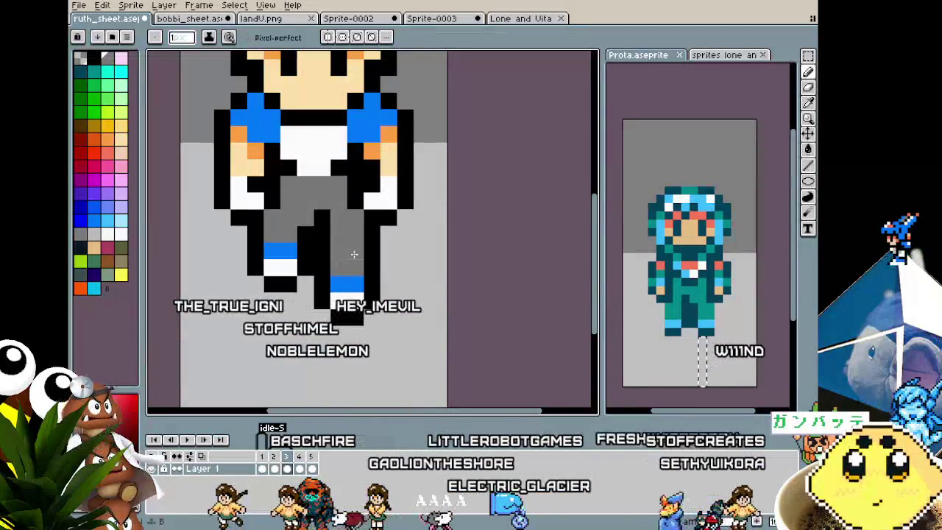
pyautogui.scroll(-2, 324, 295)
pyautogui.scroll(-2, 302, 339)
pyautogui.scroll(2, 300, 343)
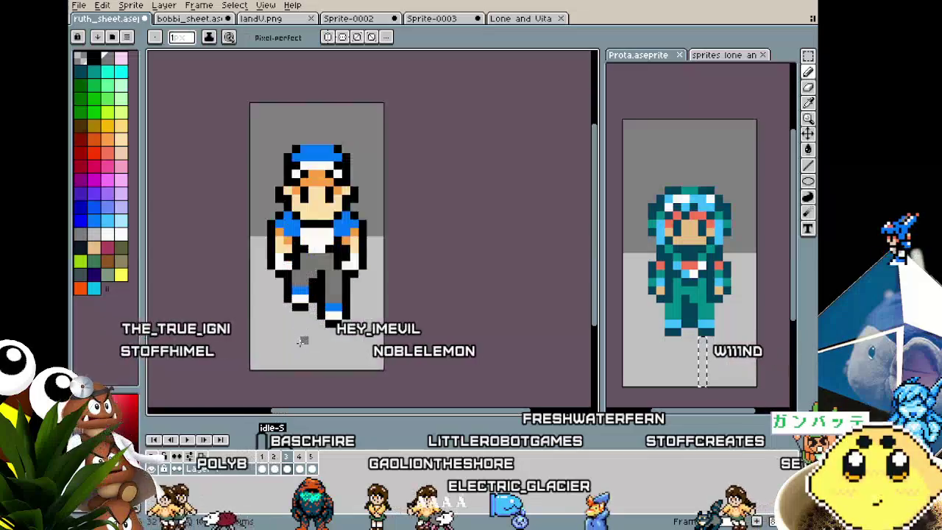
pyautogui.click(651, 310)
pyautogui.press('Right')
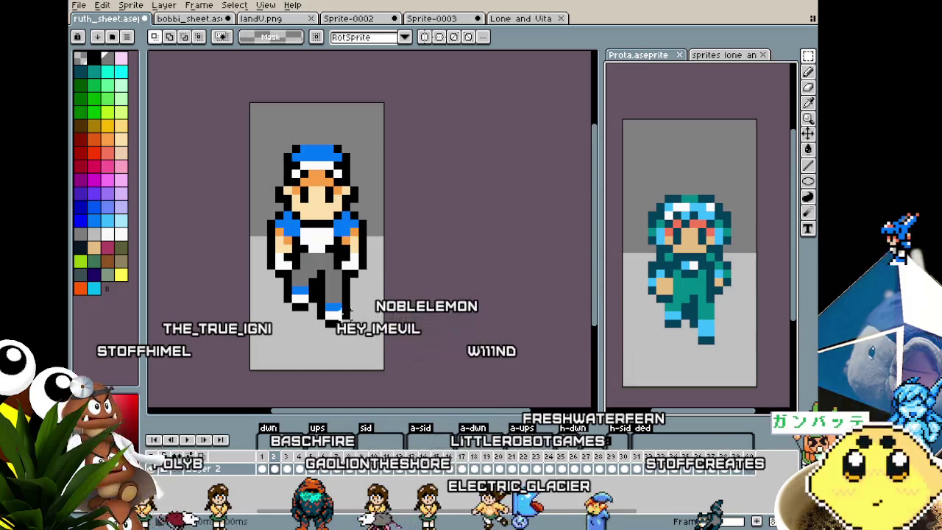
pyautogui.scroll(1, 270, 314)
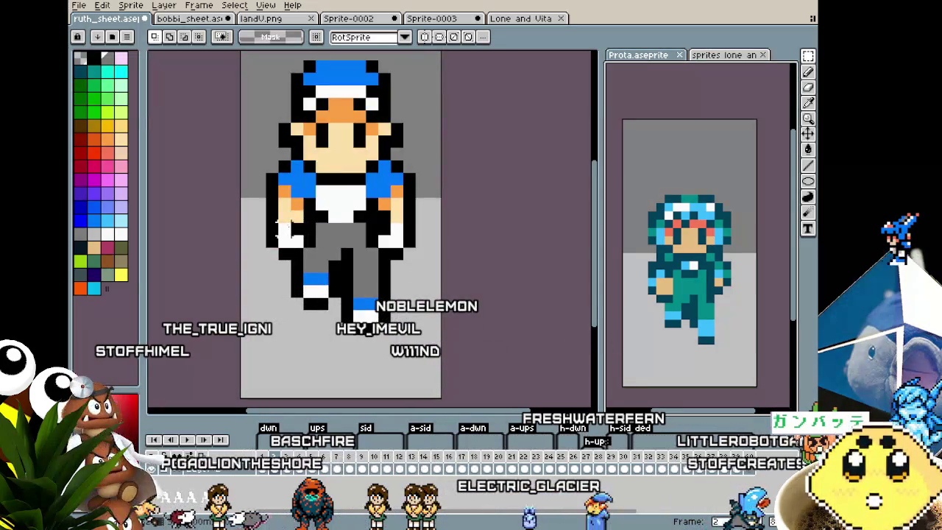
# - Eyedrop white and paint over the character's left hand to enlarge the glove
pyautogui.press('alt')
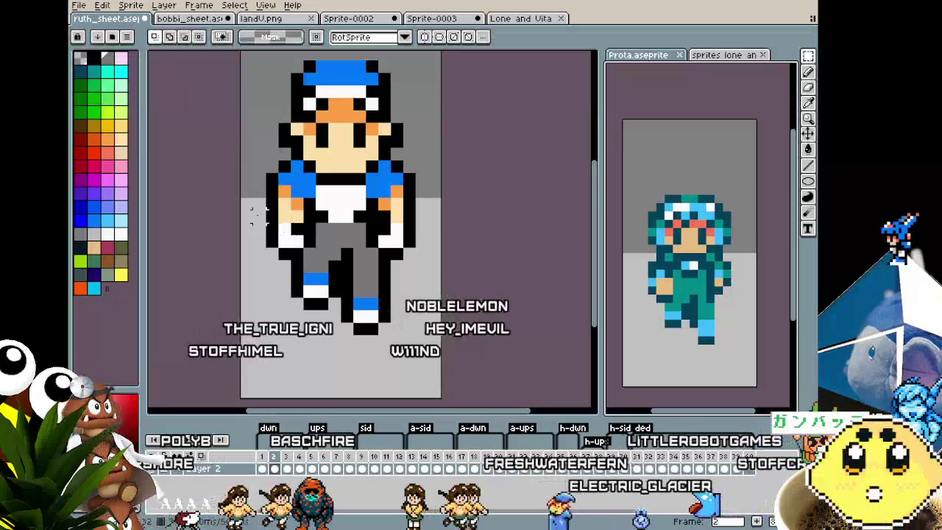
pyautogui.press('alt')
pyautogui.moveTo(298, 234); pyautogui.dragTo(301, 233)
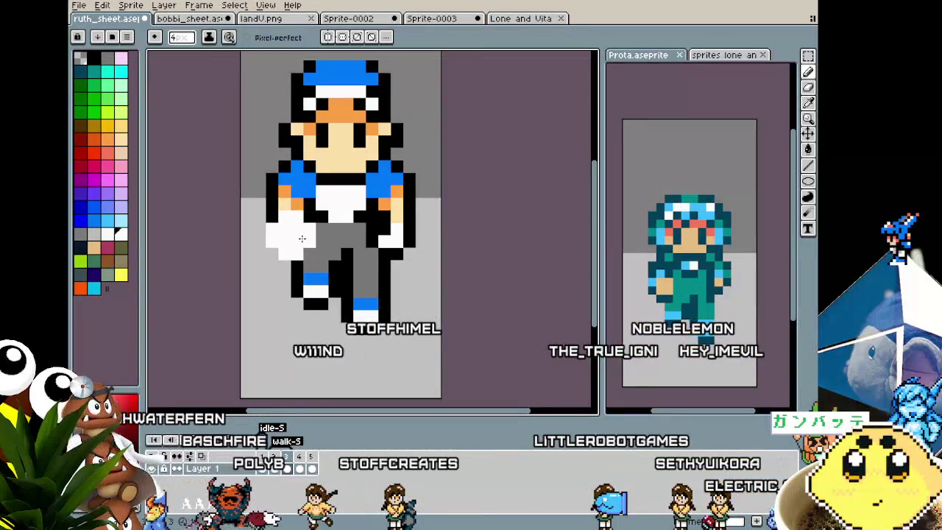
# - Sample the peach skin and blue shirt colours, then colour the shoulder's upper-left pixel blue
pyautogui.press('alt')
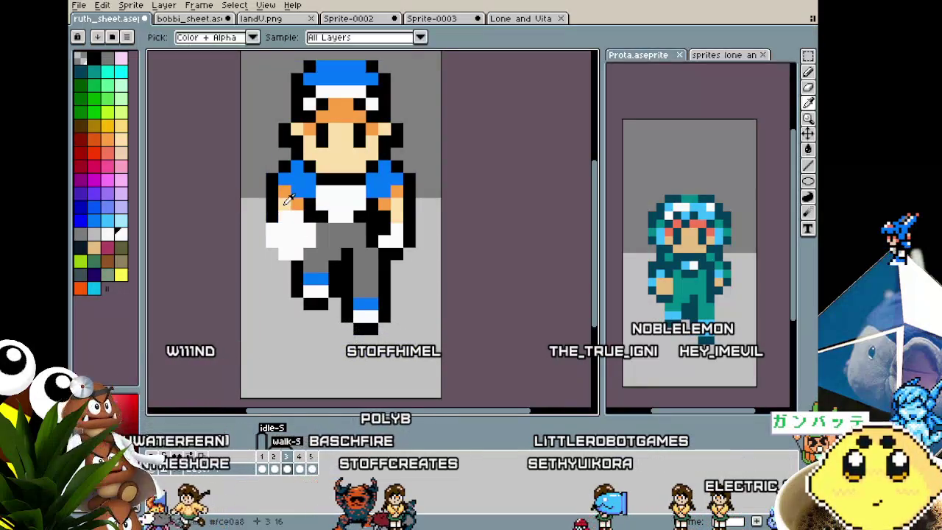
pyautogui.keyDown('alt'); pyautogui.click(280, 212); pyautogui.keyUp('alt')
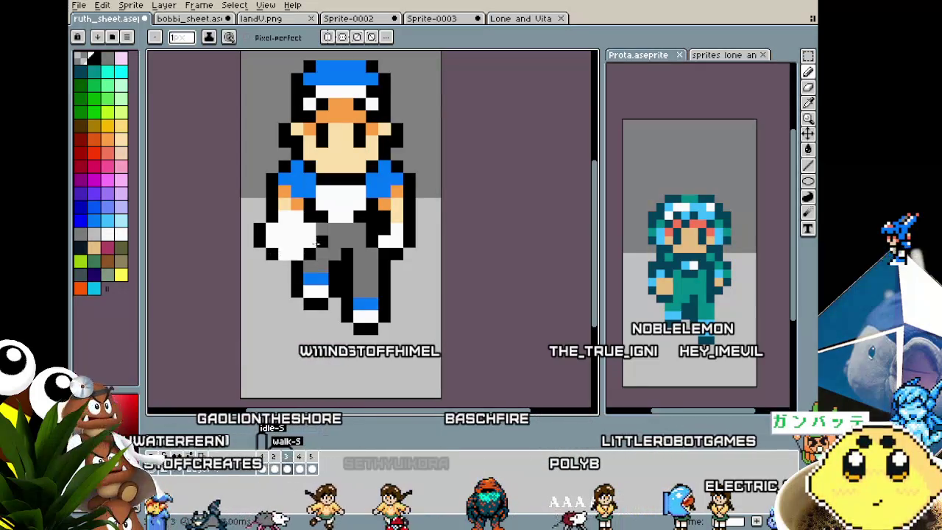
pyautogui.keyDown('alt'); pyautogui.click(268, 212); pyautogui.keyUp('alt')
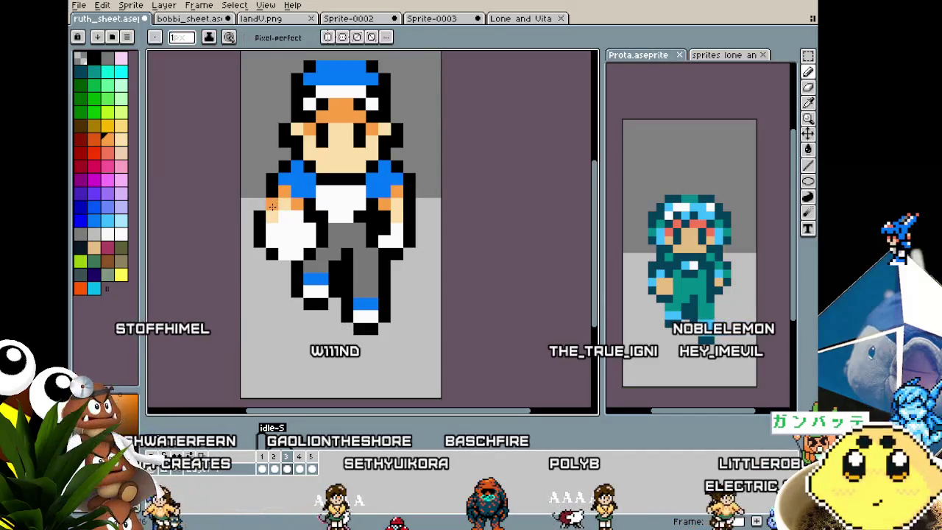
pyautogui.press('alt')
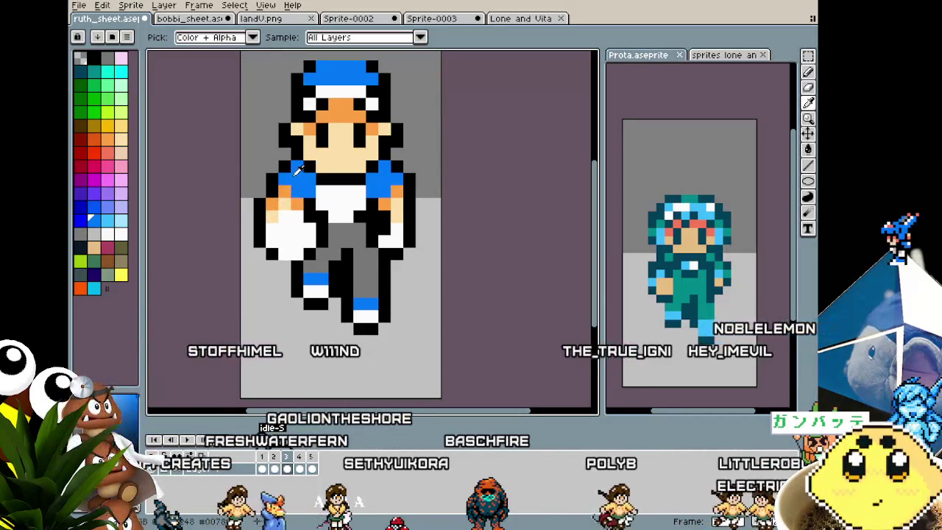
pyautogui.keyDown('alt'); pyautogui.click(276, 190); pyautogui.keyUp('alt')
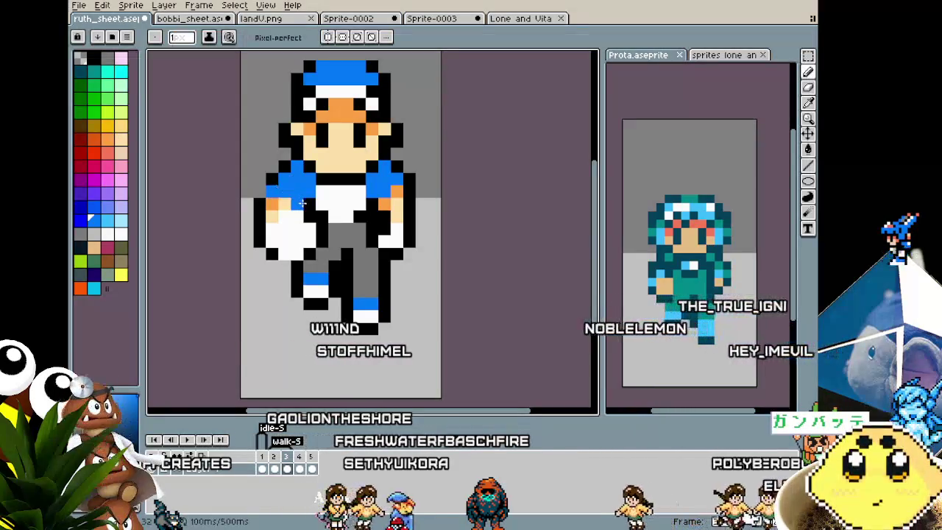
pyautogui.keyDown('alt'); pyautogui.click(285, 184); pyautogui.keyUp('alt')
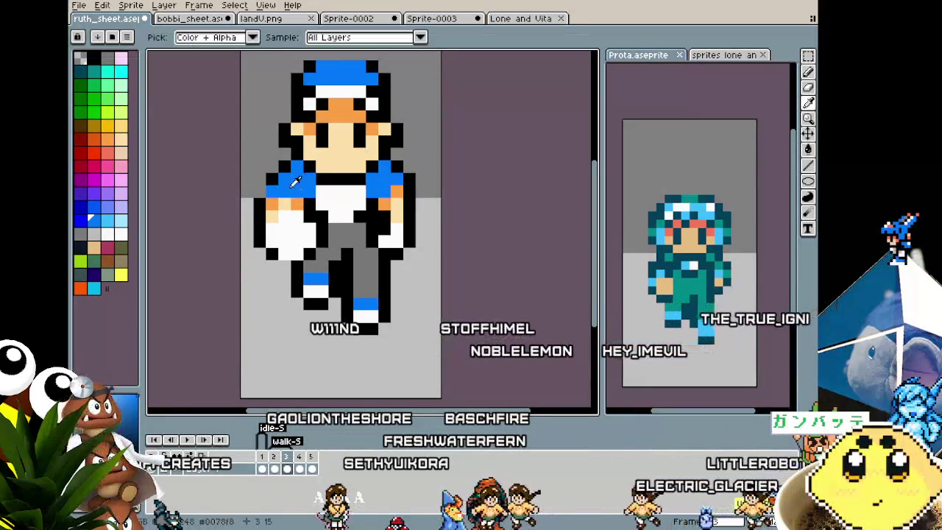
pyautogui.click(271, 169)
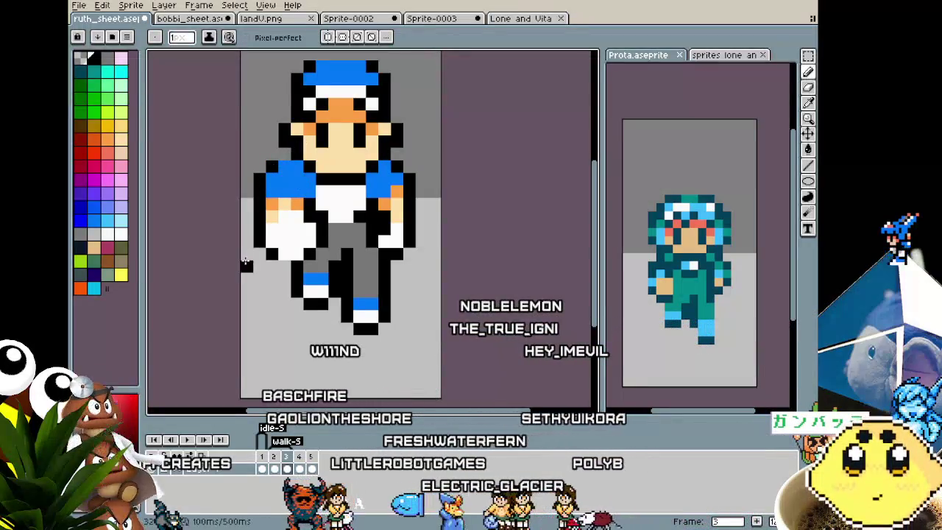
# - Undo the oversized white hand blob, back on the Pencil
pyautogui.scroll(-5, 245, 262)
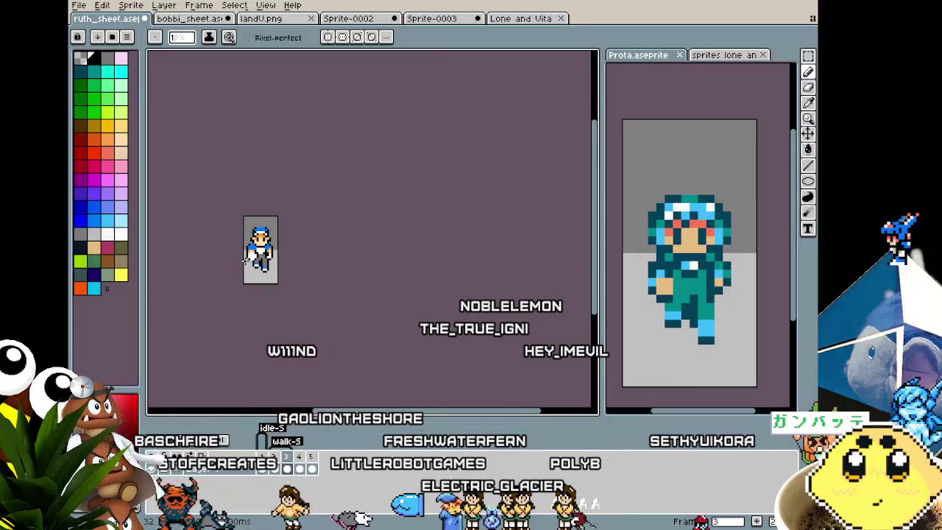
pyautogui.scroll(2, 245, 261)
pyautogui.scroll(3, 245, 261)
pyautogui.press('i')
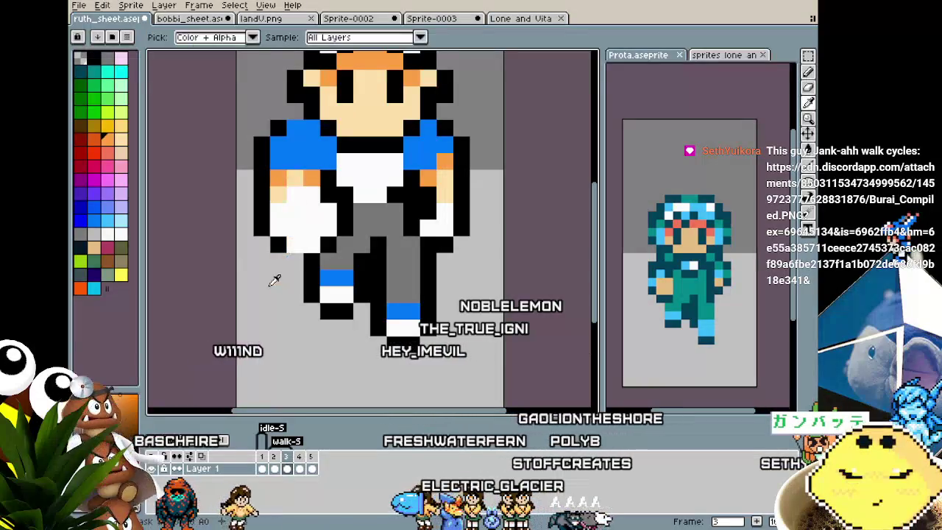
pyautogui.press('ctrl')
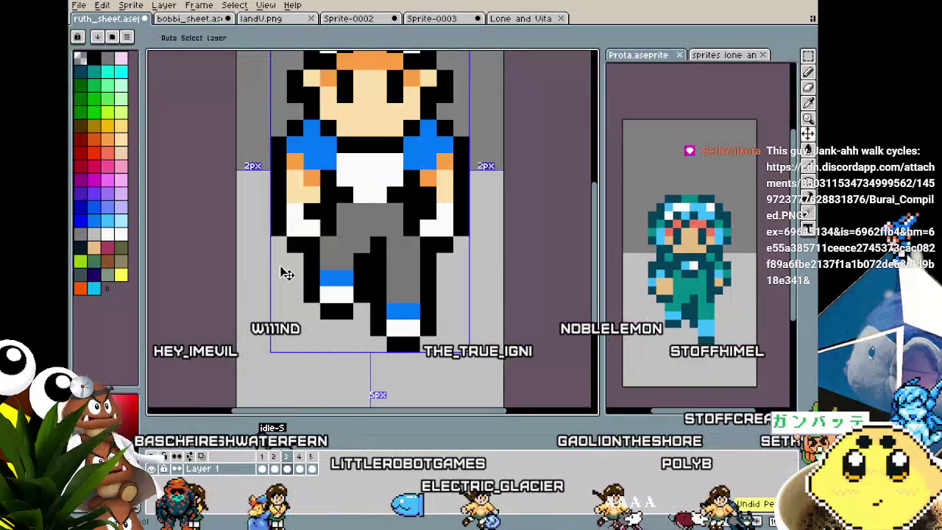
pyautogui.press('b')
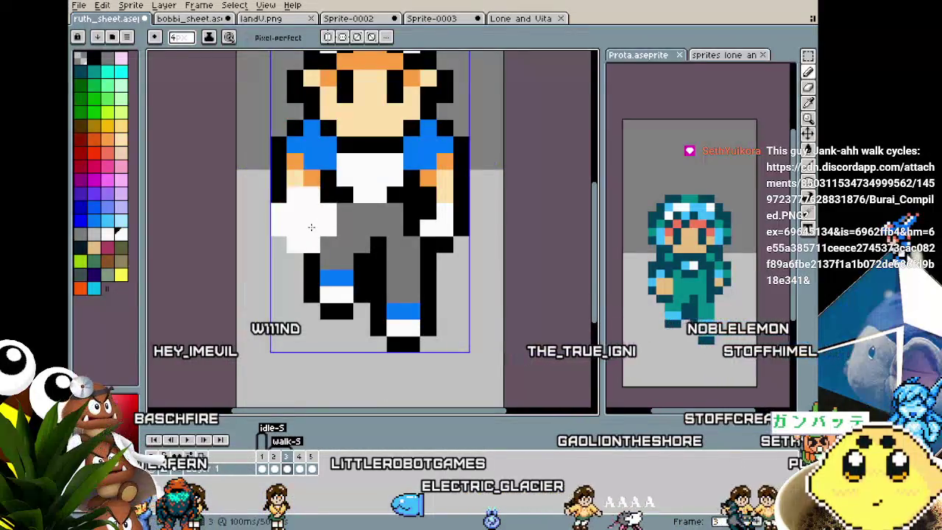
pyautogui.hotkey('ctrl', 'z')
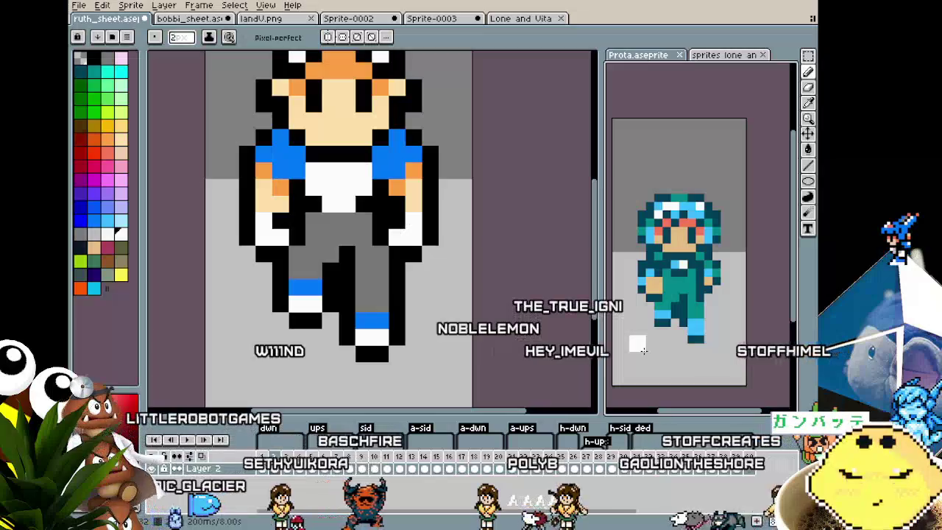
pyautogui.click(281, 241)
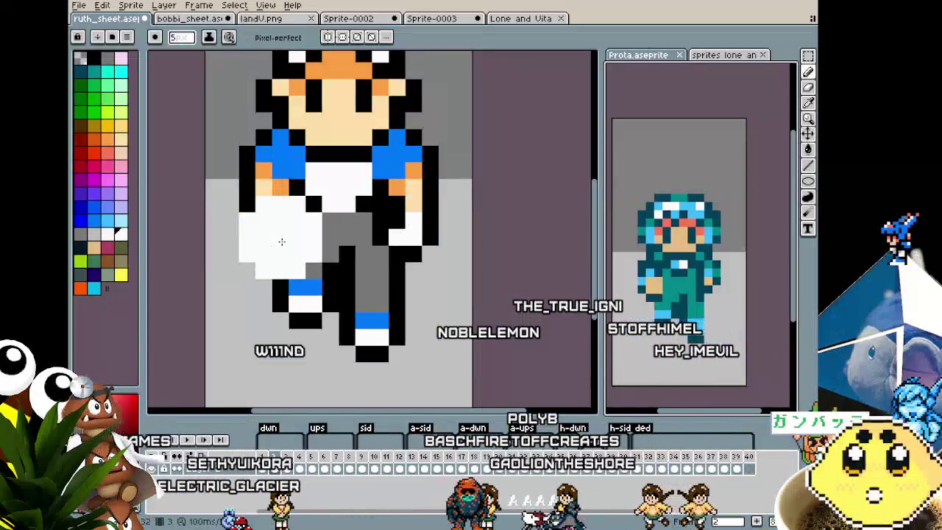
pyautogui.hotkey('ctrl', 'z')
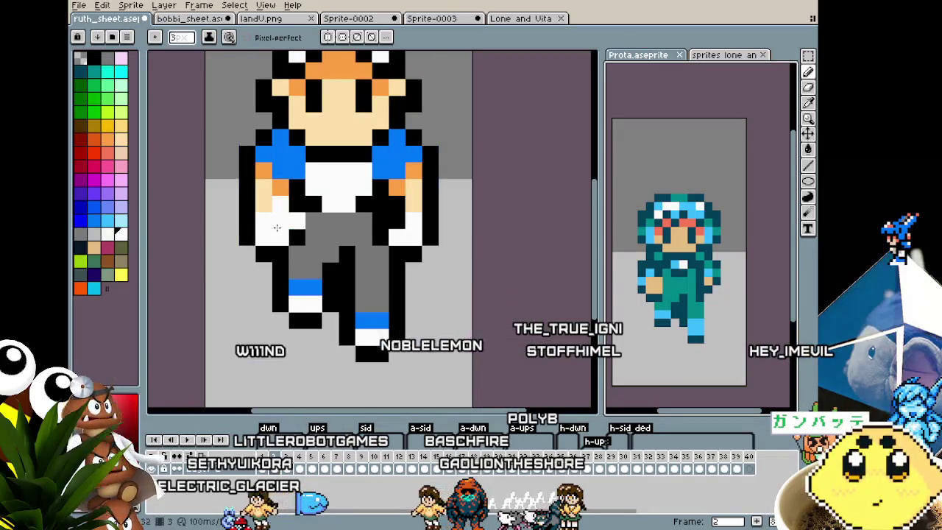
pyautogui.hotkey('ctrl', 'z')
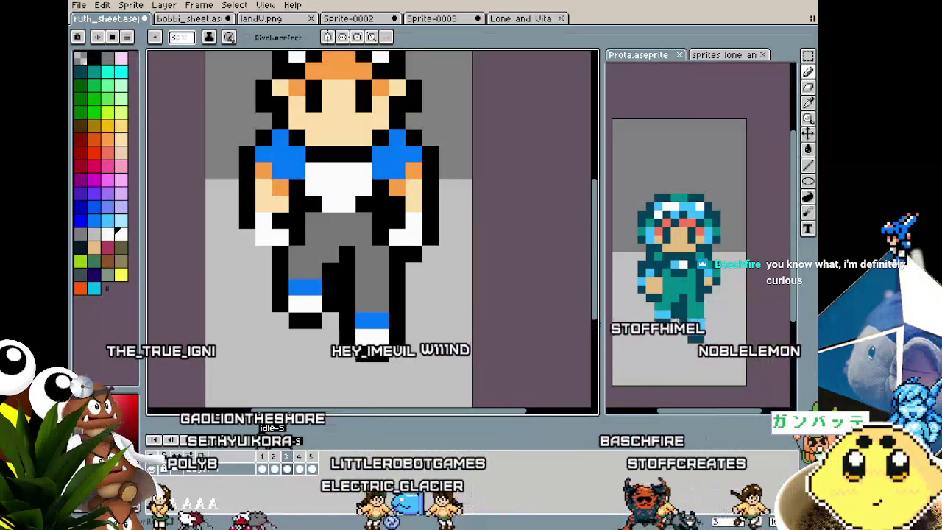
pyautogui.scroll(-1, 269, 223)
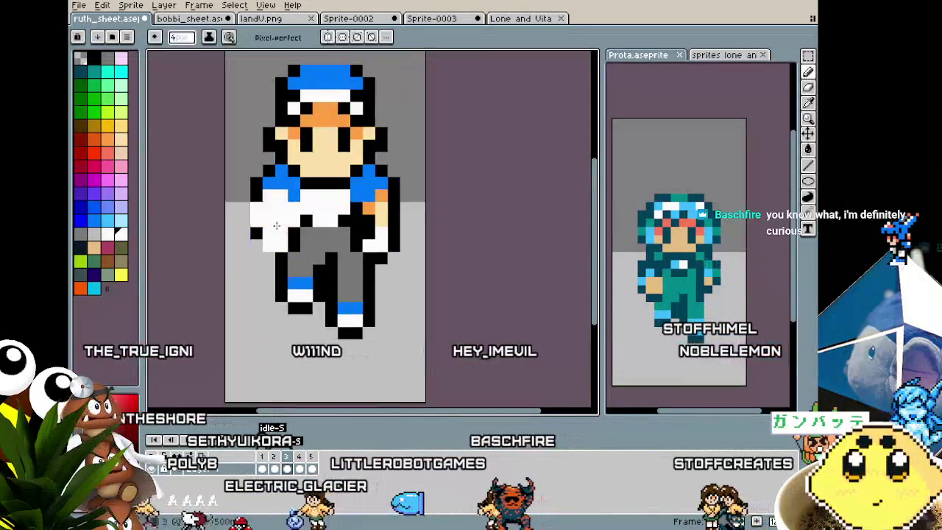
# - Paint white pixels around the left hand, extending the glove at its left edge
pyautogui.moveTo(270, 223)
pyautogui.mouseDown()
pyautogui.moveTo(275, 239)
pyautogui.moveTo(265, 261)
pyautogui.mouseUp()
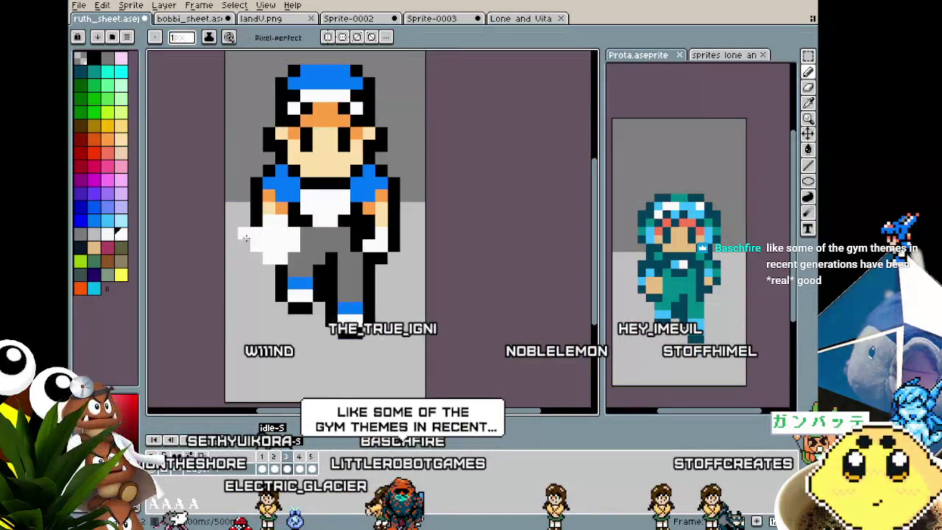
pyautogui.press('i')
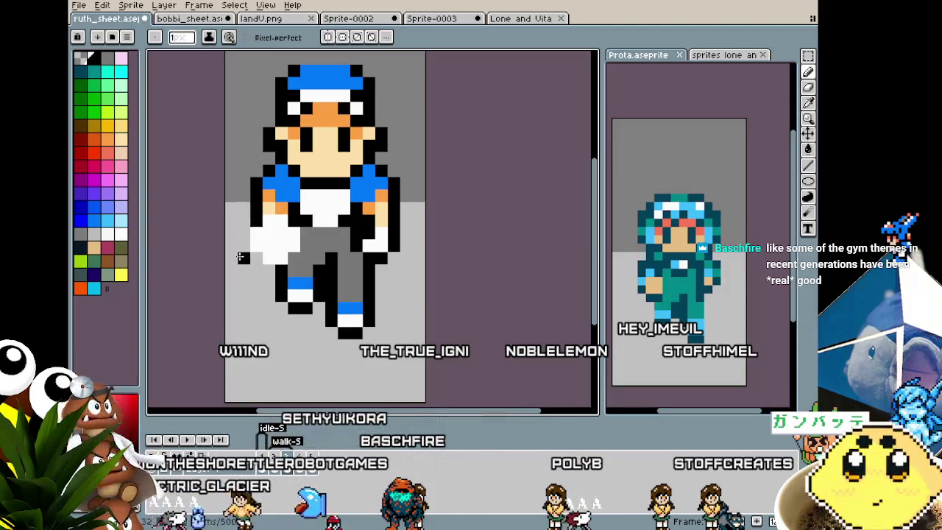
pyautogui.click(257, 219)
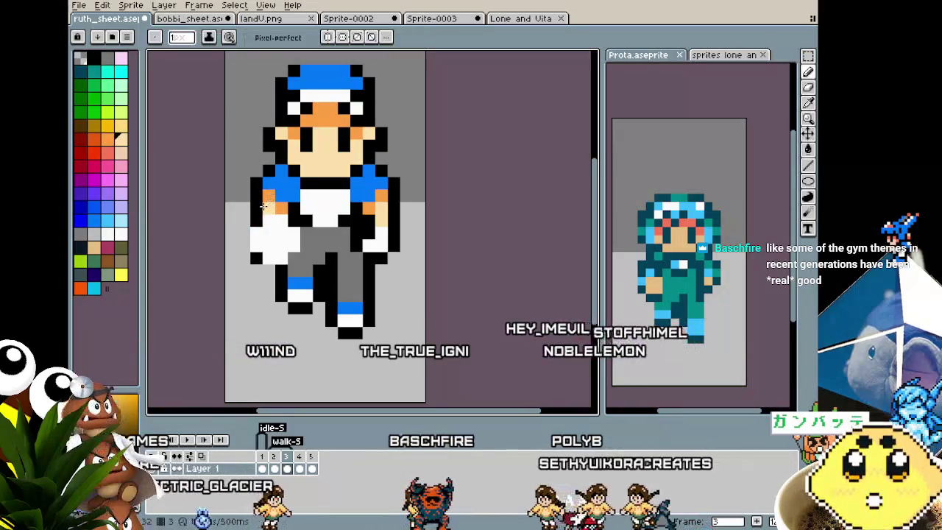
pyautogui.keyDown('alt'); pyautogui.click(250, 212); pyautogui.keyUp('alt')
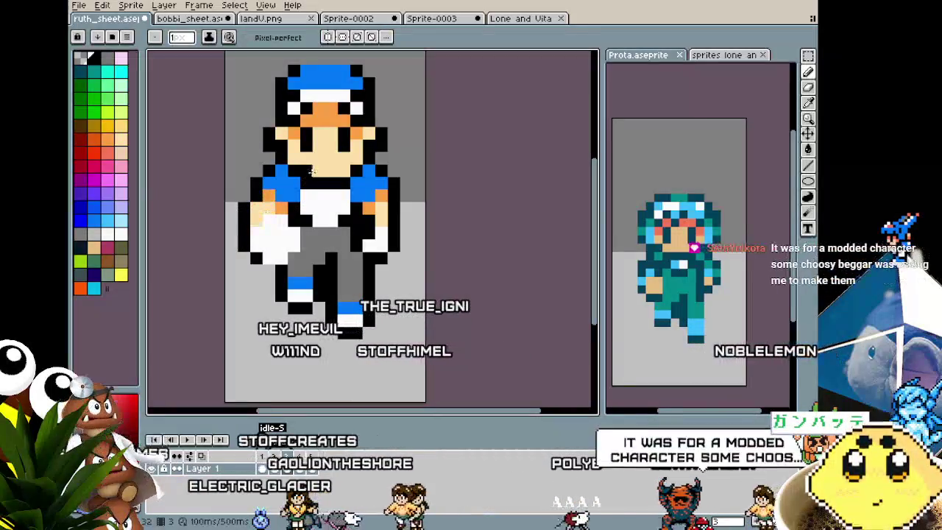
pyautogui.scroll(-2, 288, 361)
pyautogui.scroll(3, 289, 361)
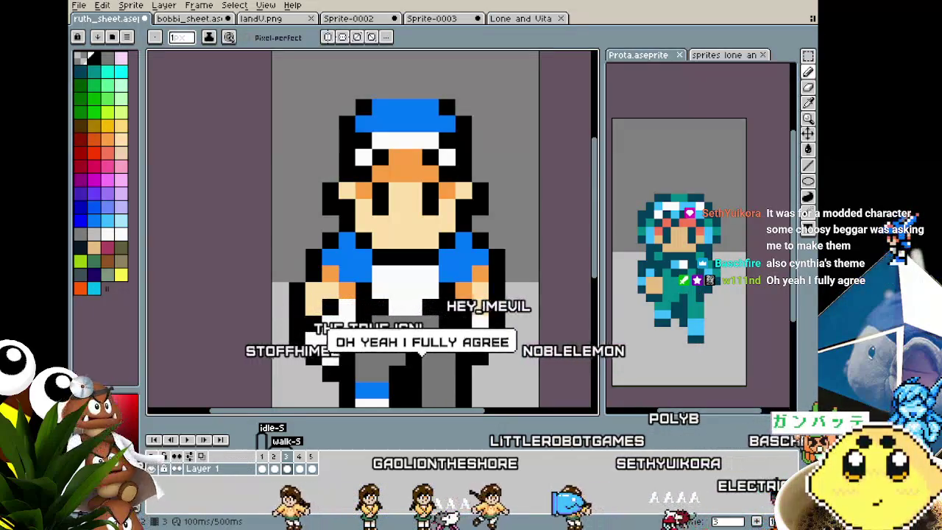
pyautogui.press('i')
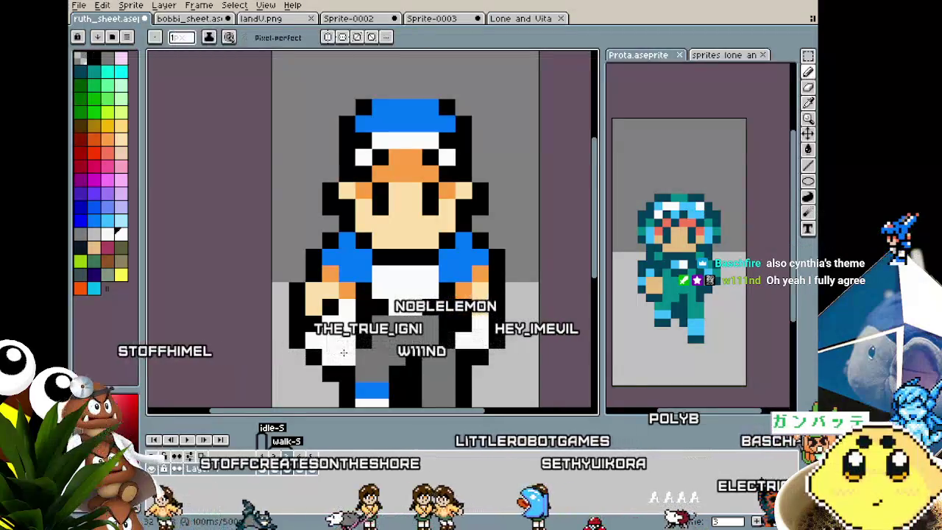
pyautogui.press('b')
pyautogui.scroll(-3, 324, 349)
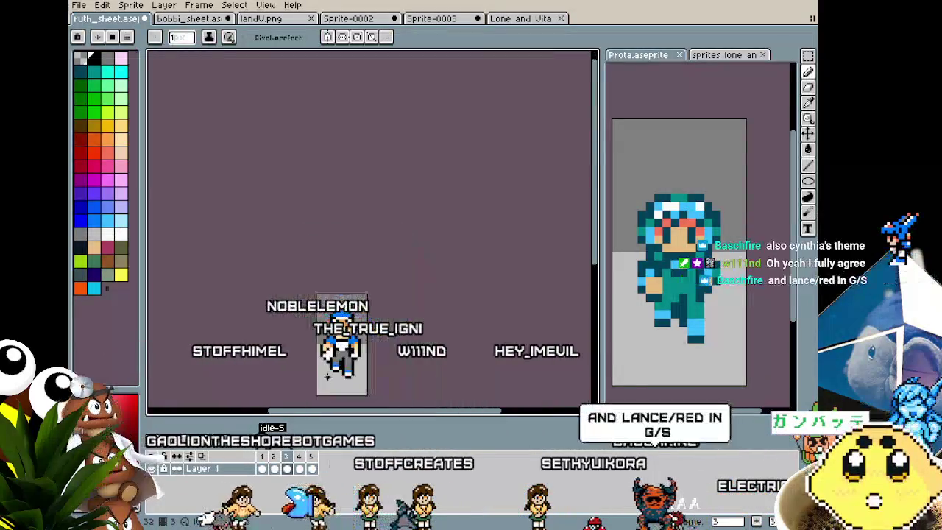
# - Sample black from the arm's outline, then white as the drawing colour
pyautogui.scroll(3, 330, 361)
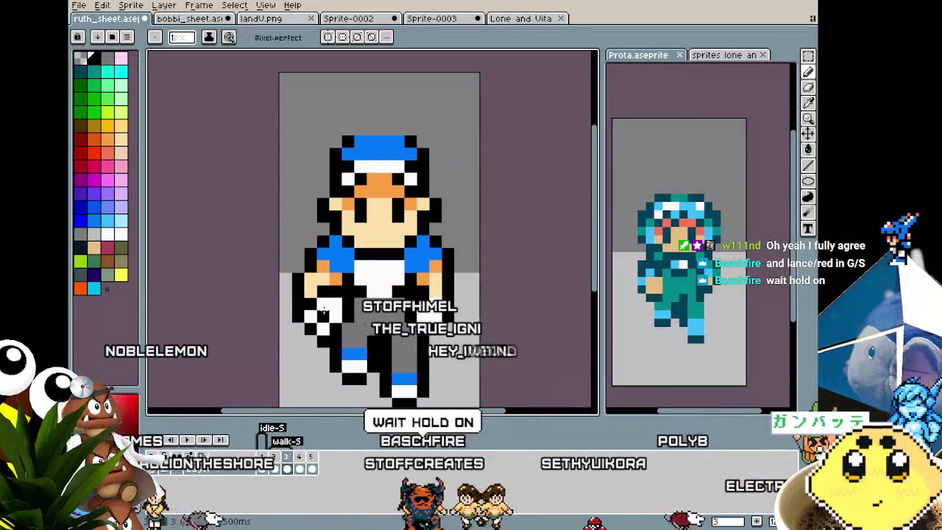
pyautogui.scroll(-1, 318, 336)
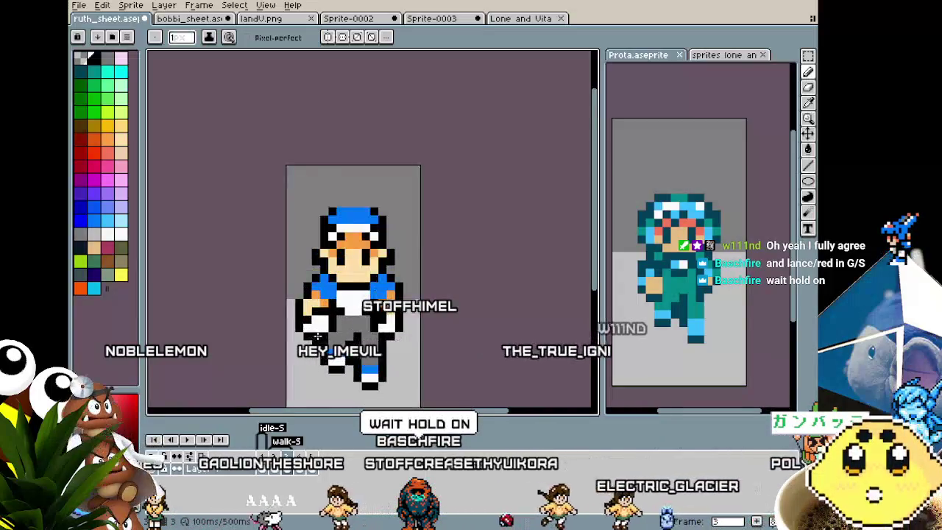
pyautogui.scroll(1, 318, 336)
pyautogui.press('alt')
pyautogui.keyDown('alt'); pyautogui.click(333, 302); pyautogui.keyUp('alt')
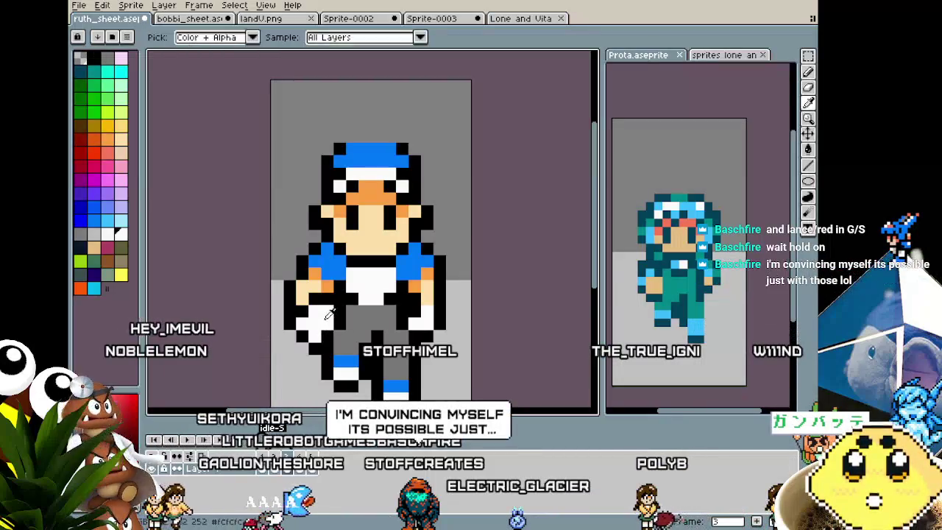
pyautogui.keyDown('alt'); pyautogui.click(337, 312); pyautogui.keyUp('alt')
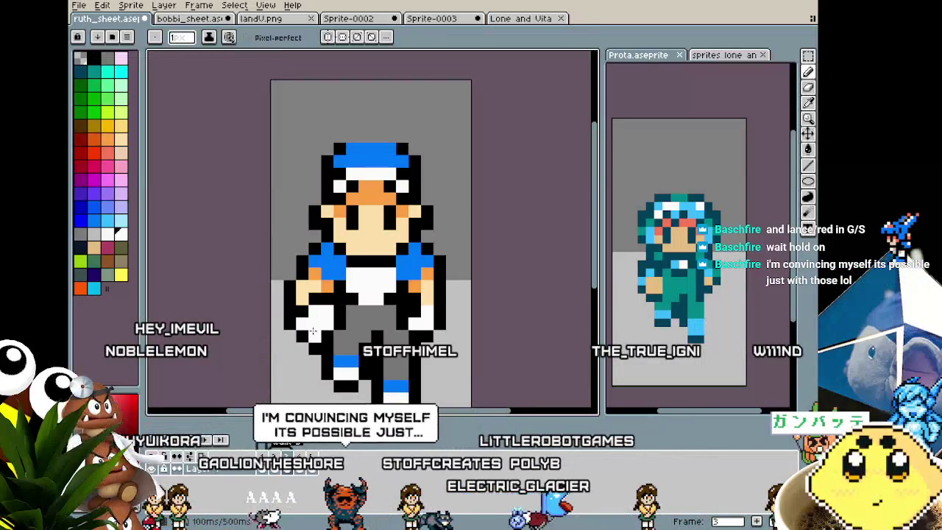
pyautogui.hscroll(1, 292, 333)
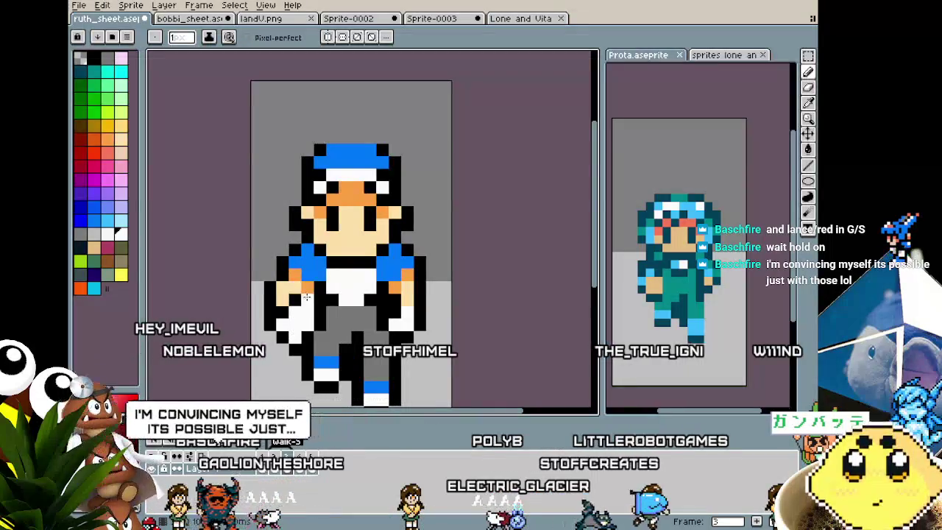
pyautogui.scroll(-2, 267, 362)
pyautogui.scroll(-1, 268, 363)
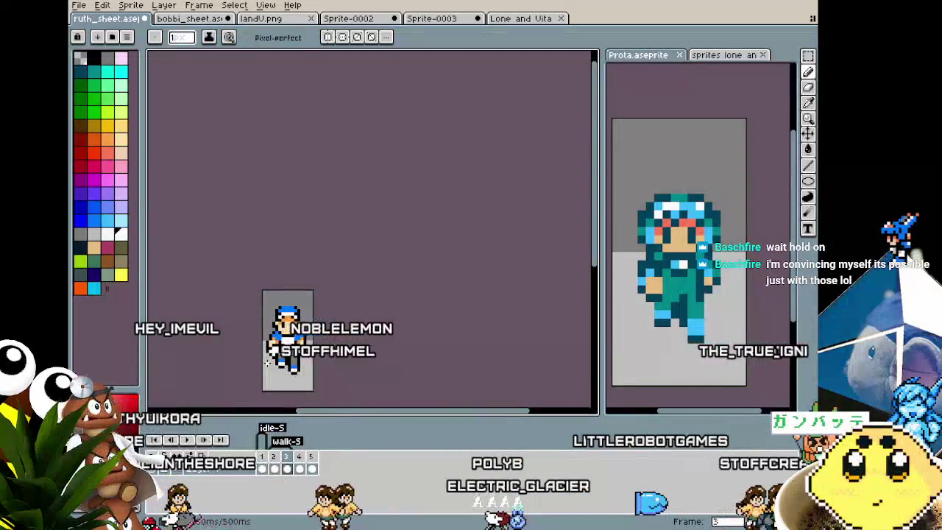
pyautogui.scroll(1, 272, 339)
pyautogui.scroll(1, 274, 333)
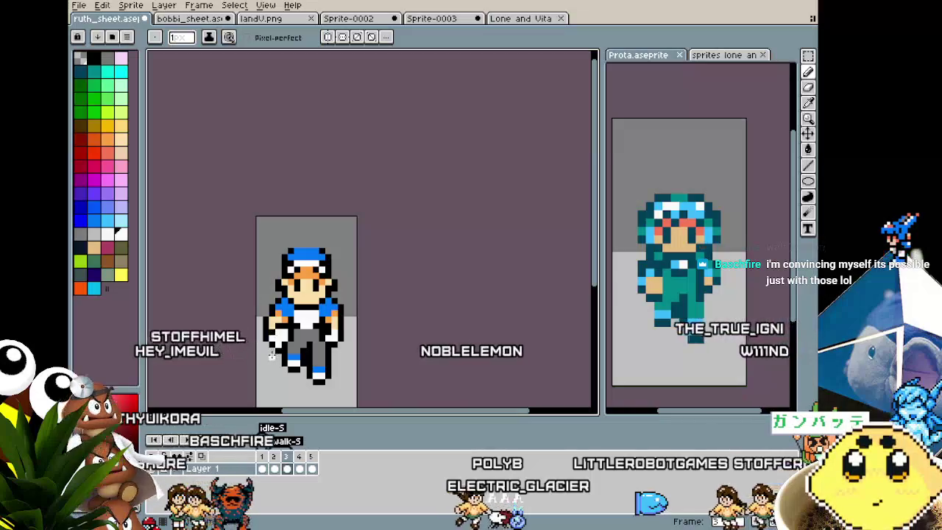
# - Re-sample black from the outline to fix the swinging arm's edge pixels
pyautogui.press('alt')
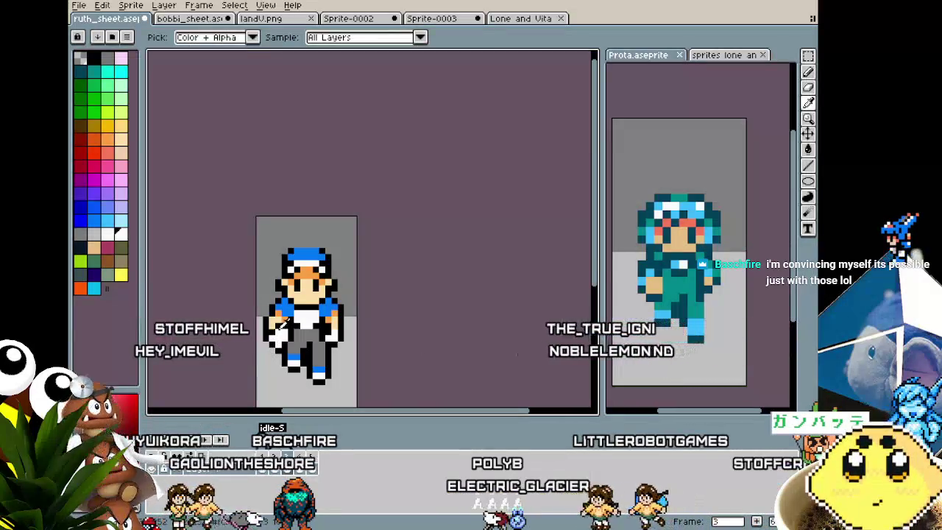
pyautogui.keyDown('alt'); pyautogui.click(283, 324); pyautogui.keyUp('alt')
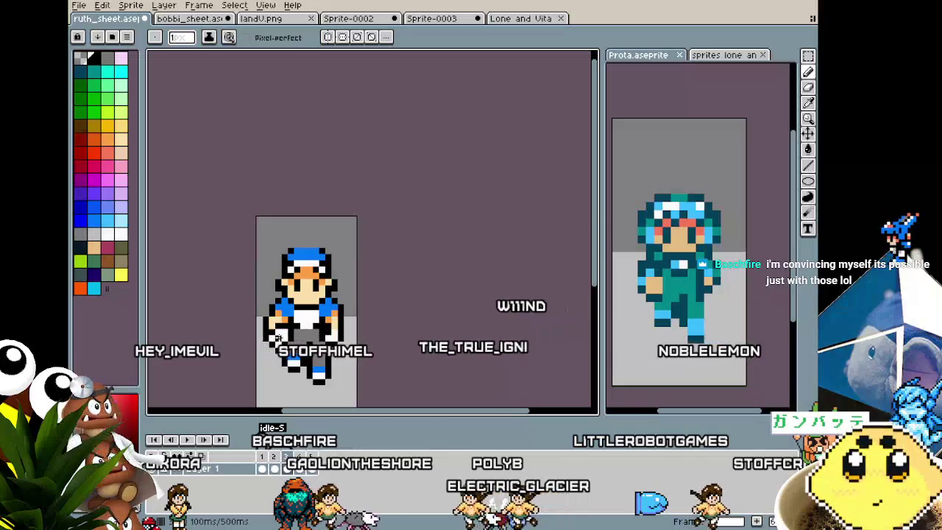
pyautogui.press('alt')
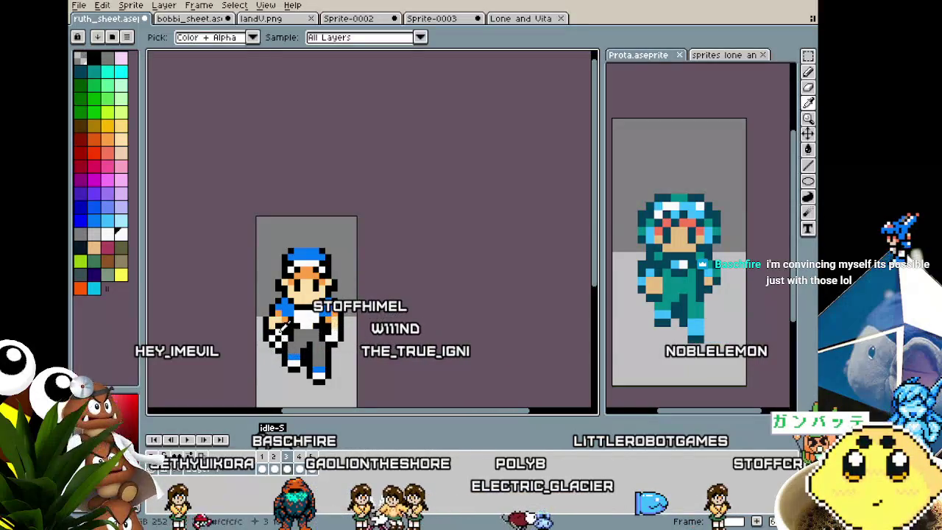
pyautogui.scroll(-3, 278, 370)
pyautogui.scroll(-2, 272, 383)
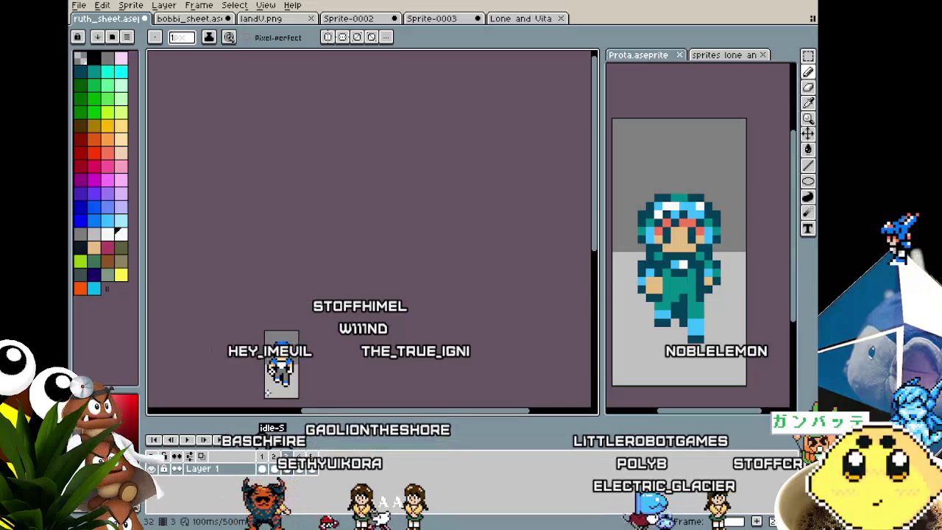
pyautogui.scroll(1, 268, 392)
pyautogui.scroll(1, 268, 392)
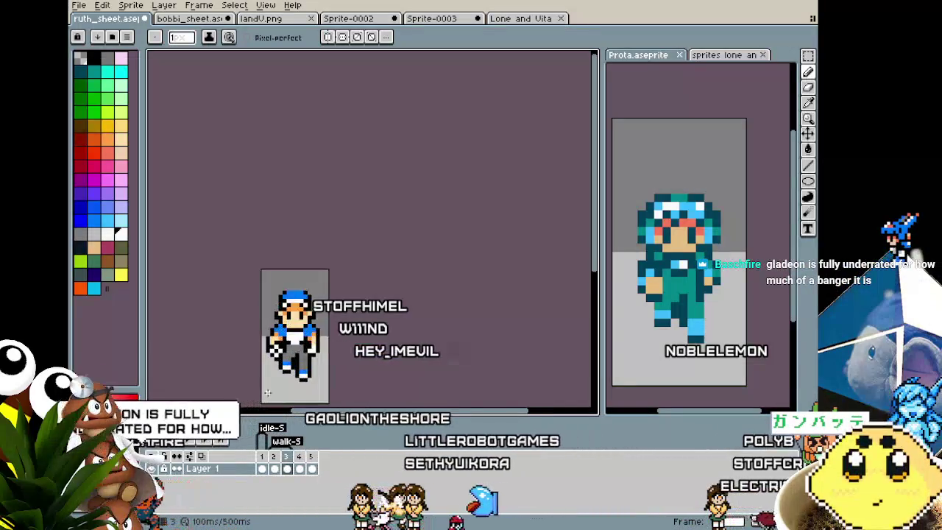
pyautogui.scroll(1, 267, 393)
pyautogui.scroll(2, 292, 337)
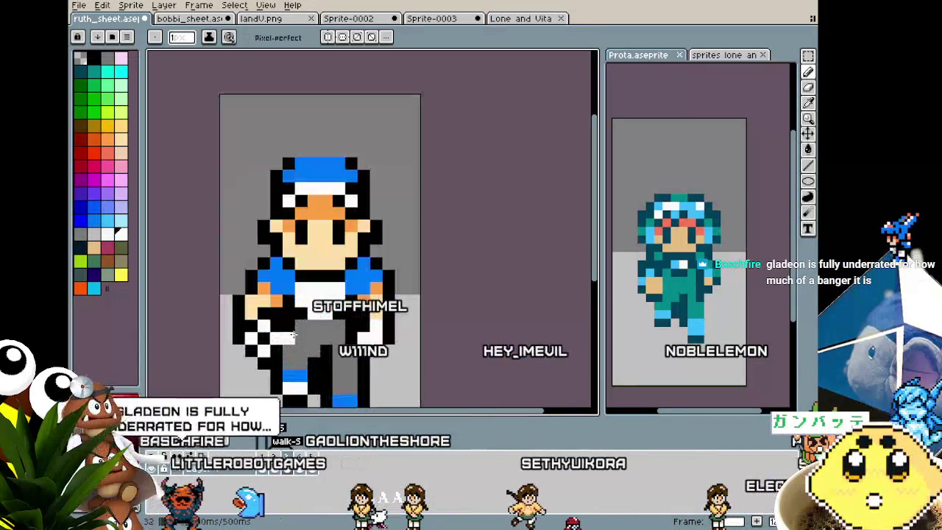
pyautogui.keyDown('alt'); pyautogui.click(257, 313); pyautogui.keyUp('alt')
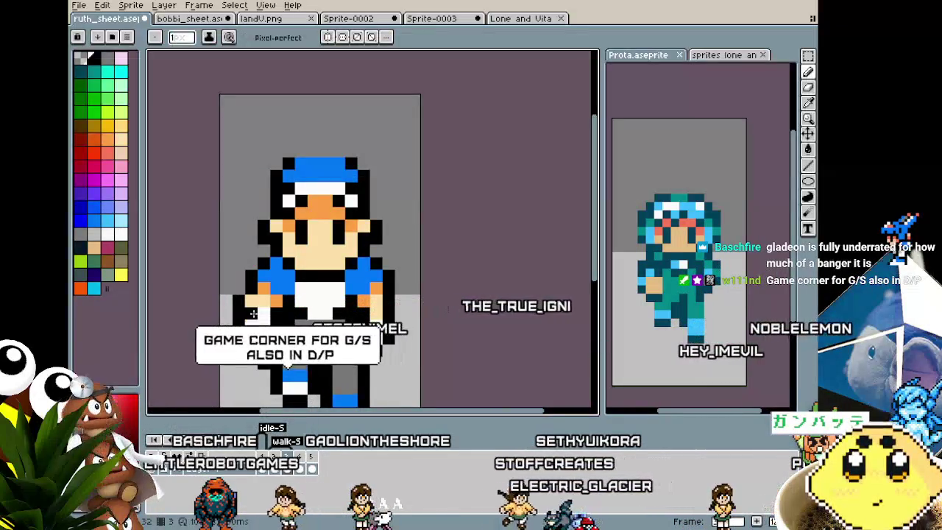
pyautogui.scroll(-2, 239, 367)
pyautogui.scroll(-3, 239, 367)
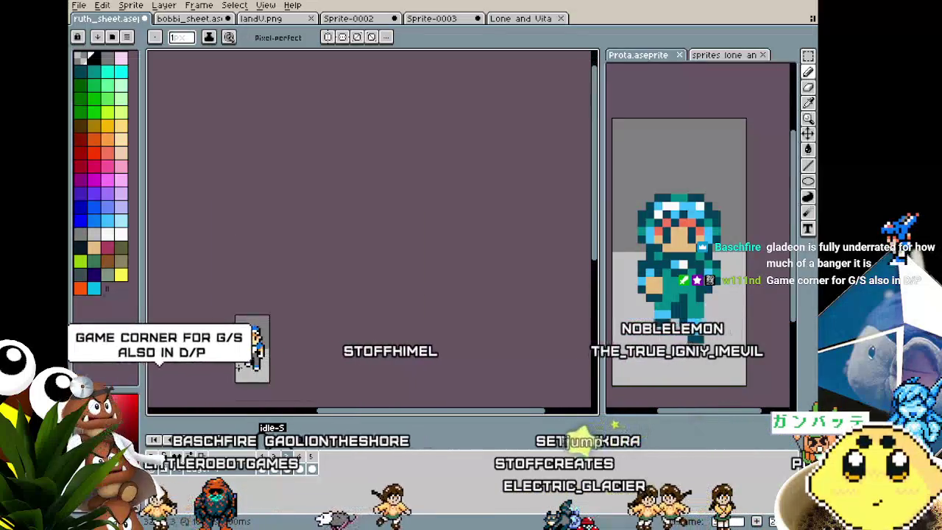
pyautogui.scroll(2, 239, 367)
pyautogui.scroll(1, 238, 367)
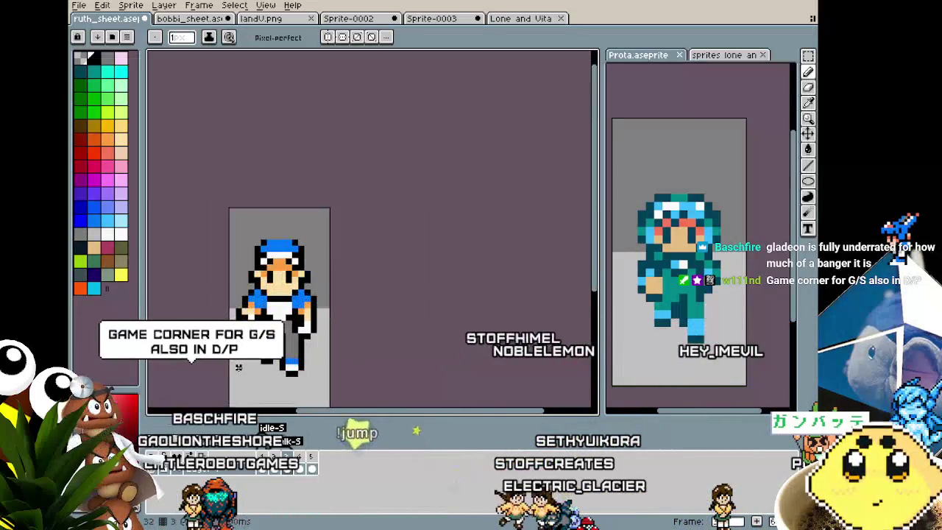
# - Retouch the arms using the sampled orange skin and dark outline colours
pyautogui.keyDown('alt'); pyautogui.click(310, 336); pyautogui.keyUp('alt')
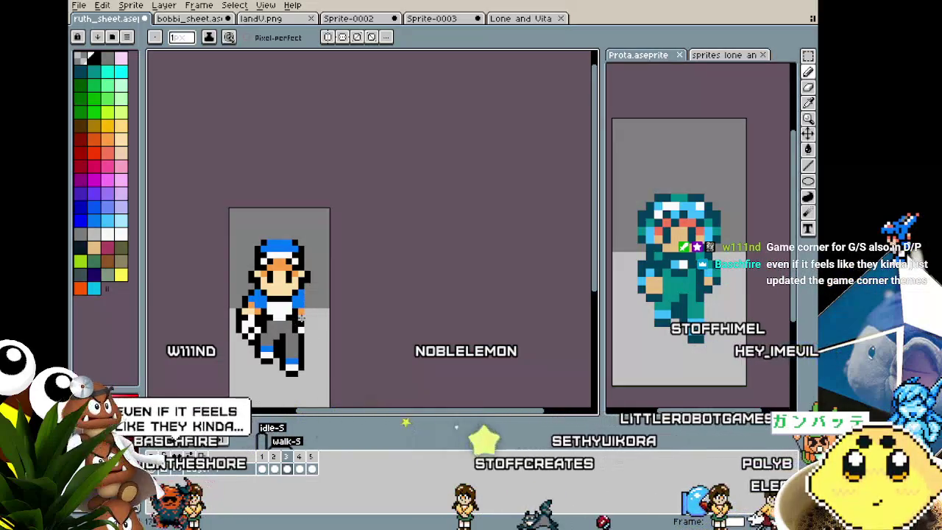
pyautogui.press('alt')
pyautogui.keyDown('alt'); pyautogui.click(306, 304); pyautogui.keyUp('alt')
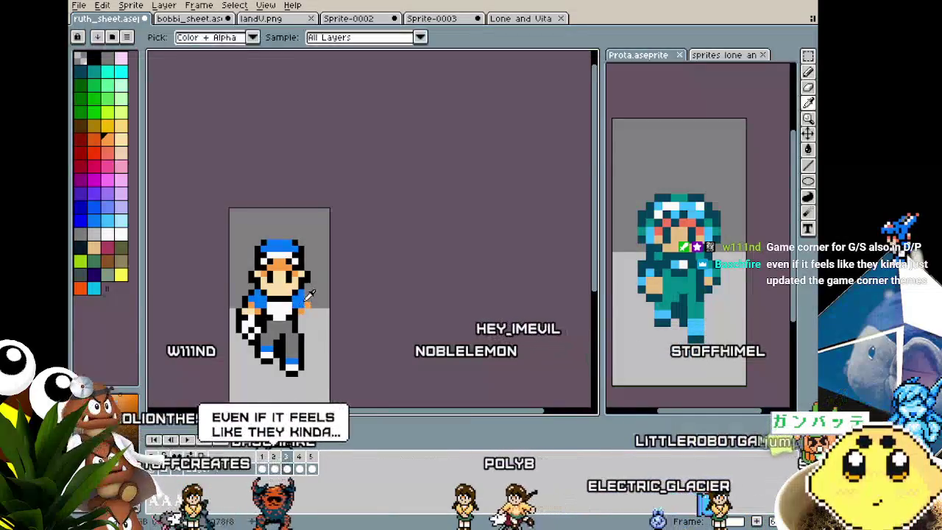
pyautogui.press('alt')
pyautogui.keyDown('alt'); pyautogui.click(307, 277); pyautogui.keyUp('alt')
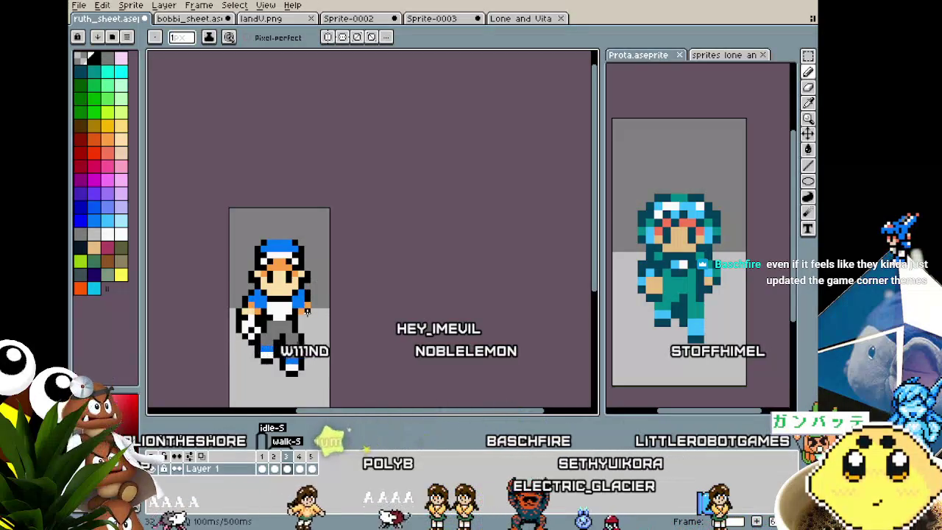
pyautogui.press('alt')
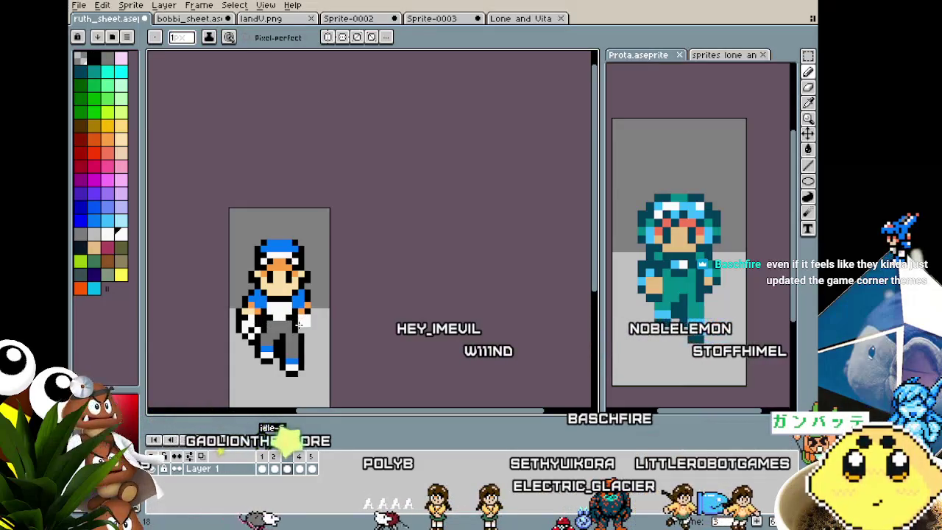
pyautogui.keyDown('alt'); pyautogui.click(304, 330); pyautogui.keyUp('alt')
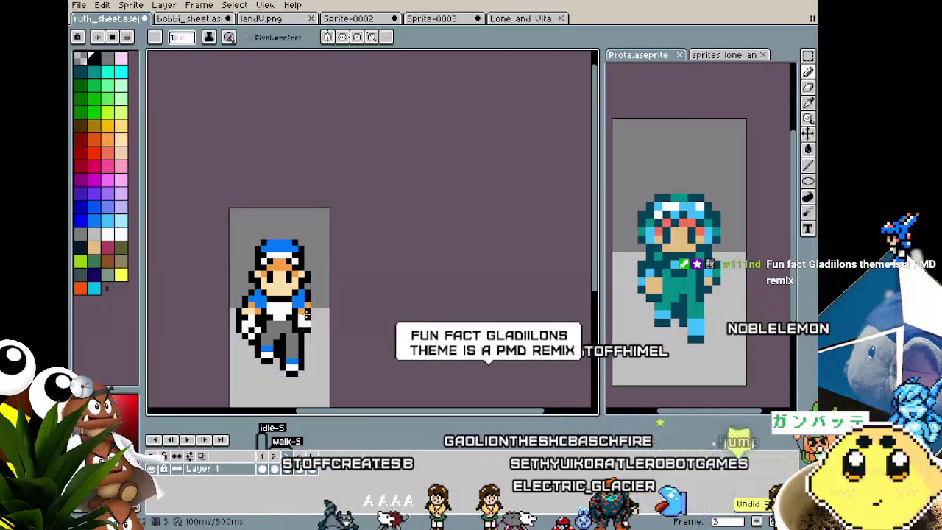
# - Paint the stepping front shoe blue and add a white pixel on its edge
pyautogui.scroll(-2, 297, 362)
pyautogui.scroll(-1, 299, 357)
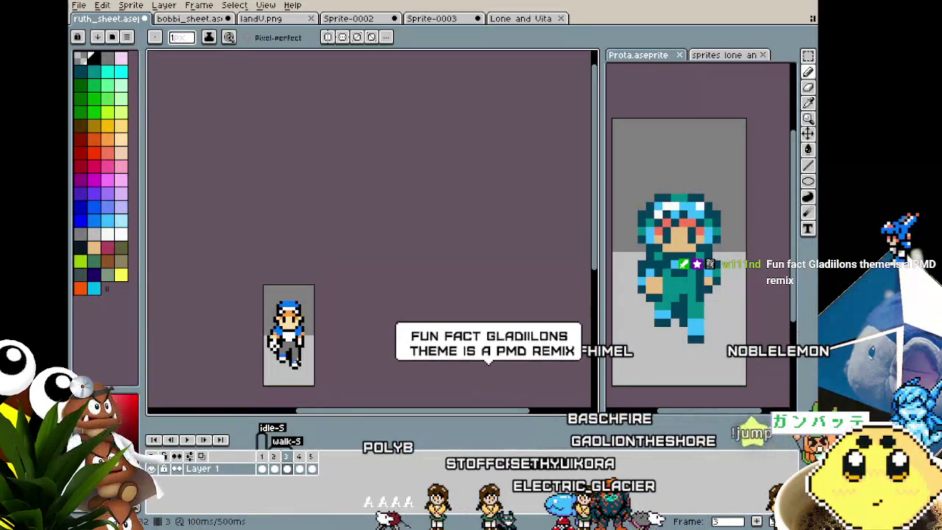
pyautogui.scroll(2, 305, 342)
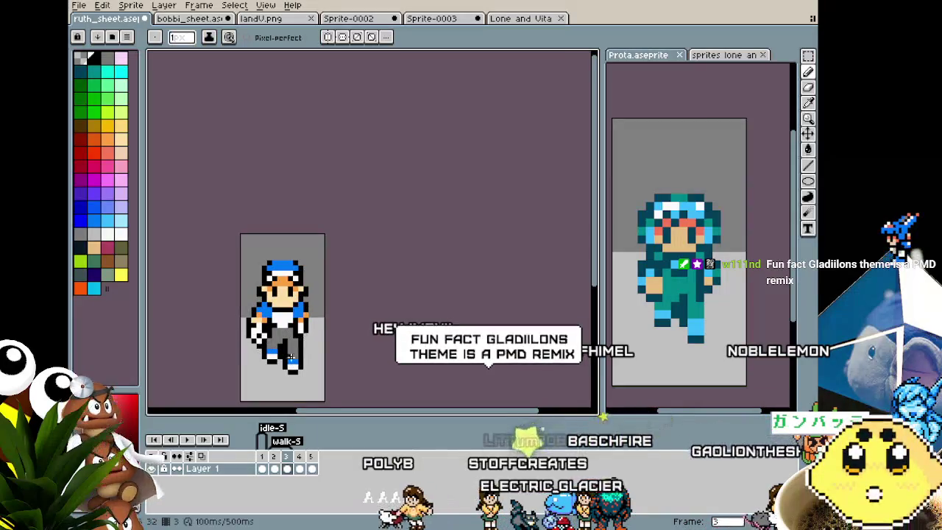
pyautogui.scroll(-1, 306, 338)
pyautogui.scroll(2, 288, 347)
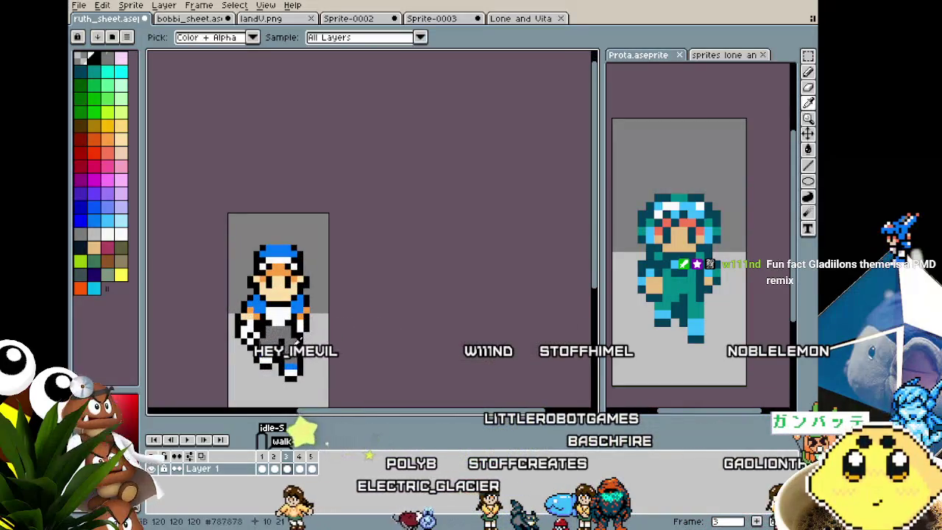
pyautogui.scroll(-2, 284, 361)
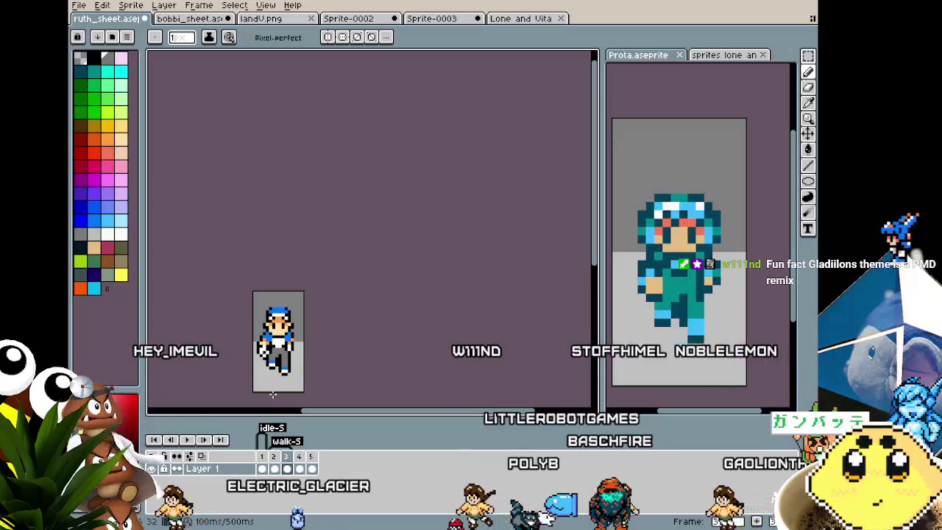
pyautogui.scroll(2, 279, 395)
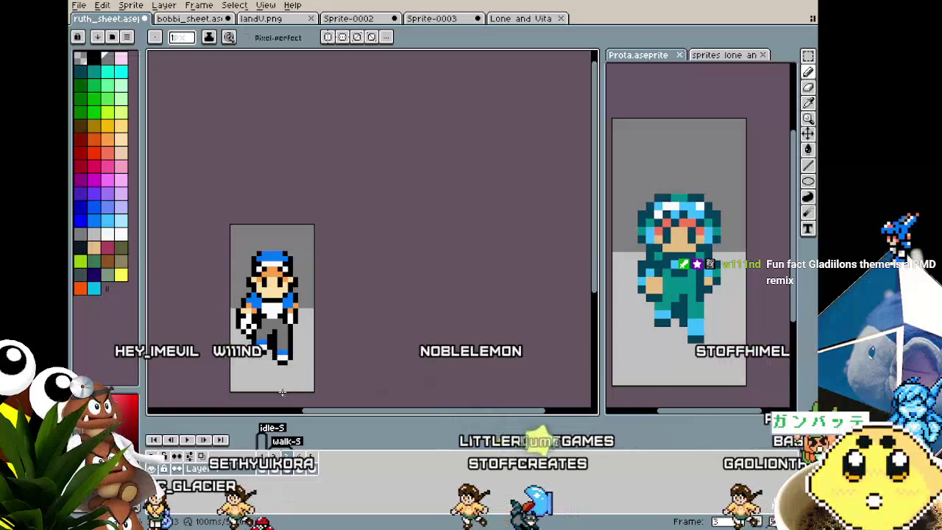
pyautogui.scroll(1, 285, 390)
pyautogui.scroll(1, 283, 383)
pyautogui.scroll(1, 280, 376)
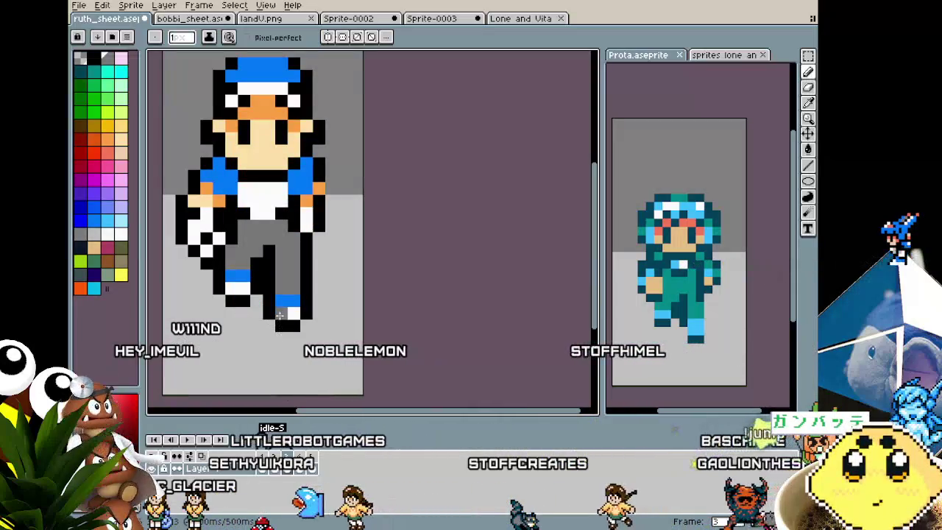
pyautogui.keyDown('alt'); pyautogui.click(281, 292); pyautogui.keyUp('alt')
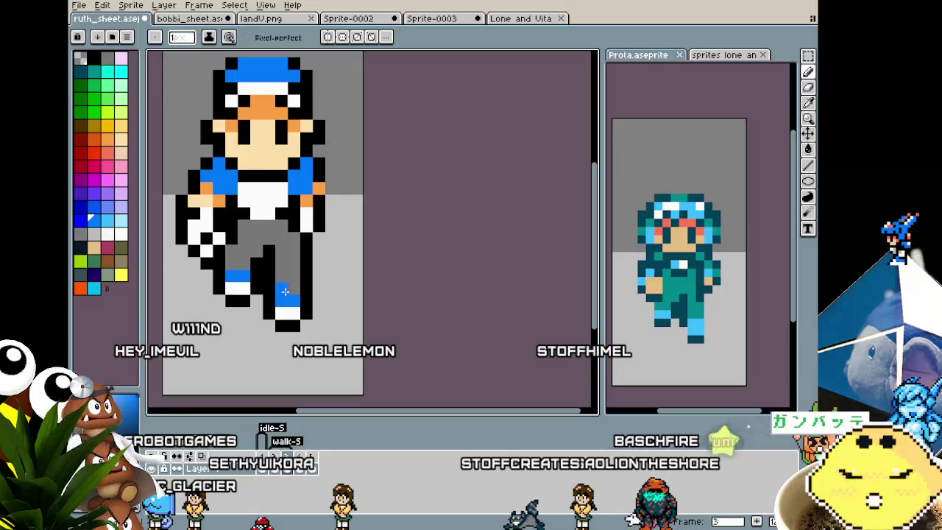
pyautogui.press('x')
pyautogui.click(271, 305)
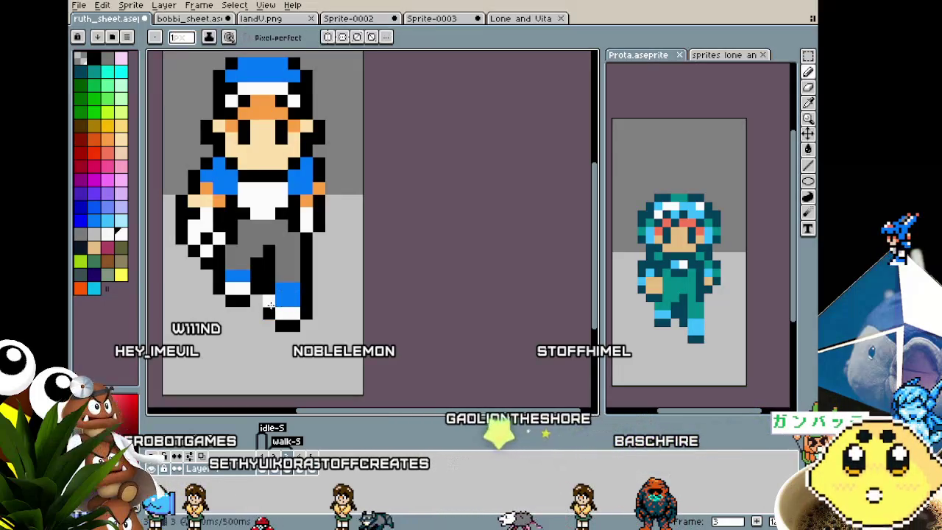
pyautogui.scroll(-2, 283, 330)
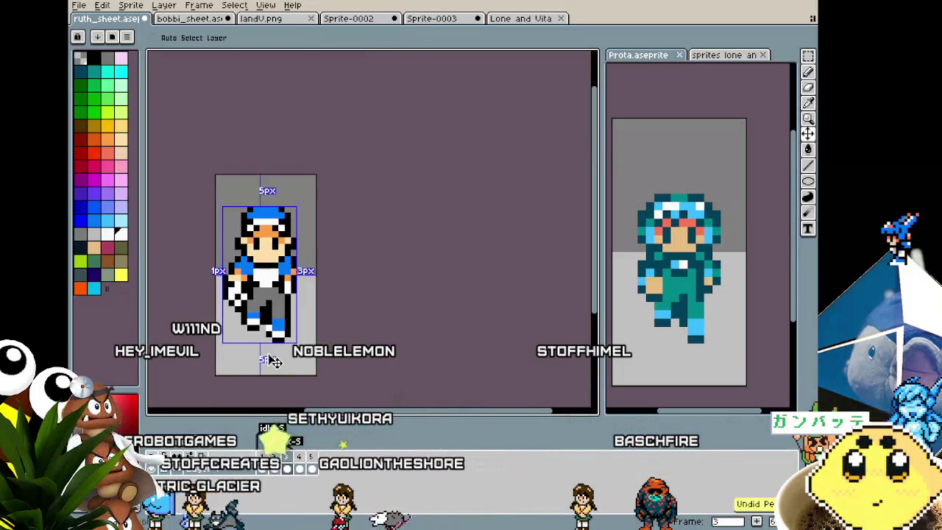
pyautogui.press('ctrl')
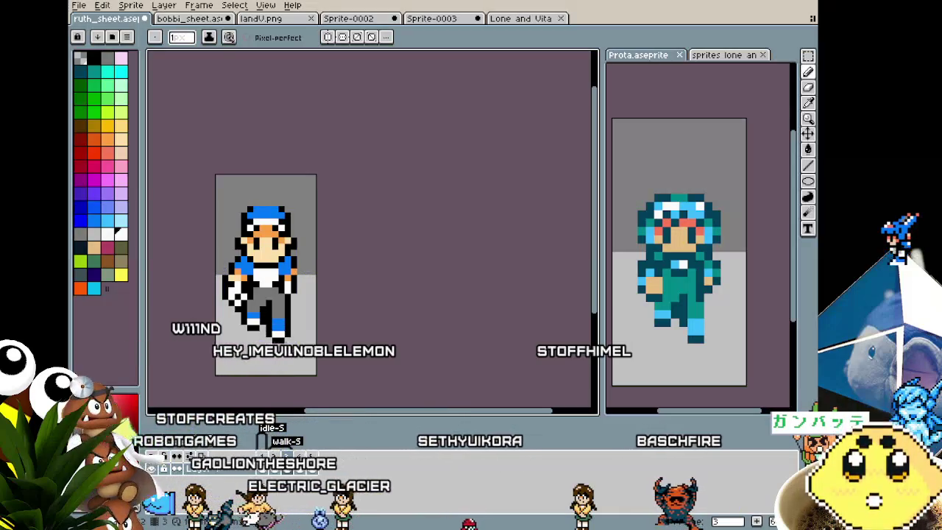
pyautogui.scroll(2, 284, 368)
pyautogui.scroll(-3, 194, 355)
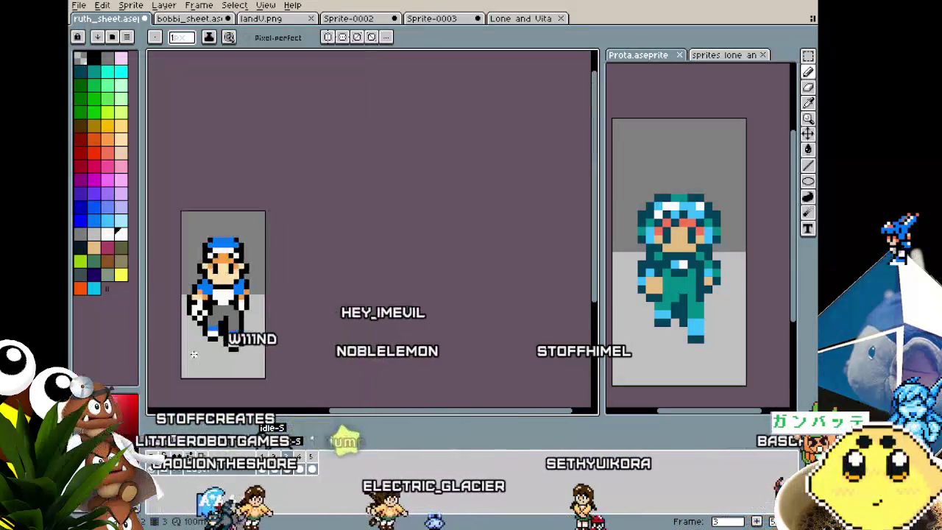
pyautogui.scroll(-1, 193, 355)
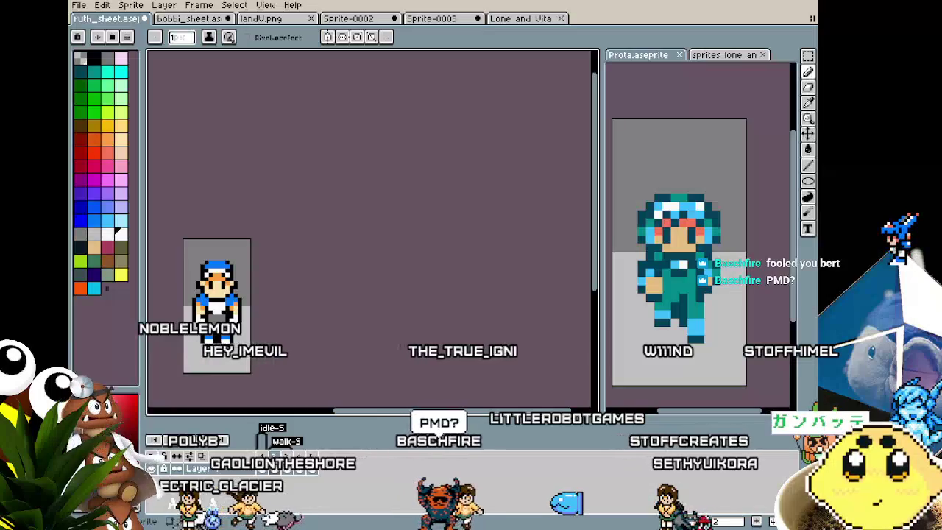
pyautogui.scroll(1, 410, 309)
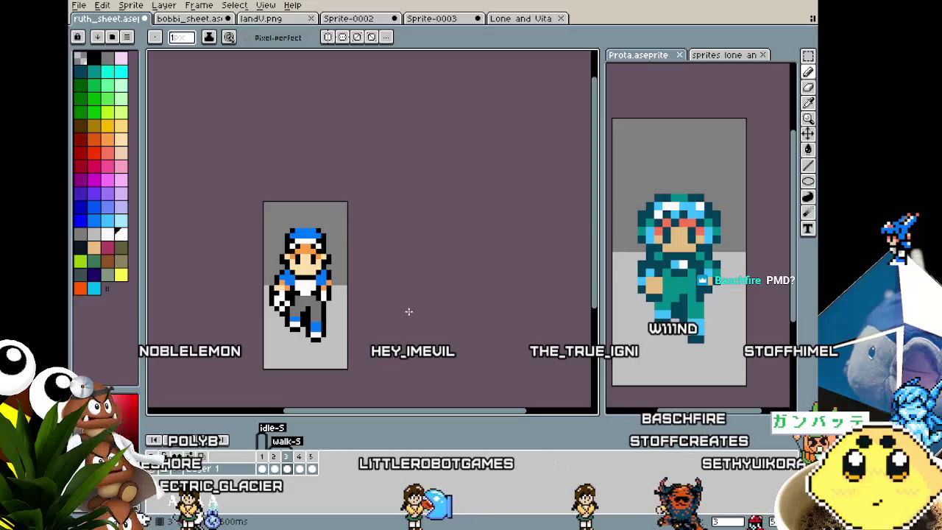
pyautogui.press('Left')
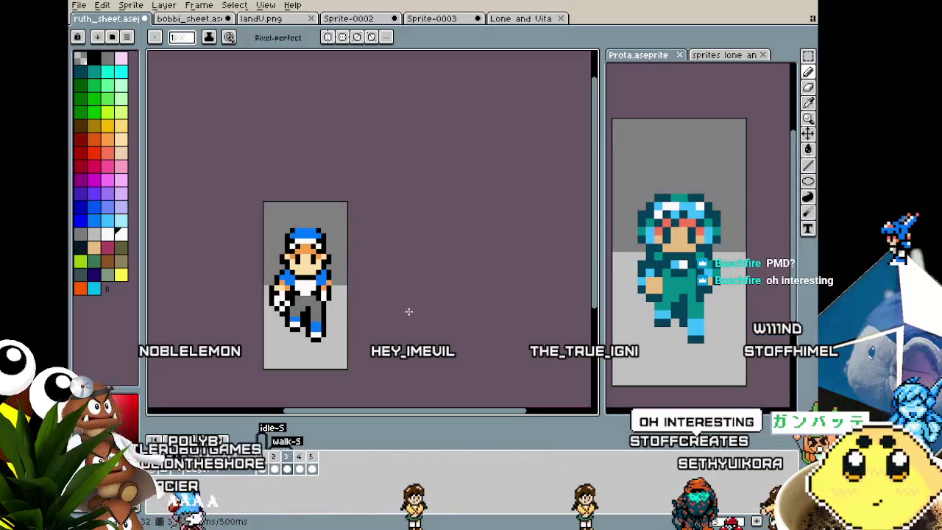
pyautogui.click(609, 252)
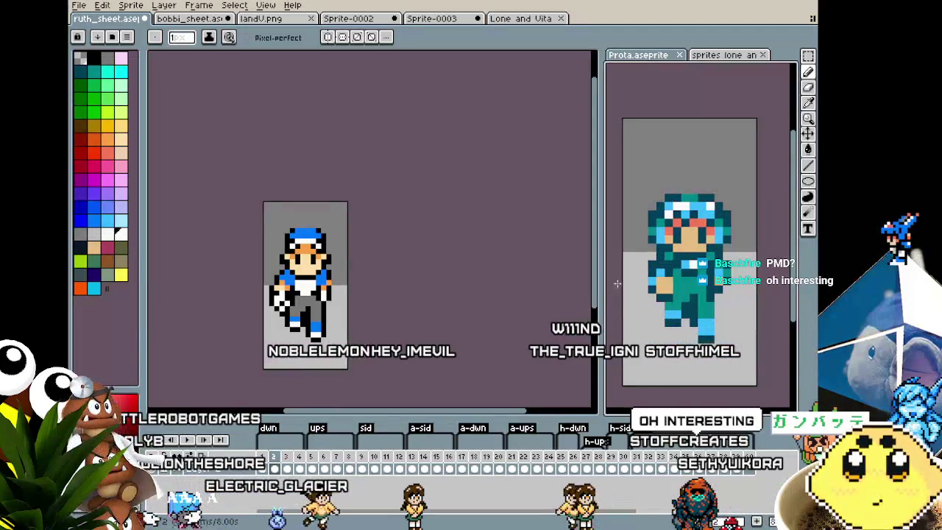
pyautogui.click(478, 361)
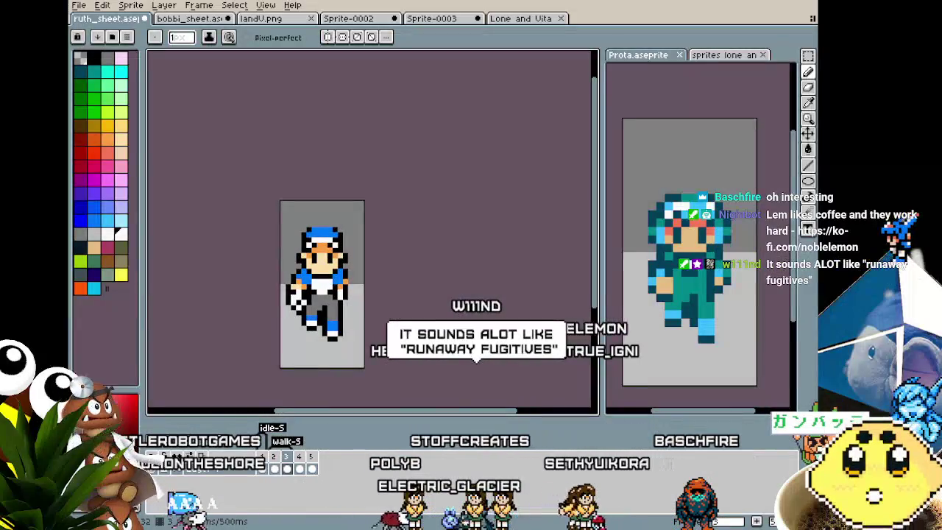
pyautogui.press('m')
pyautogui.scroll(2, 364, 336)
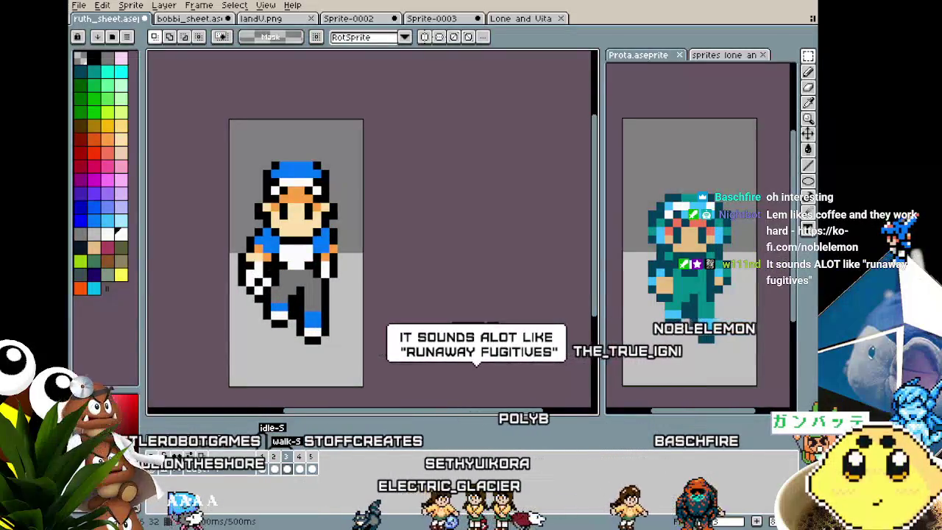
# - Marquee-select Ruth's head and cap, drag them down one pixel, and deselect
pyautogui.moveTo(232, 147); pyautogui.dragTo(353, 224)
pyautogui.scroll(1, 292, 251)
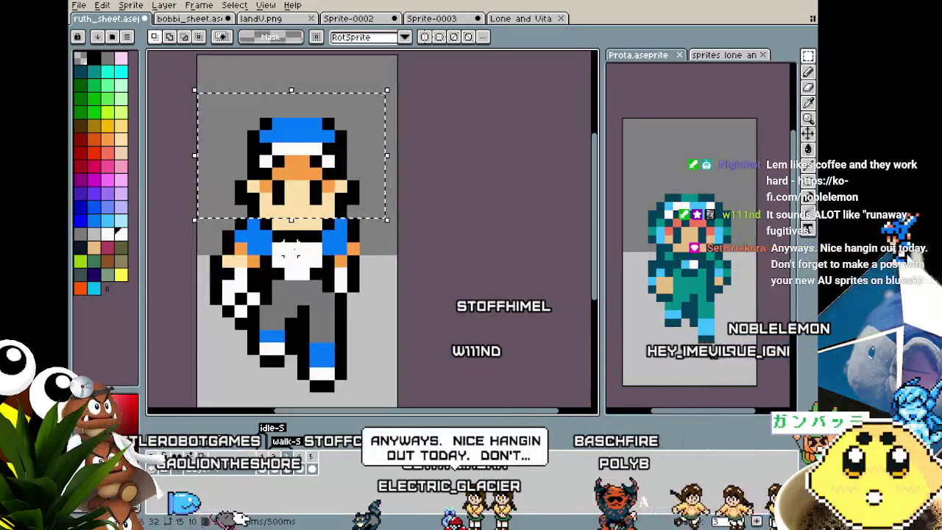
pyautogui.moveTo(195, 90); pyautogui.dragTo(387, 245)
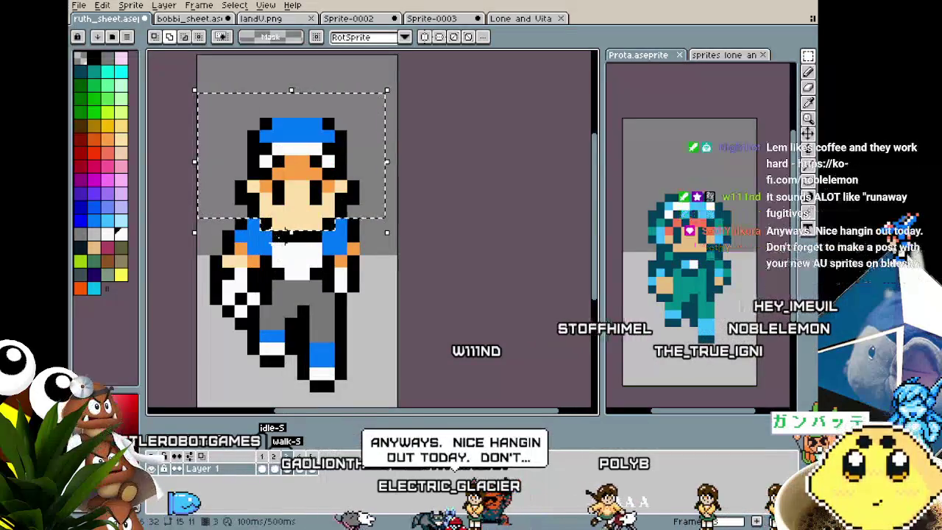
pyautogui.click(331, 223)
pyautogui.moveTo(331, 223); pyautogui.dragTo(331, 235)
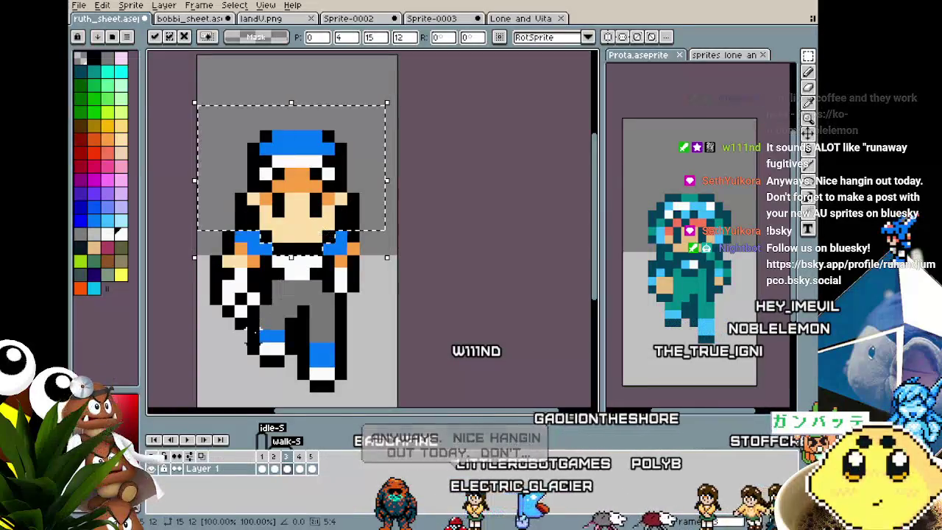
pyautogui.hotkey('ctrl', 'd')
pyautogui.scroll(-3, 251, 343)
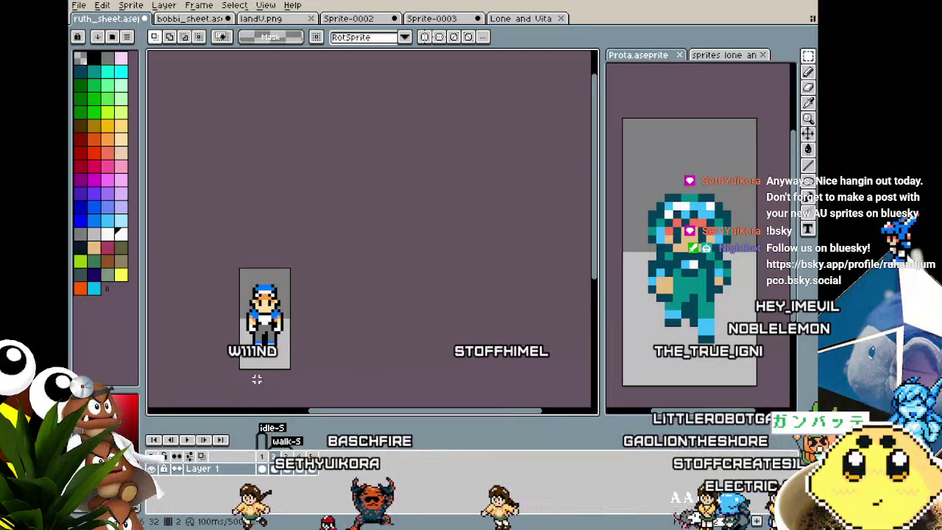
pyautogui.scroll(1, 257, 379)
pyautogui.scroll(1, 255, 379)
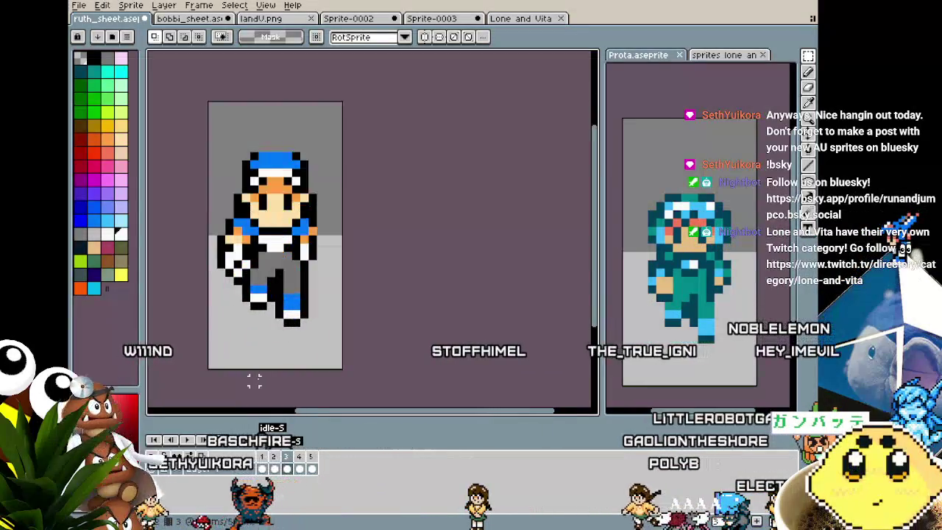
# - Add two new frames to Ruth's walk cycle in the timeline
pyautogui.rightClick(269, 458)
pyautogui.click(302, 455)
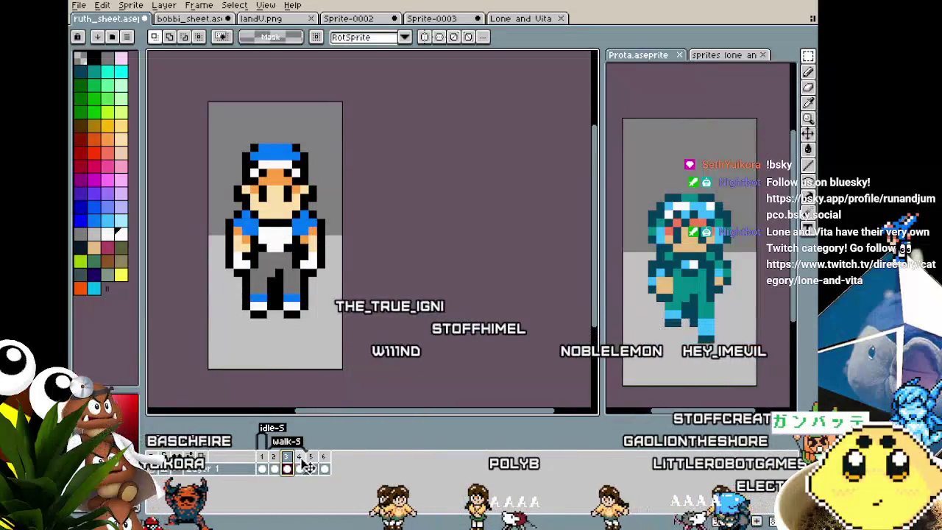
pyautogui.rightClick(297, 463)
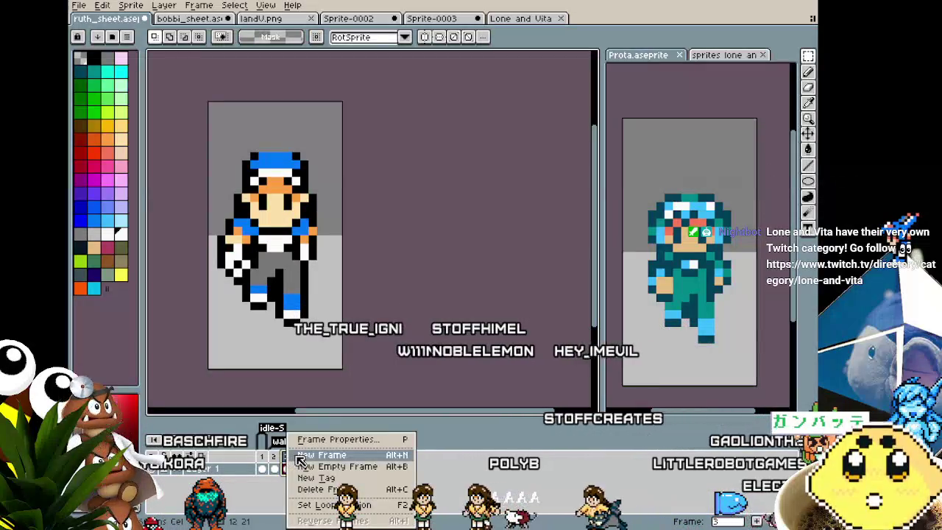
pyautogui.click(300, 455)
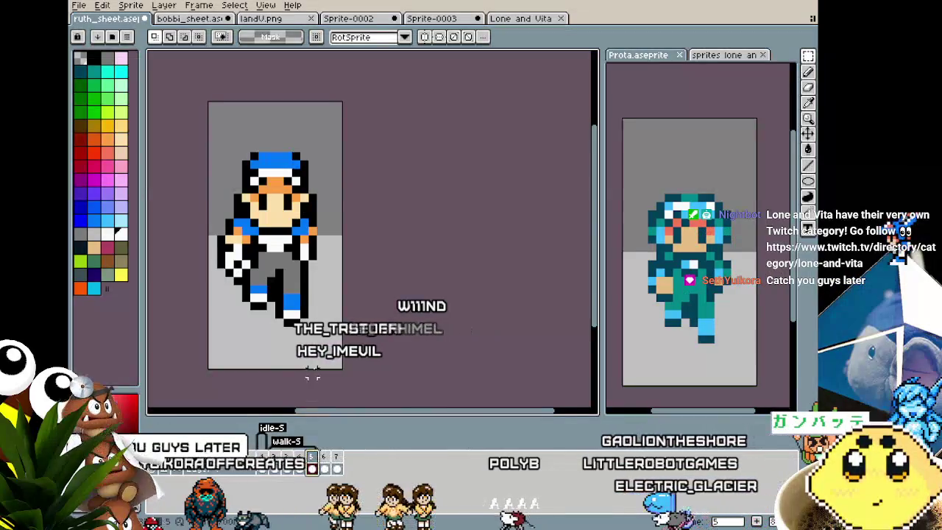
pyautogui.moveTo(313, 378); pyautogui.dragTo(292, 377)
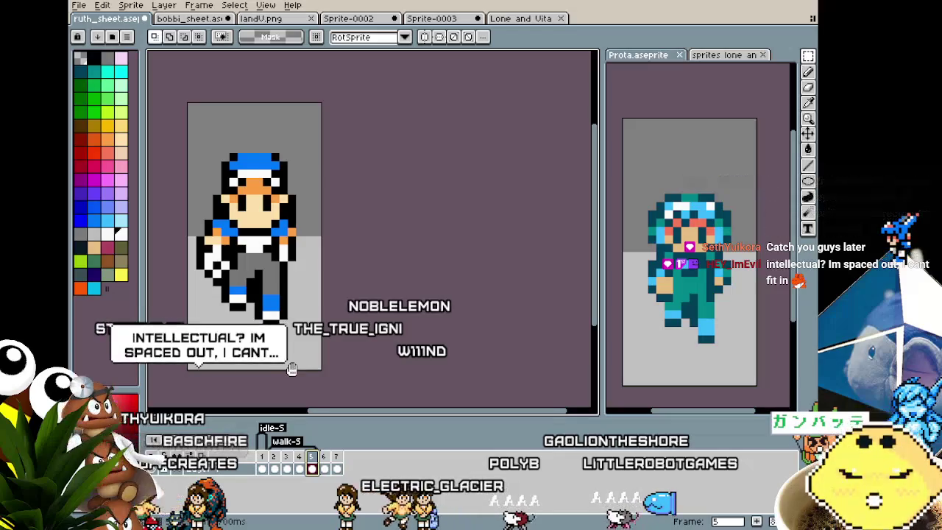
pyautogui.moveTo(292, 369); pyautogui.dragTo(315, 369)
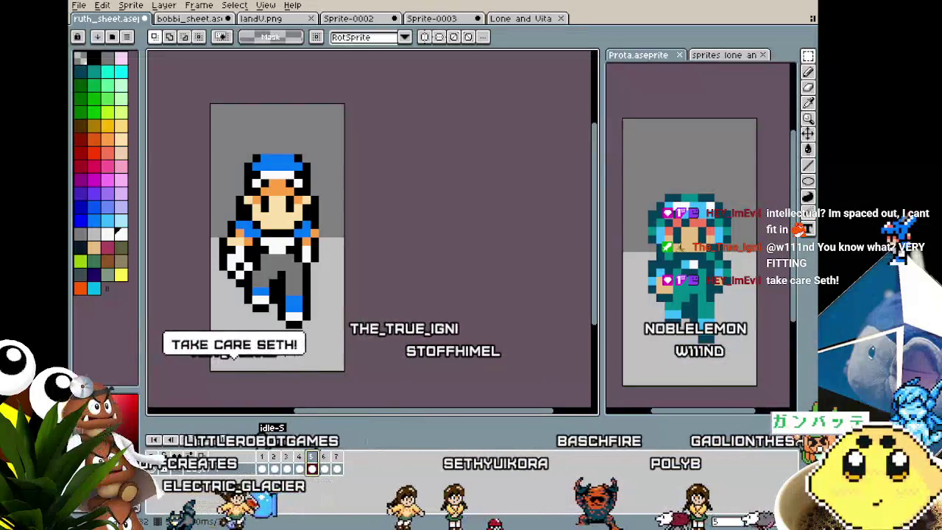
# - Flip the whole new frame horizontally, play the walk, and activate the Prota sheet
pyautogui.hotkey('ctrl', 'a')
pyautogui.hotkey('shift', 'h')
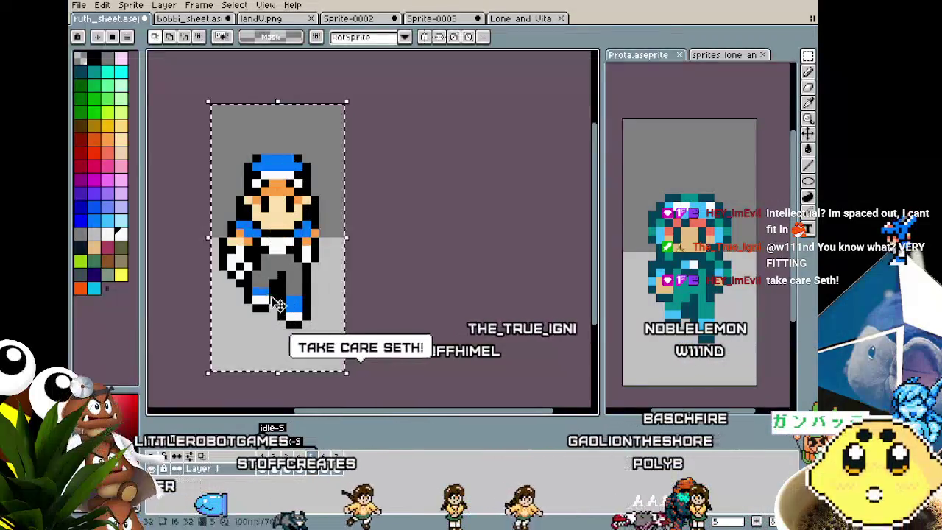
pyautogui.hotkey('ctrl', 'd')
pyautogui.press('Return')
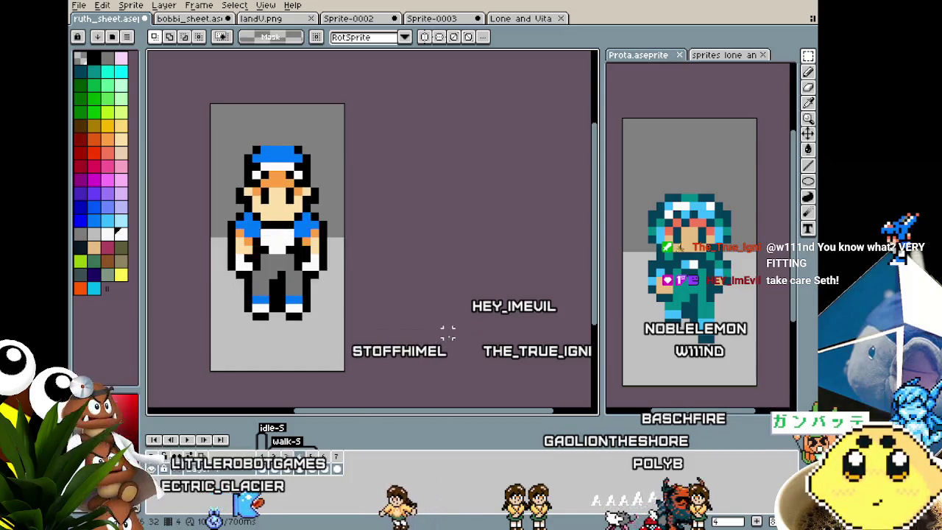
pyautogui.click(654, 325)
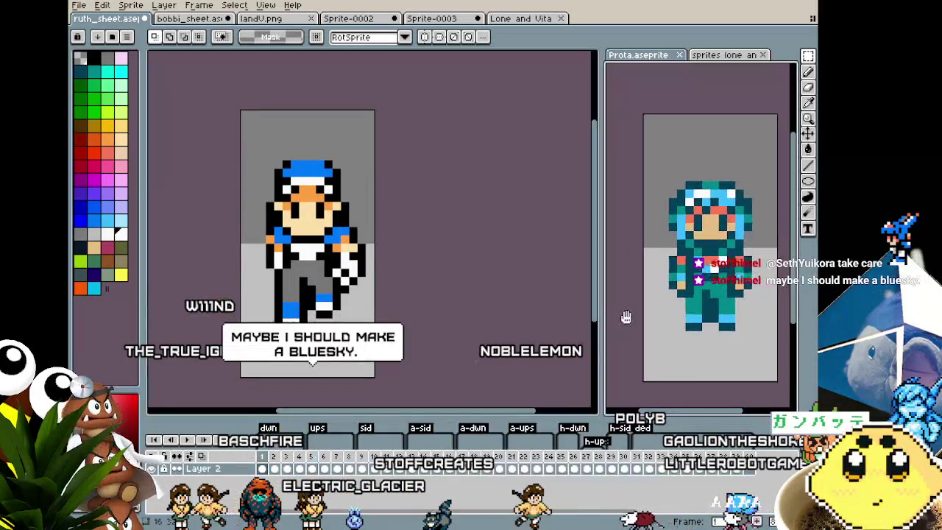
# - Check a Prota frame's duration in Frame Properties, then cancel without changes
pyautogui.moveTo(617, 321); pyautogui.dragTo(627, 306)
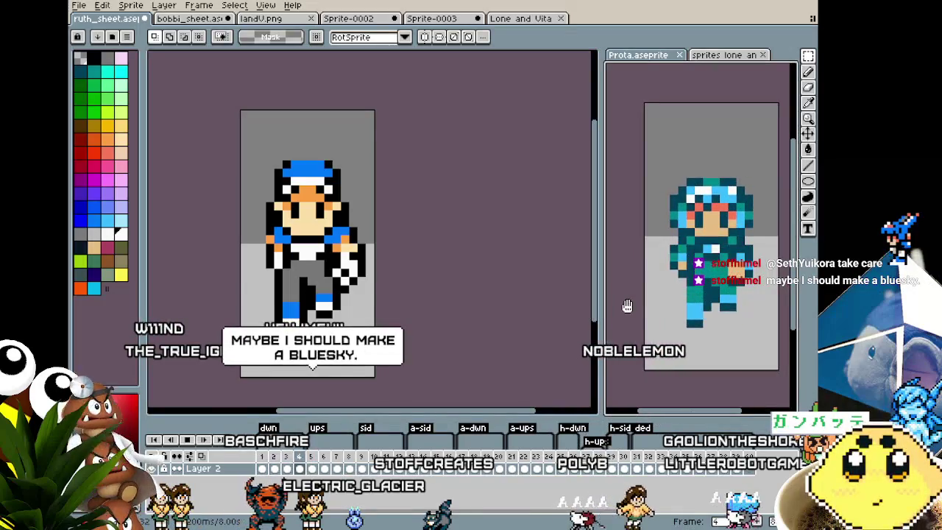
pyautogui.rightClick(276, 458)
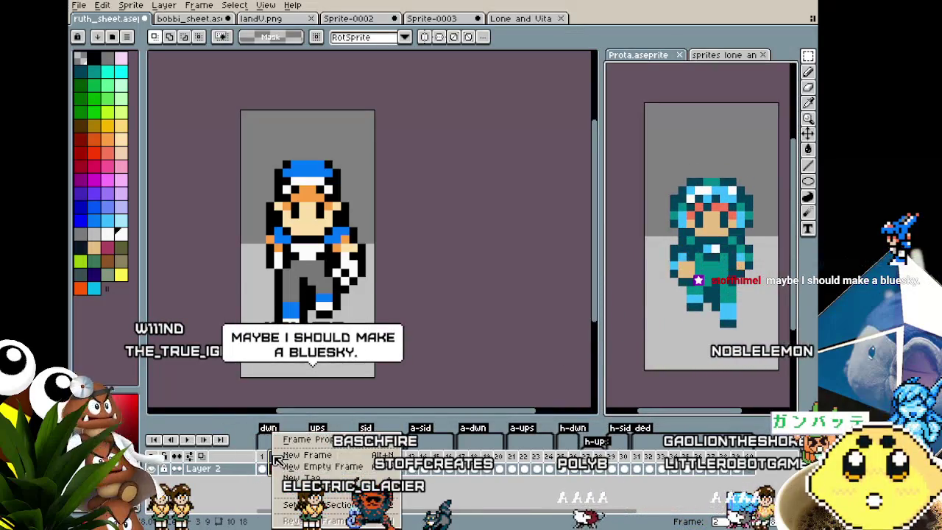
pyautogui.click(320, 441)
pyautogui.click(477, 292)
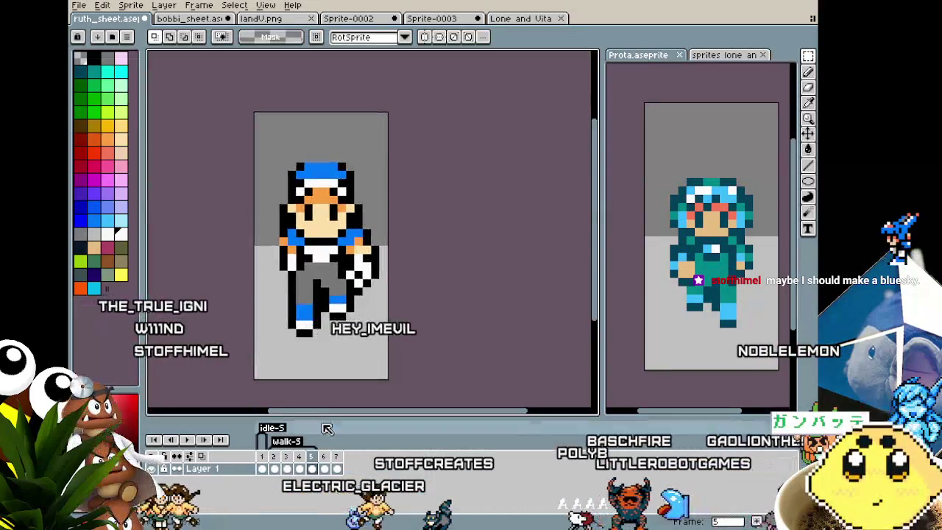
# - Set a new duration for Ruth's walk frames 2 to 5 and play the walk
pyautogui.click(300, 460)
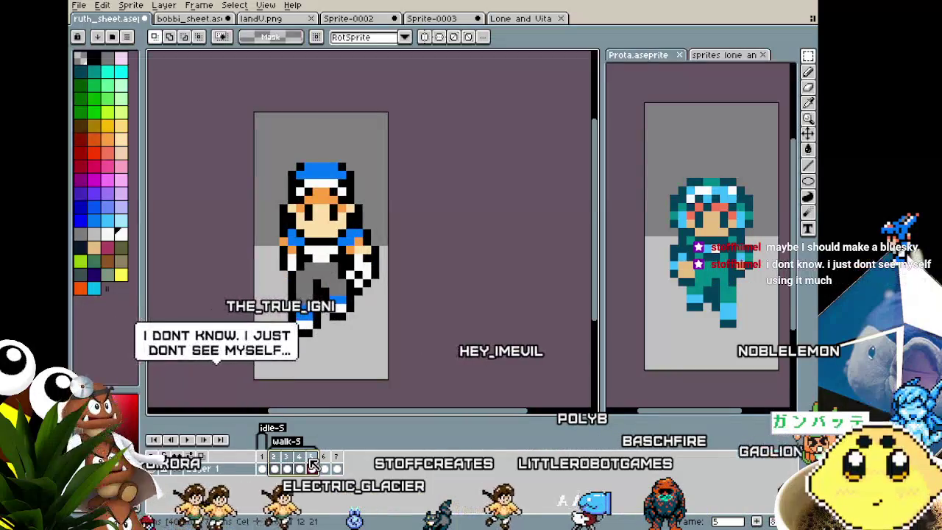
pyautogui.keyDown('shift'); pyautogui.doubleClick(312, 462); pyautogui.keyUp('shift')
pyautogui.press('Return')
pyautogui.press('Return')
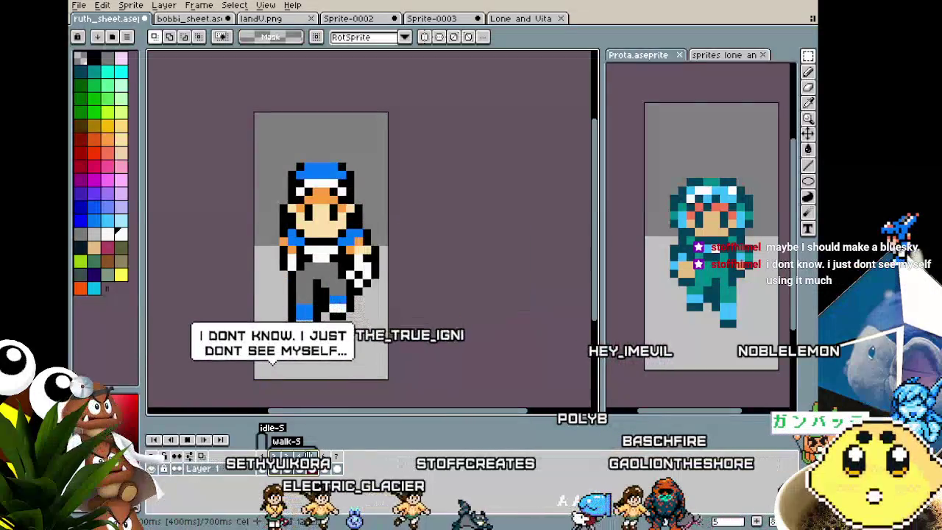
pyautogui.moveTo(395, 304); pyautogui.dragTo(469, 316)
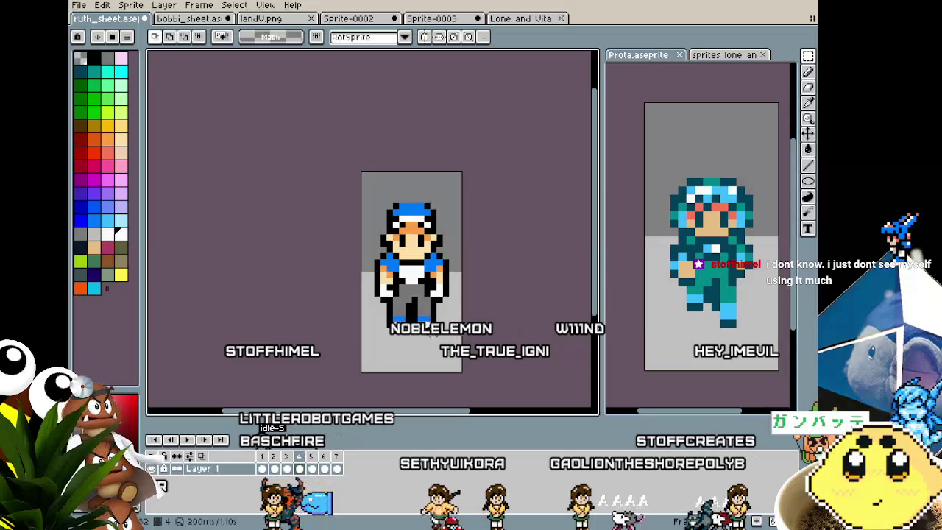
pyautogui.scroll(2, 382, 214)
pyautogui.scroll(1, 381, 213)
pyautogui.press('i')
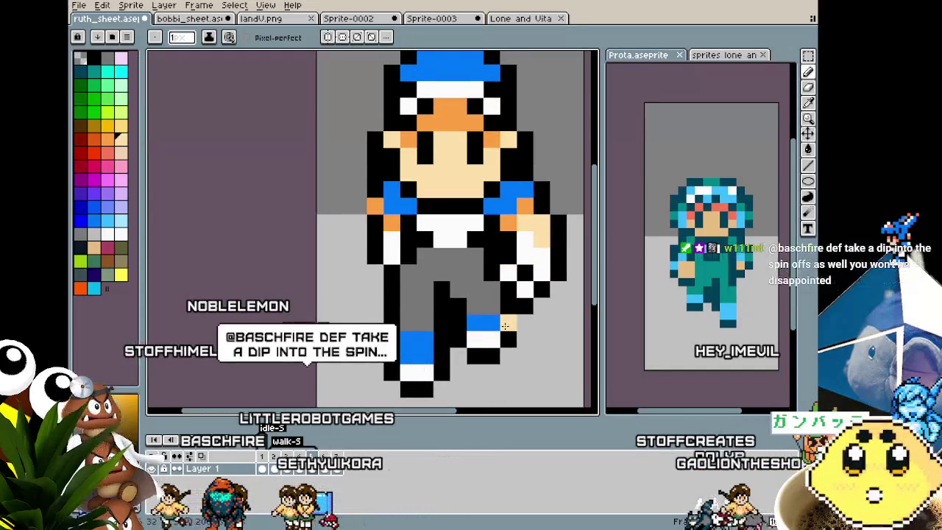
pyautogui.scroll(-1, 489, 359)
pyautogui.scroll(-1, 489, 359)
pyautogui.moveTo(489, 359)
pyautogui.mouseDown()
pyautogui.moveTo(463, 355)
pyautogui.moveTo(415, 317)
pyautogui.mouseUp()
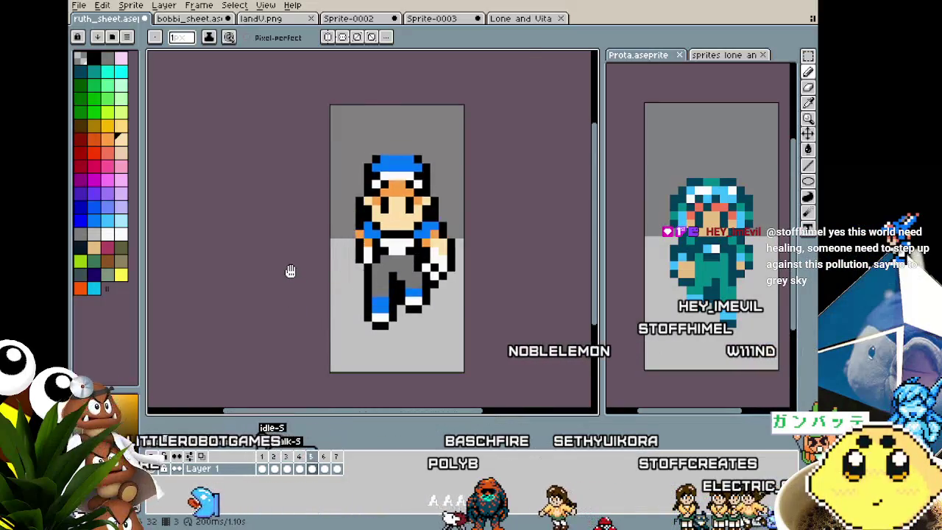
# - Zoom and pan around the walking Ruth sprite, then switch to the bobbi_sheet tab
pyautogui.scroll(1, 290, 271)
pyautogui.moveTo(279, 269); pyautogui.dragTo(211, 265)
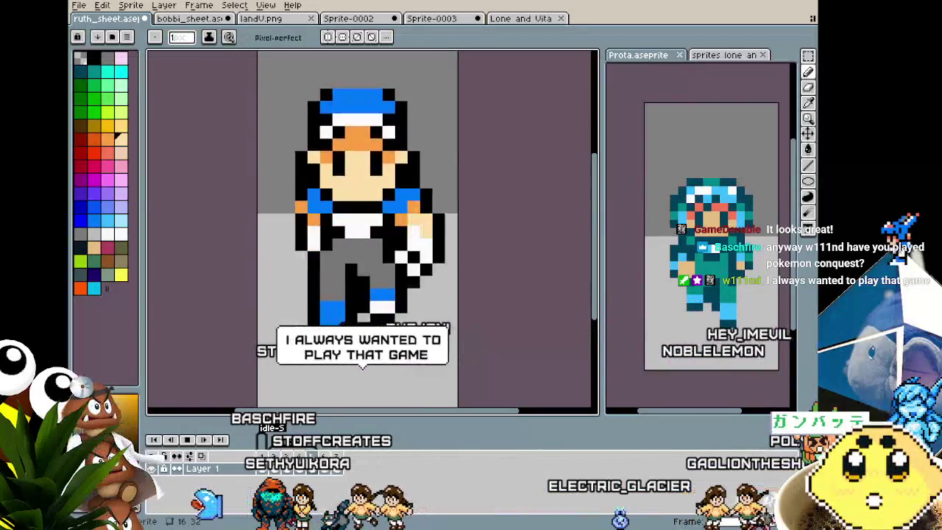
pyautogui.scroll(-1, 373, 253)
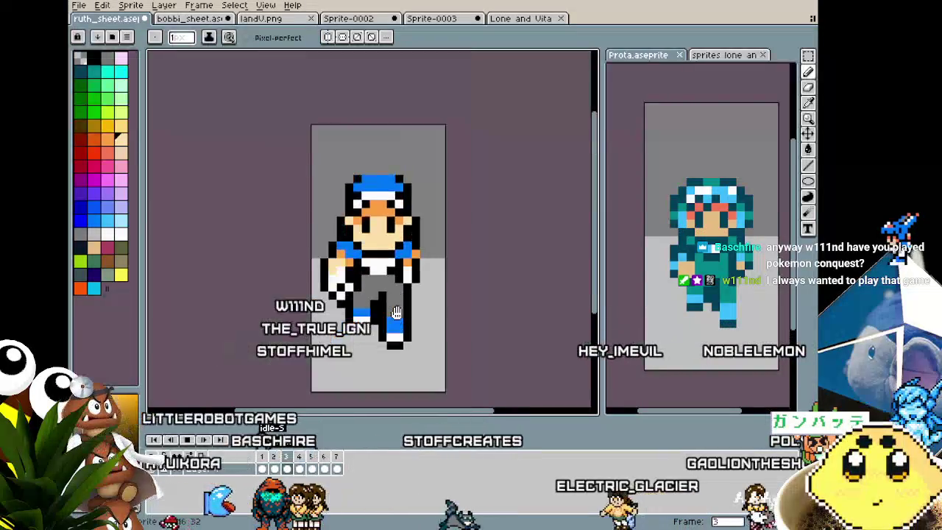
pyautogui.moveTo(373, 252)
pyautogui.mouseDown()
pyautogui.moveTo(283, 245)
pyautogui.moveTo(414, 296)
pyautogui.moveTo(388, 219)
pyautogui.moveTo(369, 304)
pyautogui.moveTo(383, 301)
pyautogui.mouseUp()
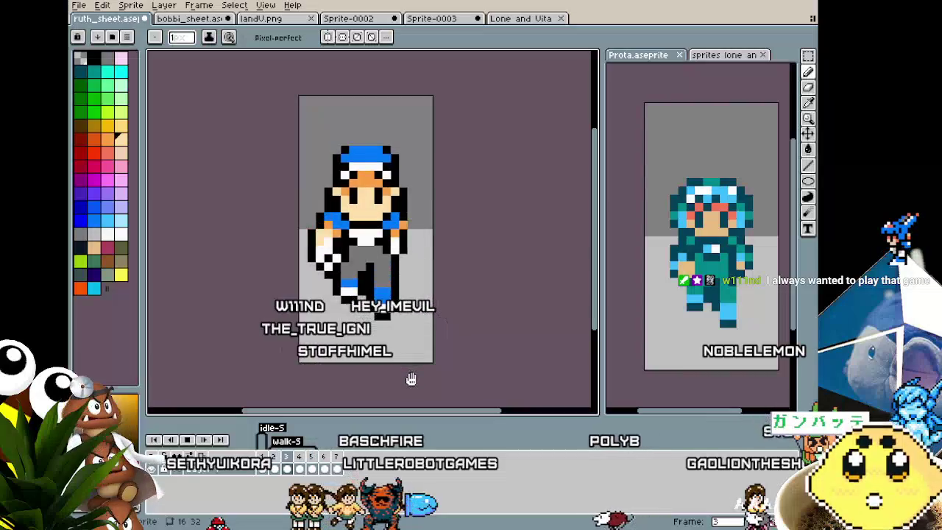
pyautogui.moveTo(412, 379); pyautogui.dragTo(386, 365)
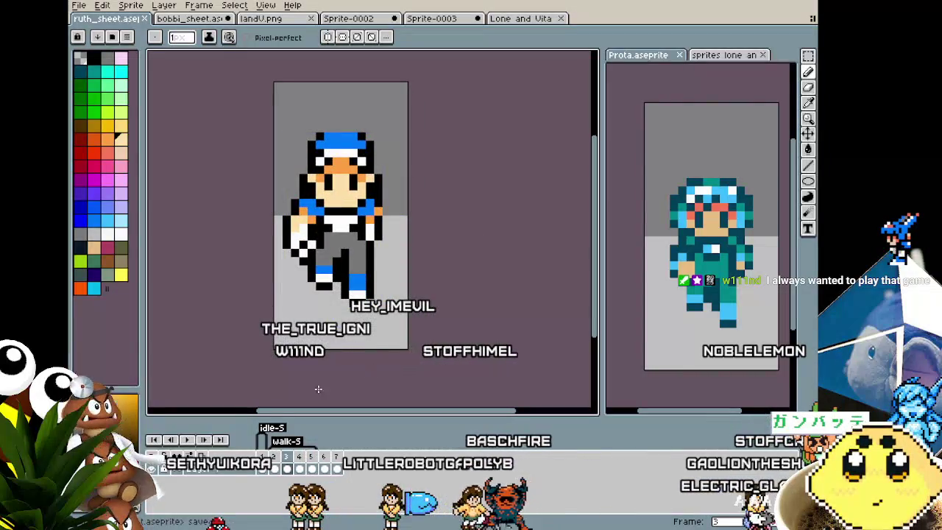
pyautogui.moveTo(298, 142); pyautogui.dragTo(278, 147)
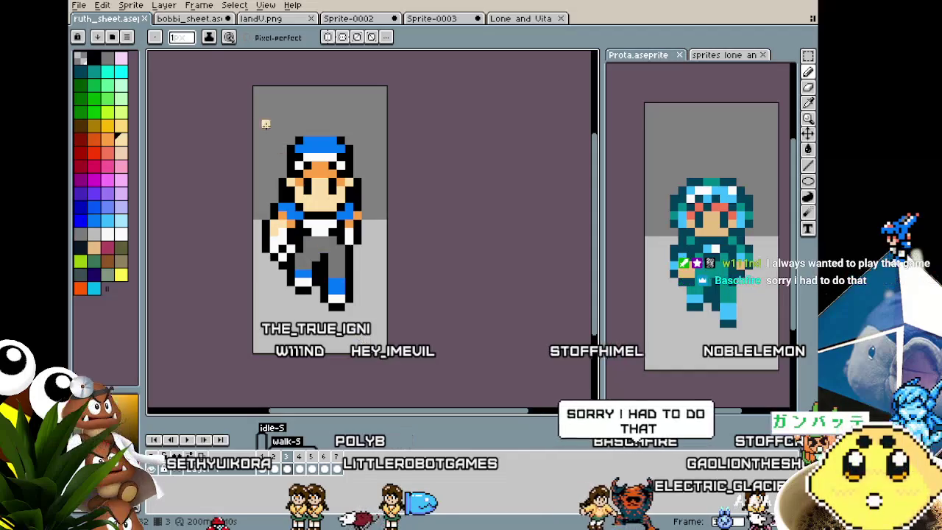
pyautogui.click(189, 19)
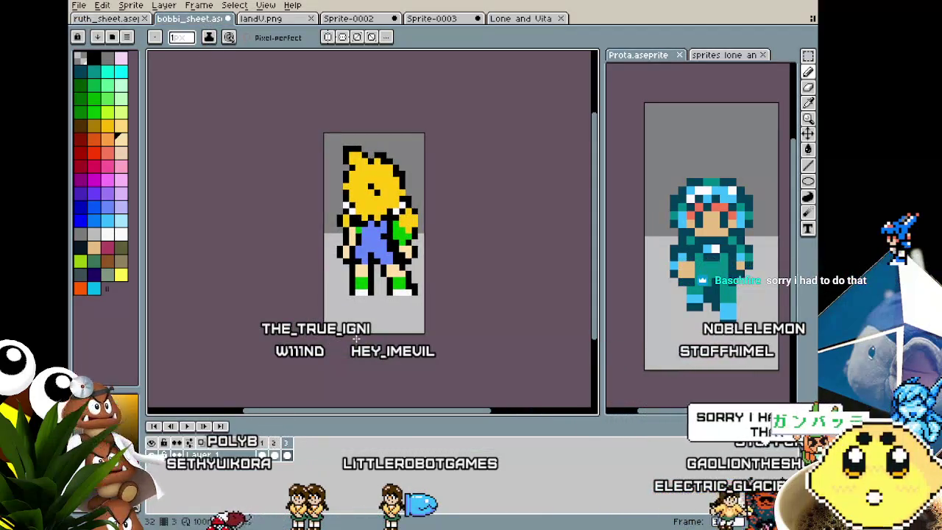
pyautogui.moveTo(356, 339)
pyautogui.mouseDown()
pyautogui.moveTo(329, 339)
pyautogui.moveTo(333, 349)
pyautogui.mouseUp()
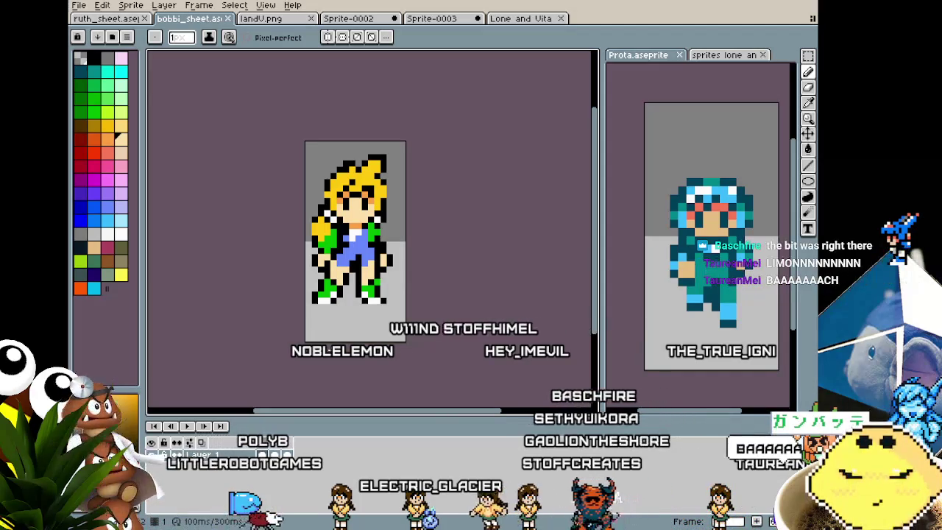
pyautogui.scroll(2, 354, 329)
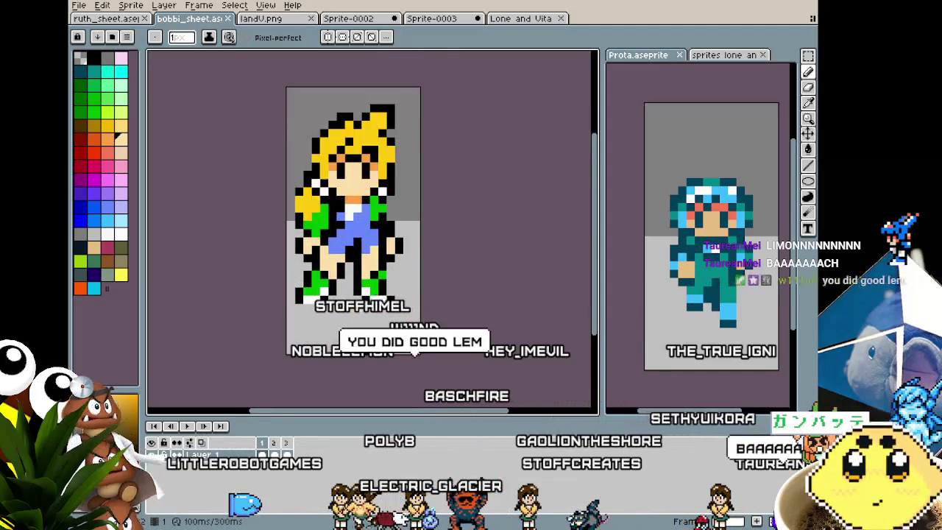
pyautogui.scroll(1, 354, 329)
pyautogui.scroll(-2, 354, 329)
pyautogui.moveTo(346, 331); pyautogui.dragTo(329, 334)
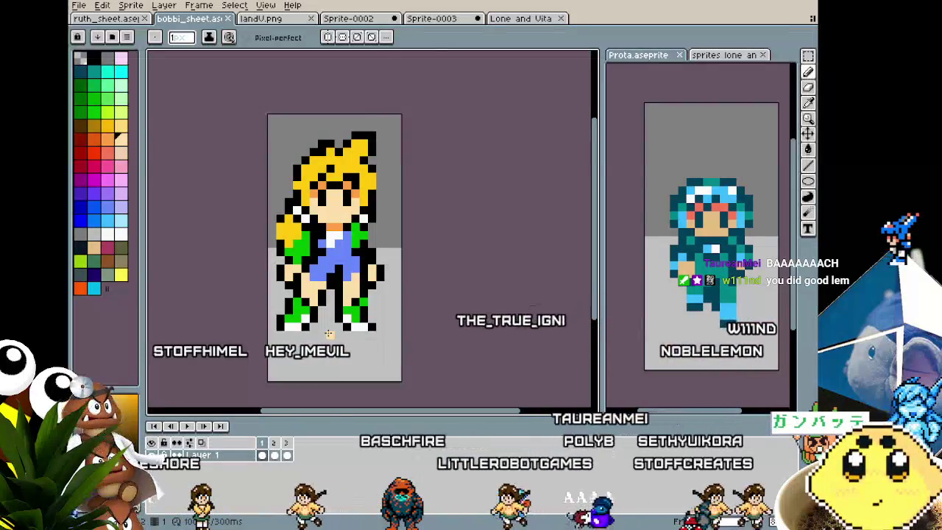
pyautogui.scroll(1, 329, 334)
pyautogui.moveTo(327, 333)
pyautogui.mouseDown()
pyautogui.moveTo(333, 351)
pyautogui.moveTo(285, 369)
pyautogui.mouseUp()
pyautogui.scroll(-1, 322, 363)
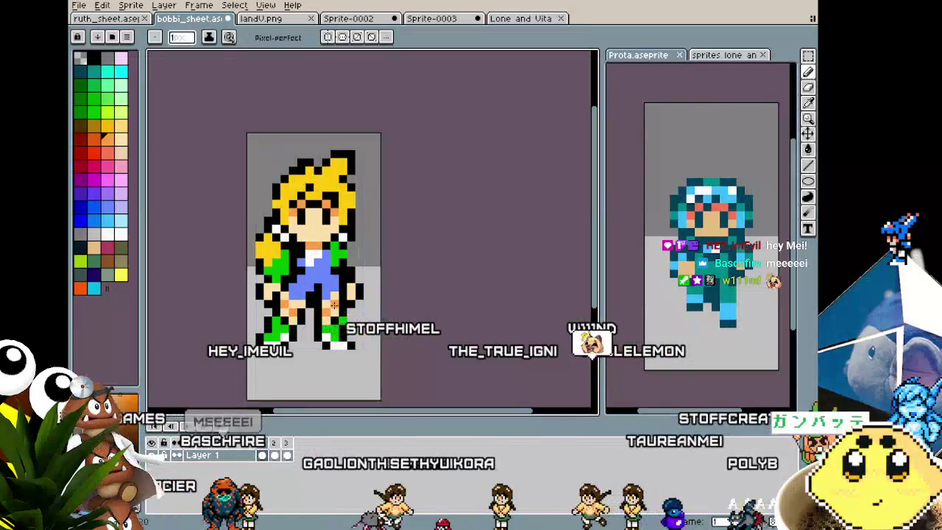
pyautogui.scroll(-1, 305, 382)
pyautogui.scroll(-1, 305, 382)
pyautogui.press('v')
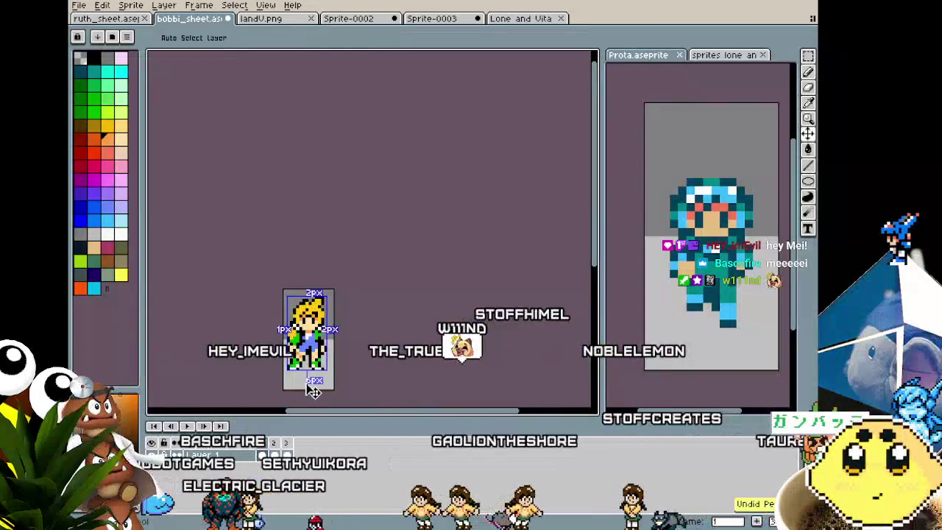
pyautogui.press('b')
pyautogui.scroll(1, 306, 383)
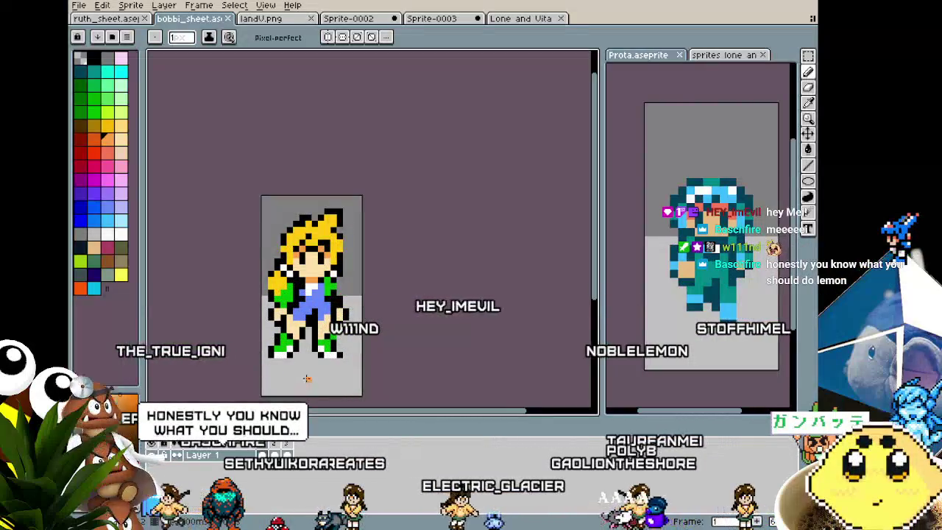
pyautogui.scroll(-1, 311, 370)
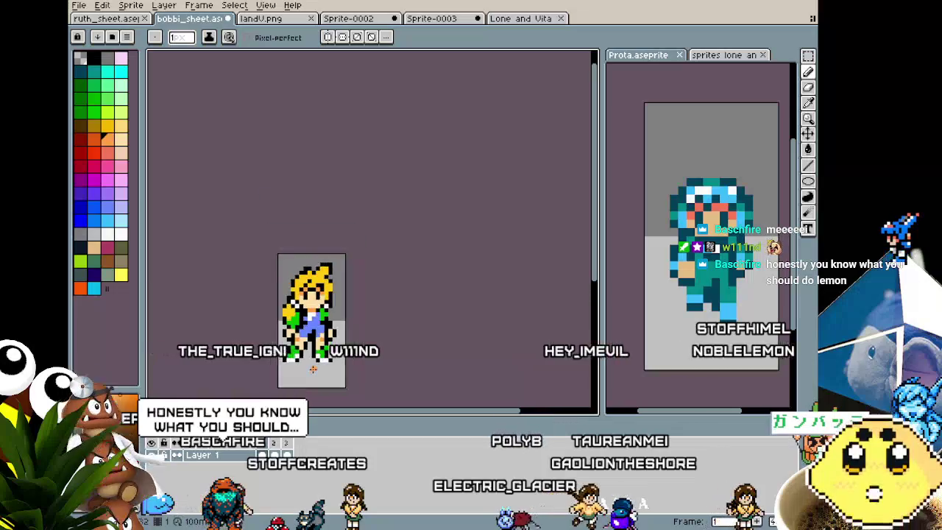
pyautogui.scroll(2, 306, 377)
pyautogui.scroll(1, 306, 378)
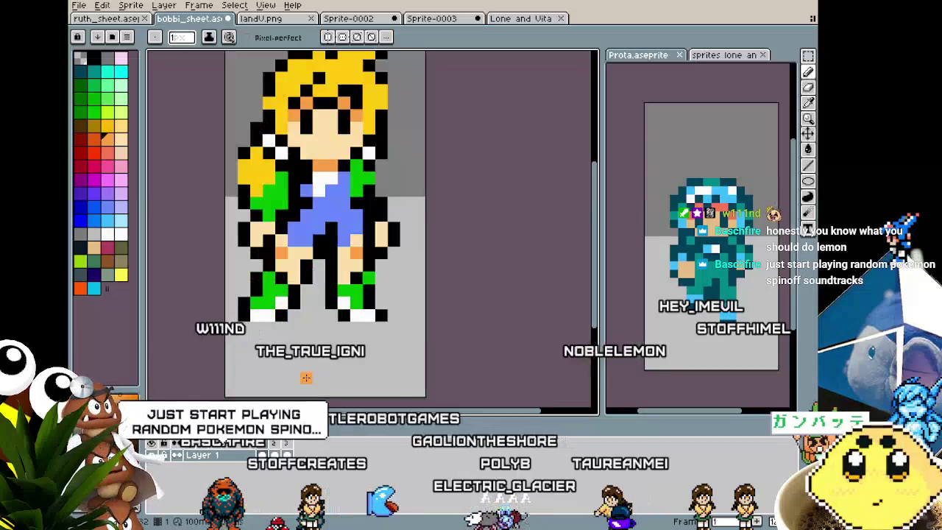
pyautogui.scroll(-1, 306, 377)
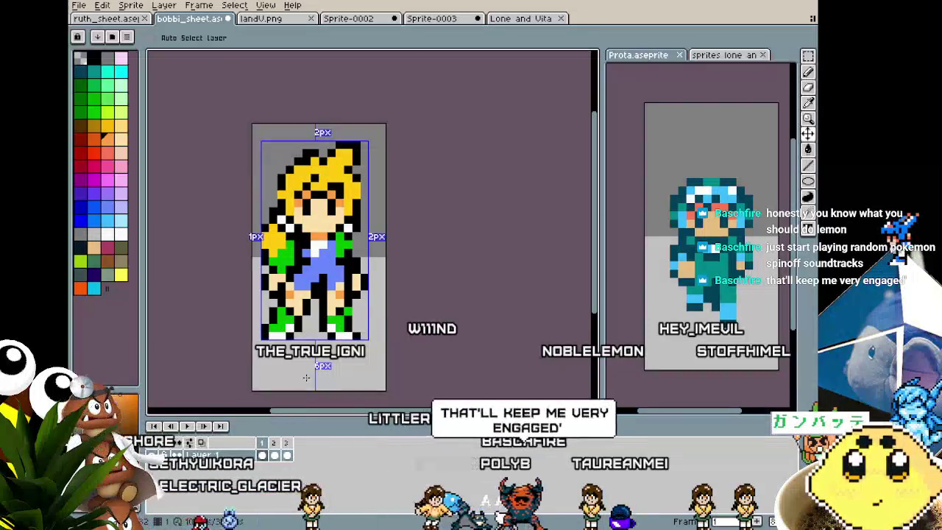
pyautogui.scroll(-1, 306, 378)
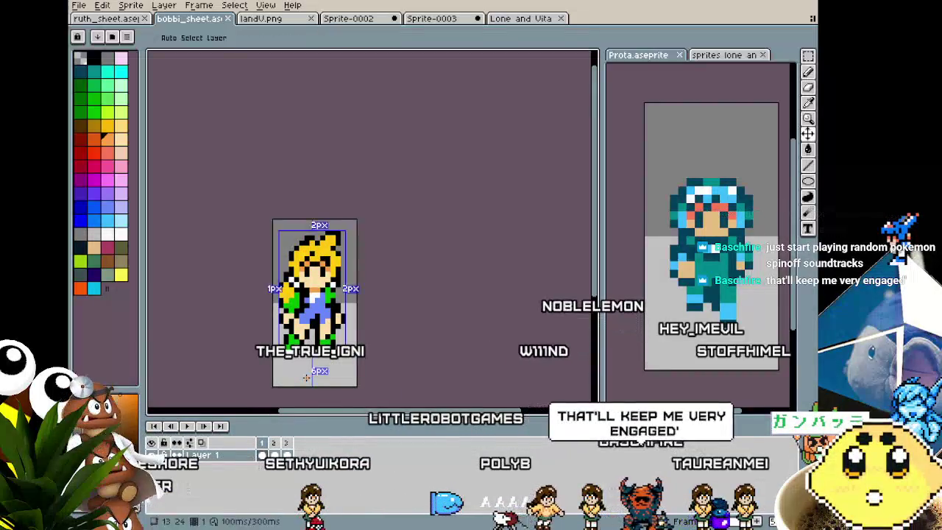
pyautogui.scroll(-1, 306, 377)
pyautogui.scroll(1, 306, 377)
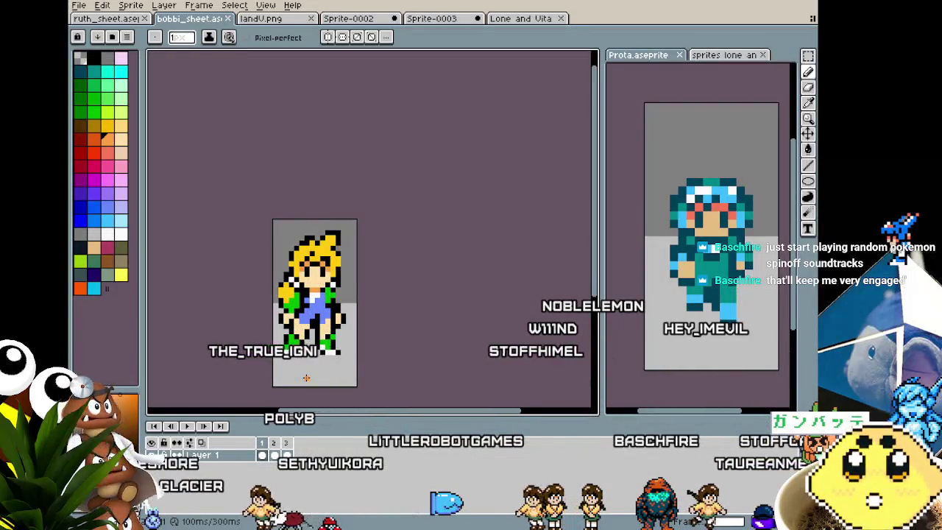
pyautogui.moveTo(306, 378); pyautogui.dragTo(326, 350)
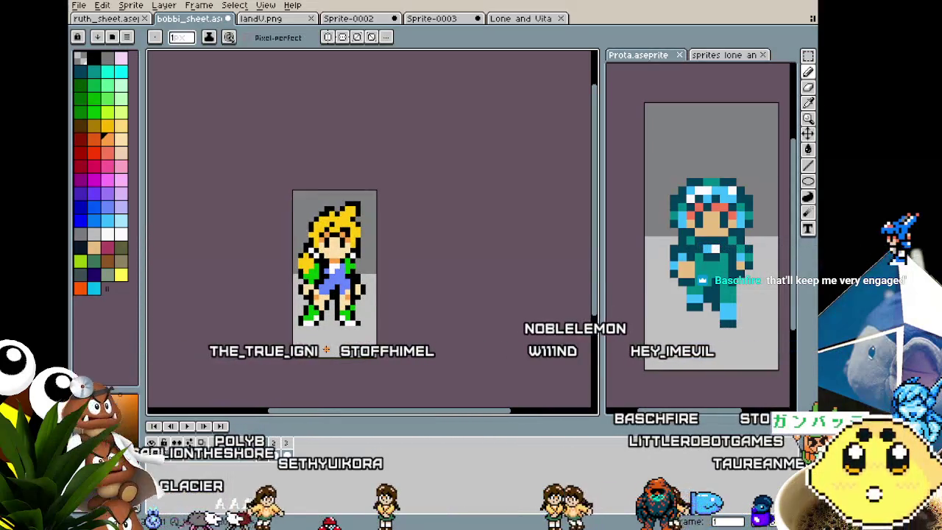
pyautogui.press('ctrl')
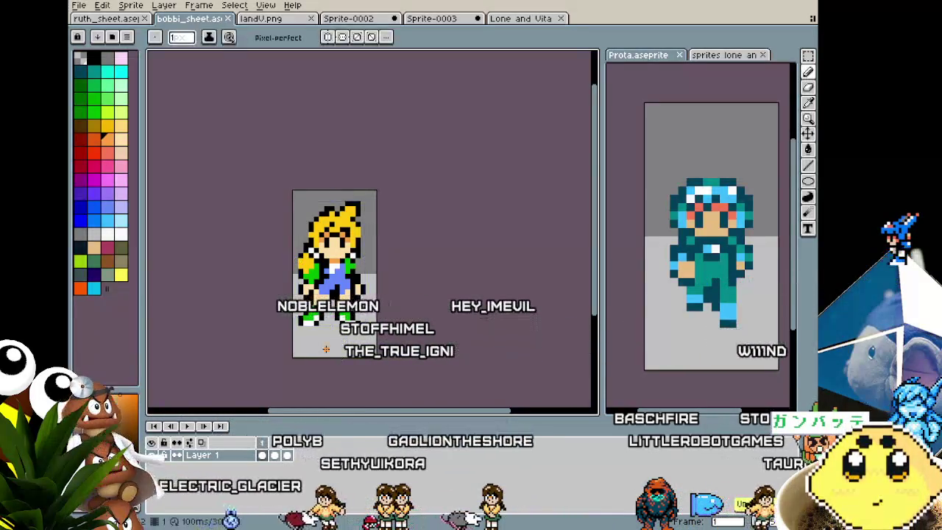
pyautogui.scroll(1, 324, 355)
pyautogui.scroll(1, 312, 352)
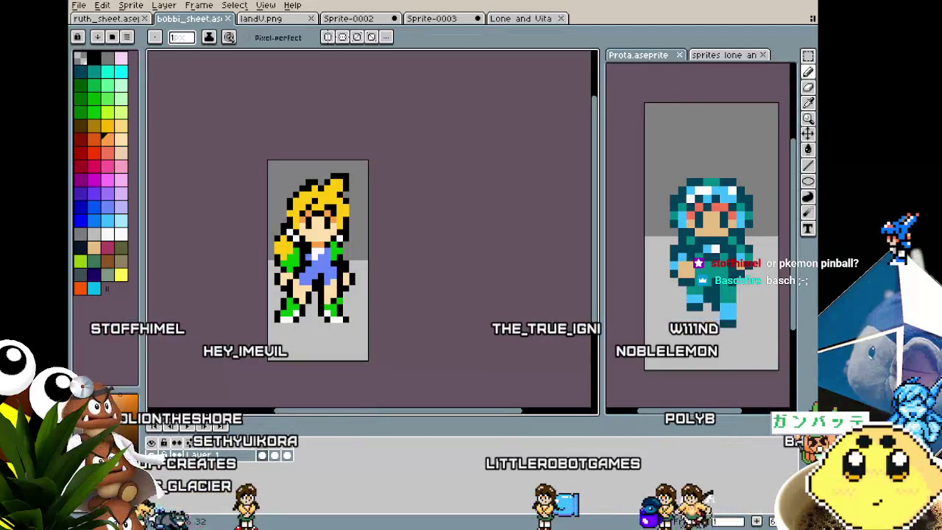
pyautogui.scroll(1, 354, 344)
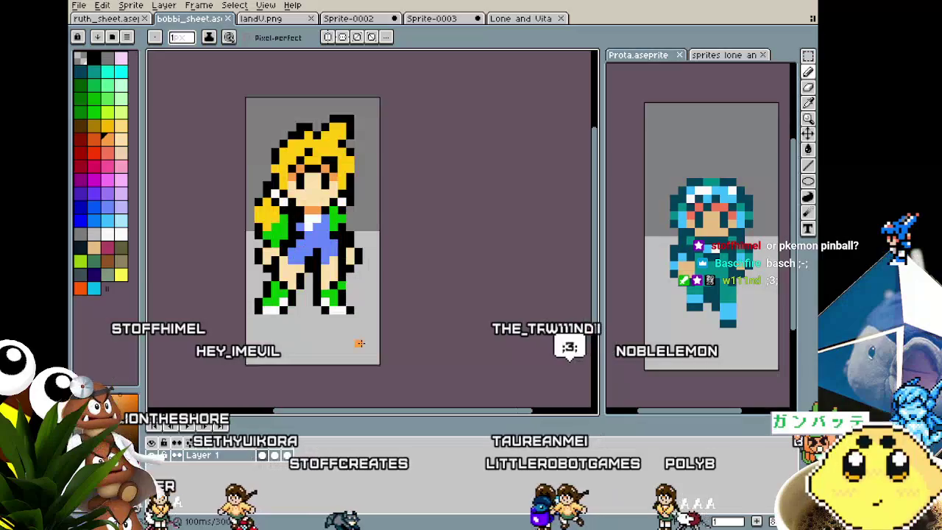
pyautogui.scroll(1, 357, 344)
pyautogui.scroll(-1, 356, 343)
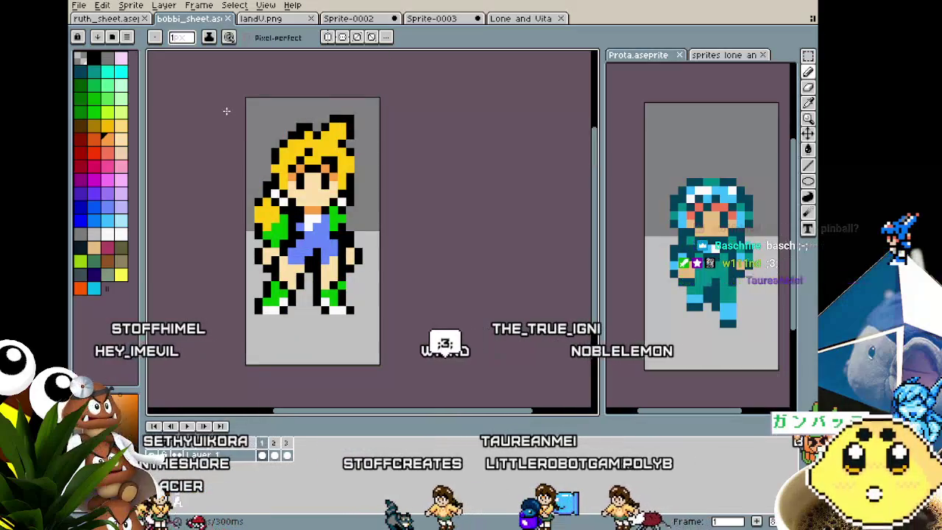
pyautogui.press('Return')
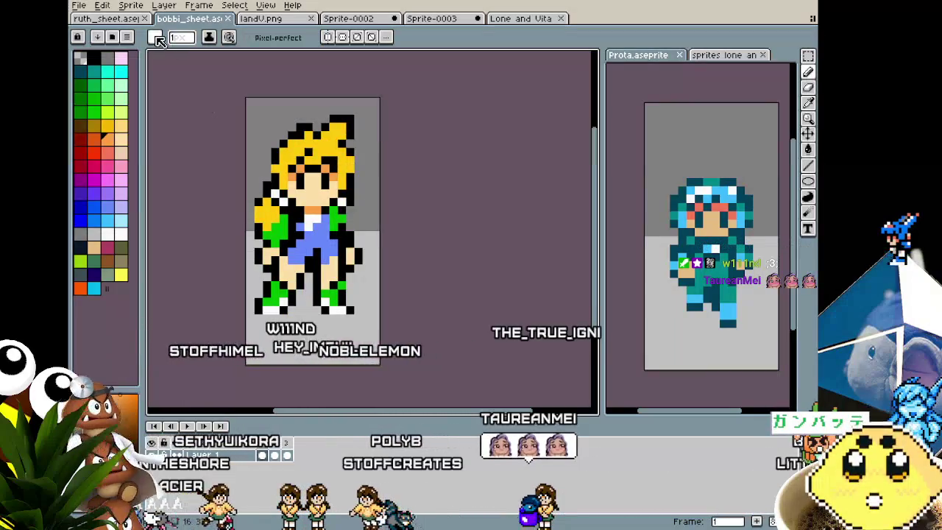
pyautogui.click(111, 18)
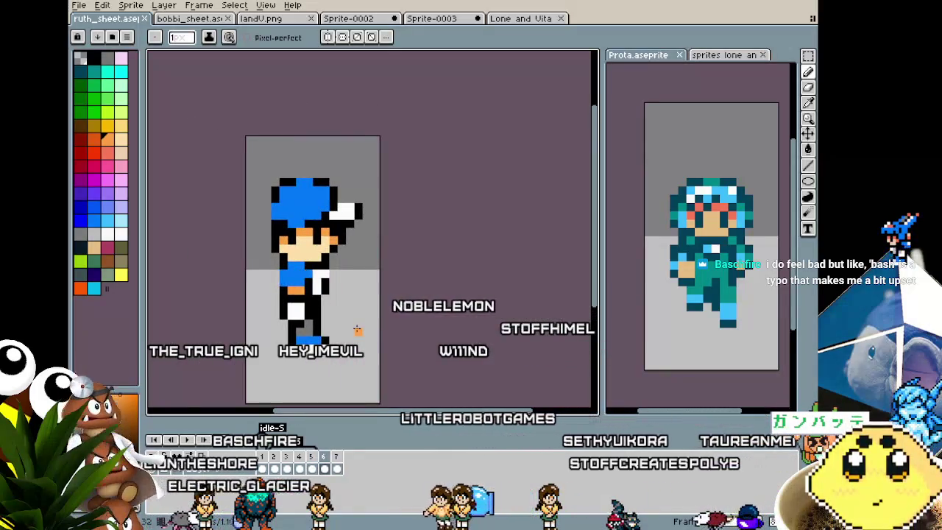
# - Zoom and scroll the ruth_sheet canvas and focus the Prota reference sprite
pyautogui.scroll(1, 357, 330)
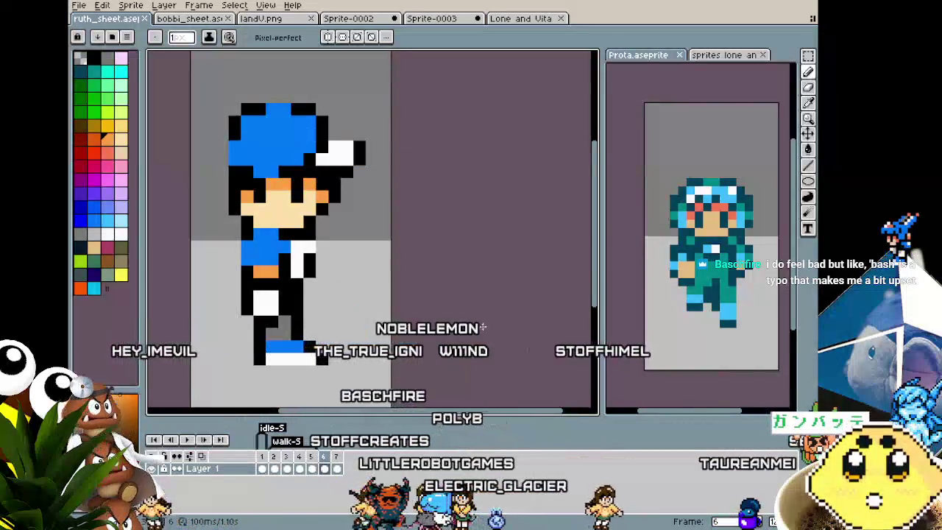
pyautogui.scroll(-2, 273, 302)
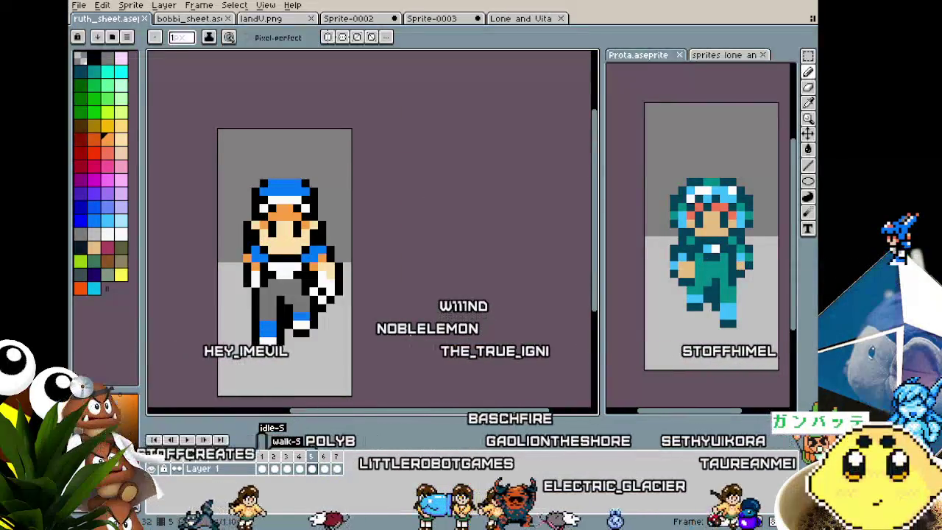
pyautogui.hscroll(-1, 431, 331)
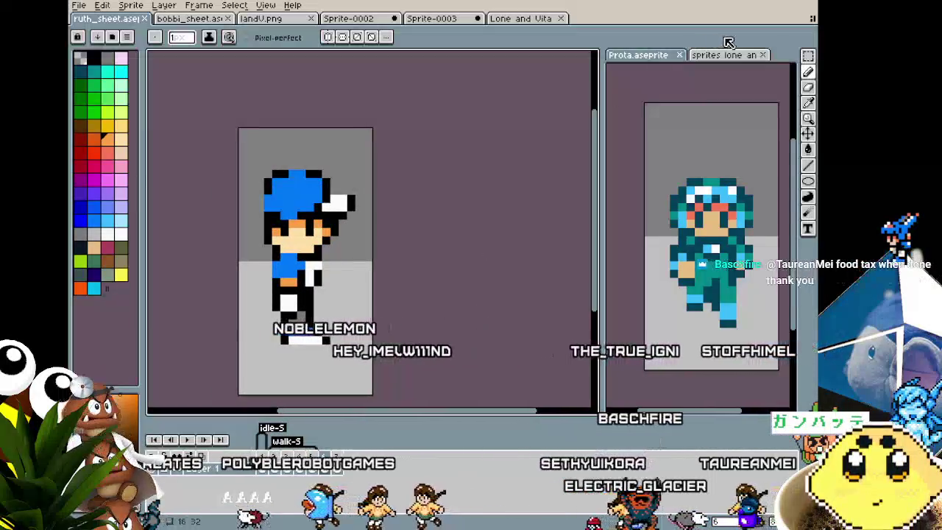
pyautogui.click(671, 157)
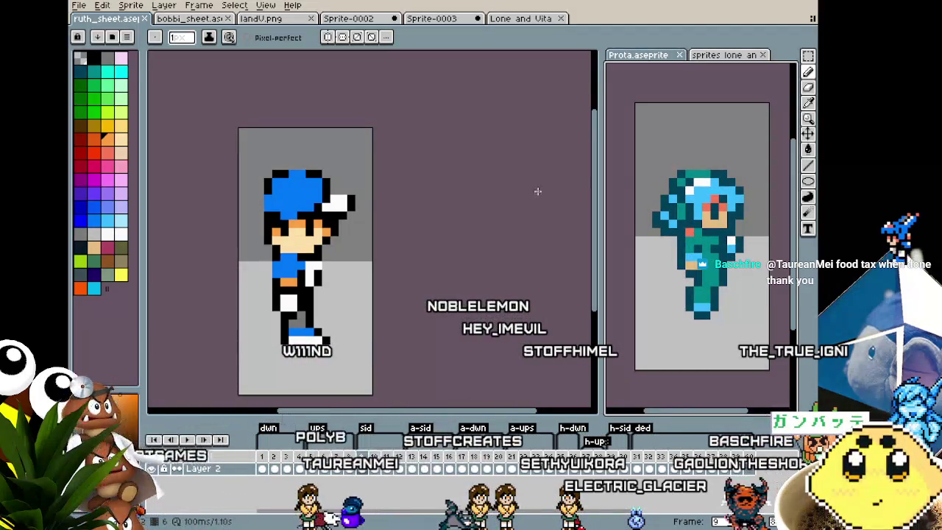
pyautogui.scroll(2, 387, 273)
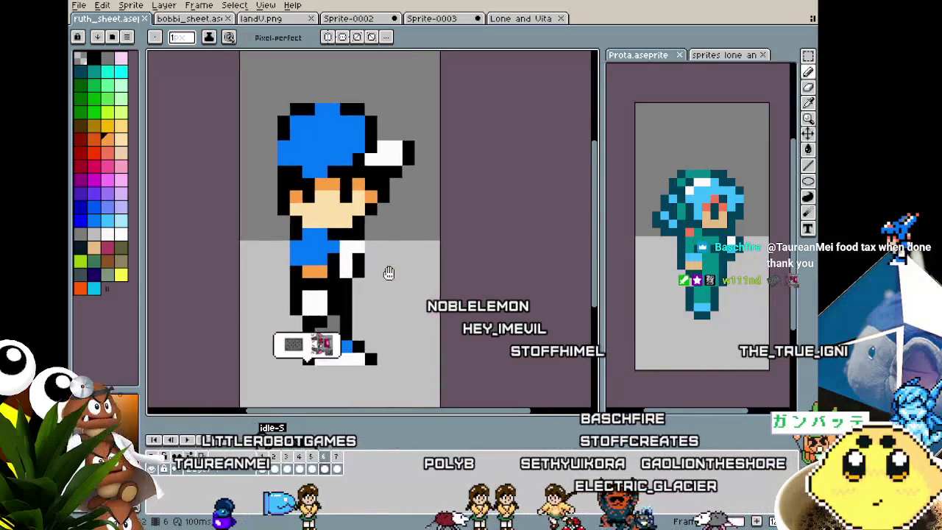
# - Create a 'walk-side' tag on frame 6 and change the walk-S tag's name to 'walk-dwn'
pyautogui.rightClick(334, 461)
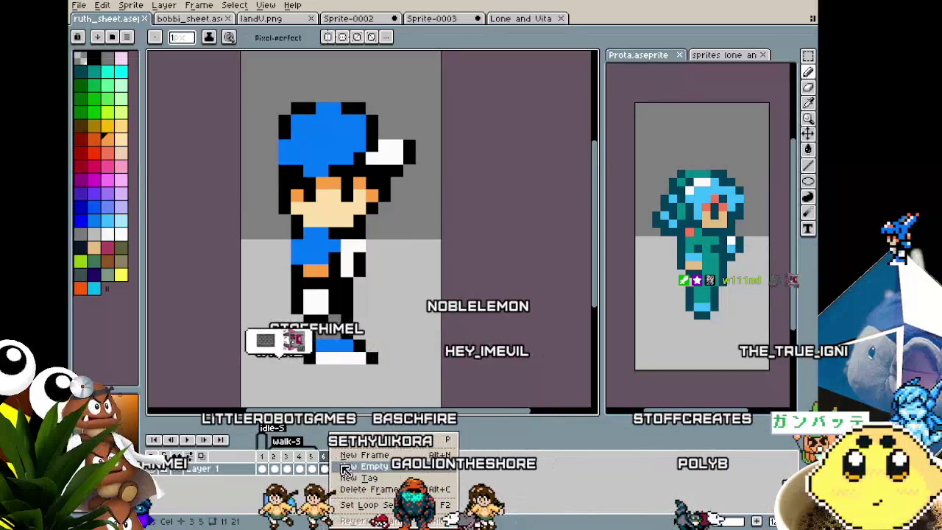
pyautogui.click(358, 477)
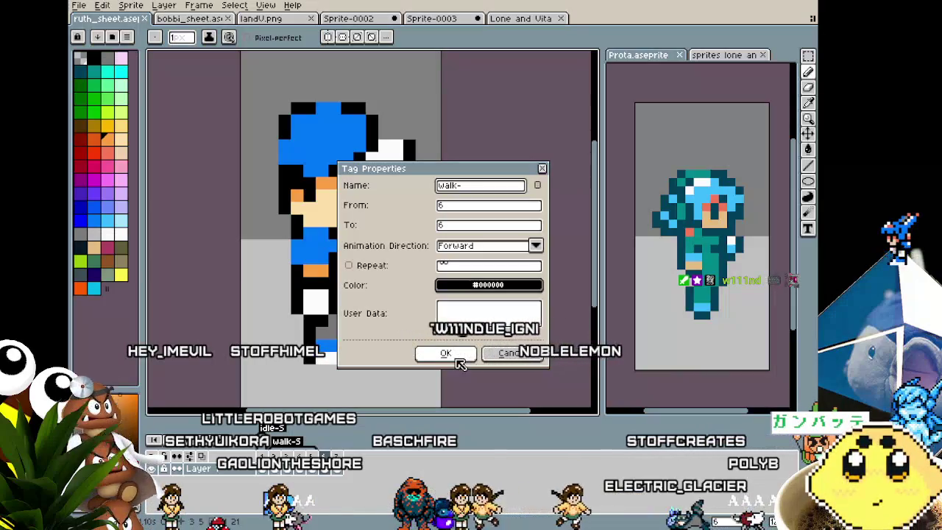
pyautogui.write('walk-side')
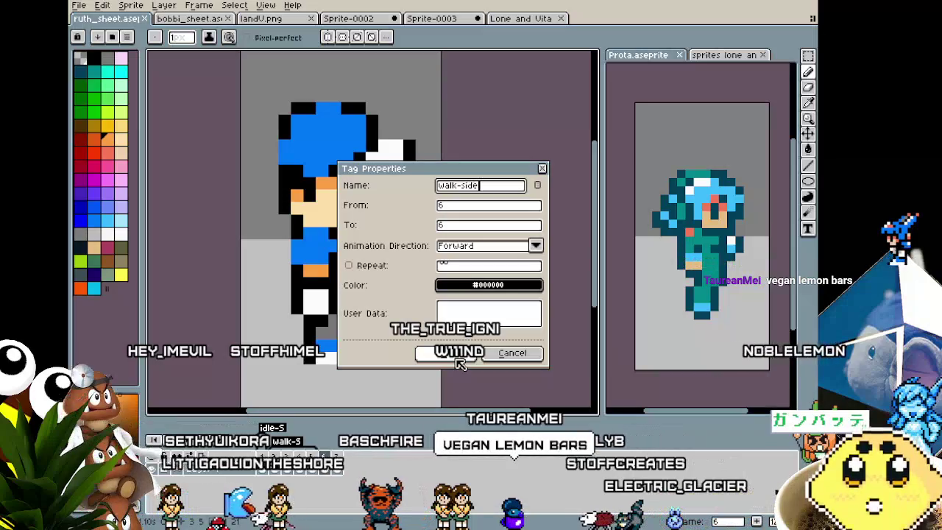
pyautogui.click(457, 358)
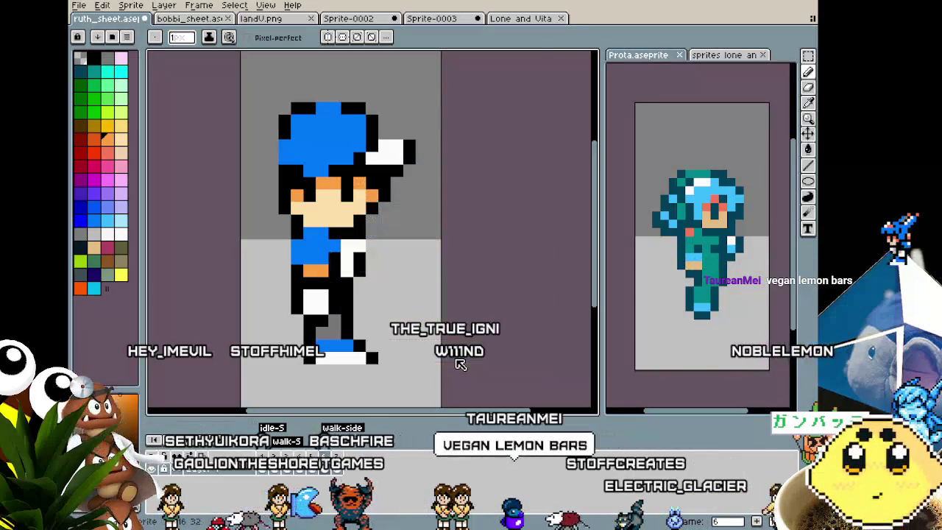
pyautogui.doubleClick(293, 442)
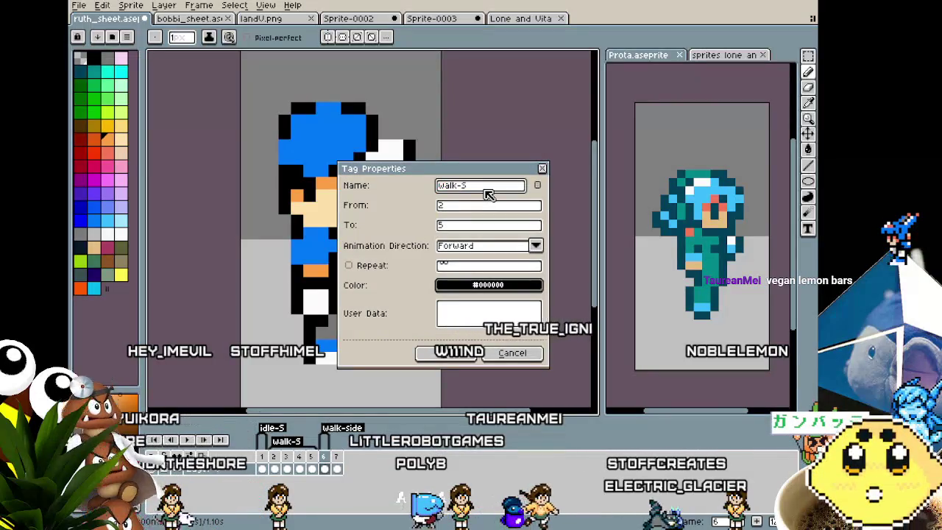
pyautogui.press('Return')
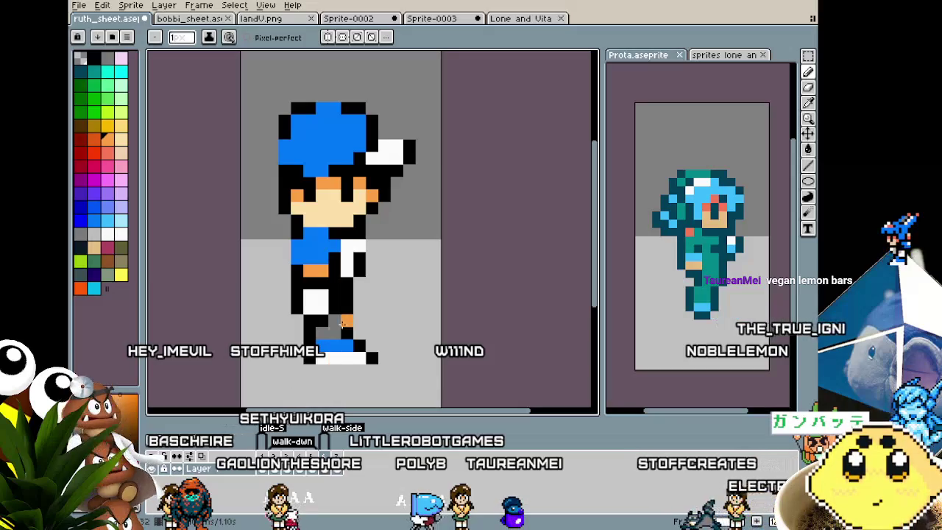
pyautogui.scroll(1, 319, 230)
pyautogui.scroll(-2, 319, 230)
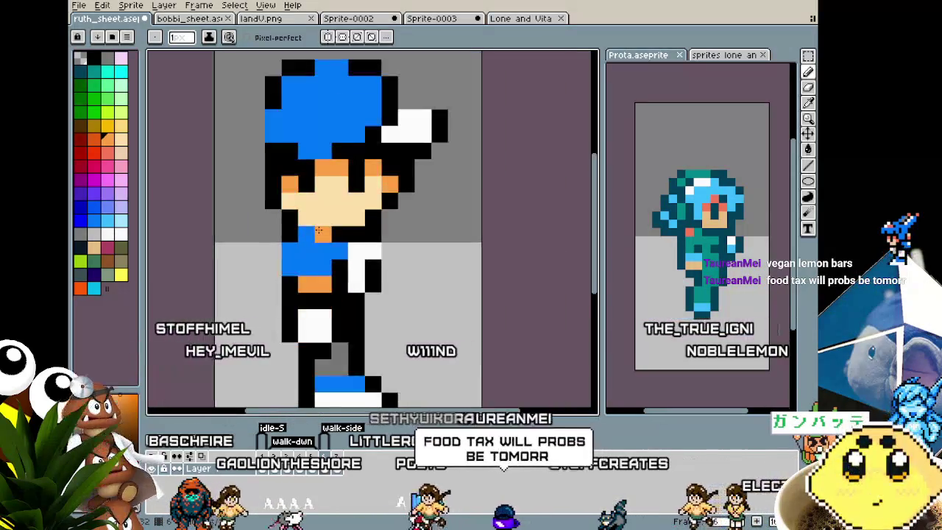
pyautogui.scroll(-1, 319, 231)
pyautogui.scroll(2, 319, 230)
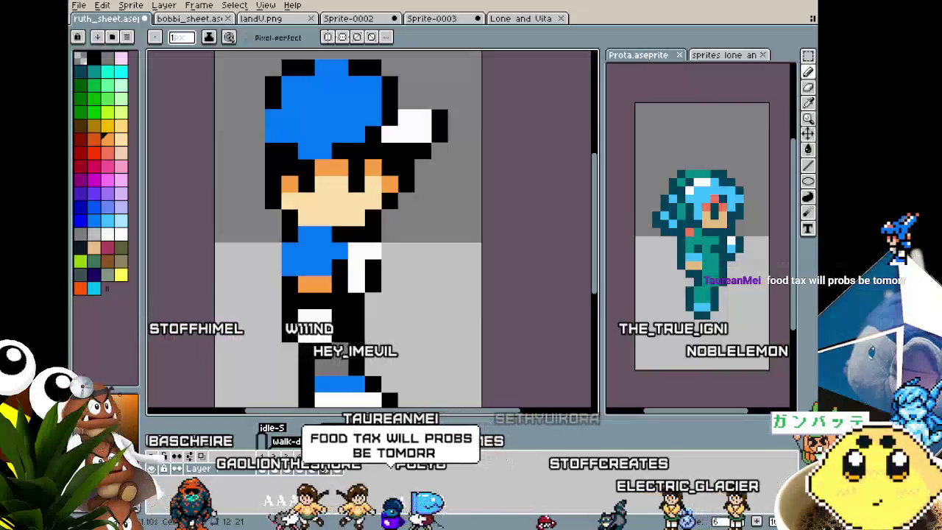
pyautogui.scroll(-1, 319, 231)
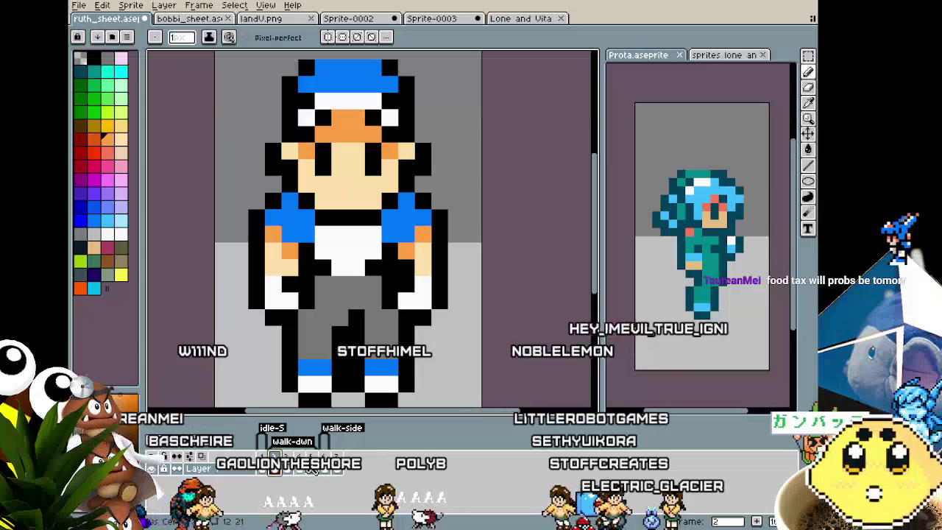
pyautogui.scroll(-3, 284, 265)
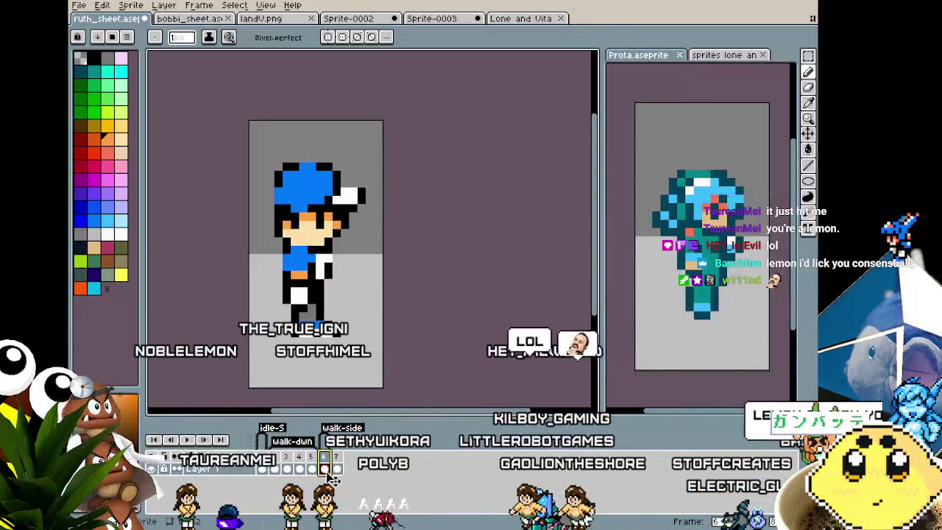
pyautogui.scroll(2, 303, 340)
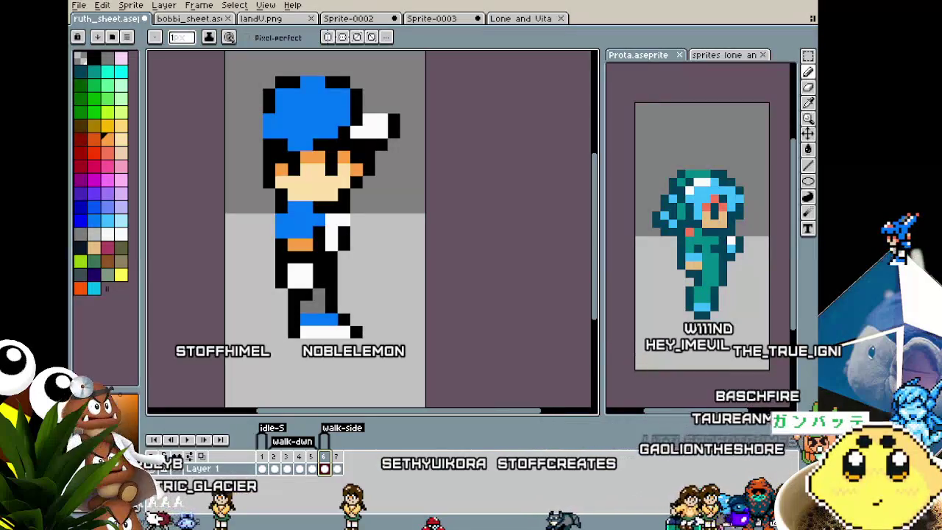
# - Select another walk-cycle frame and play Ruth's 1.10 s walk animation to review it
pyautogui.hscroll(-2, 373, 228)
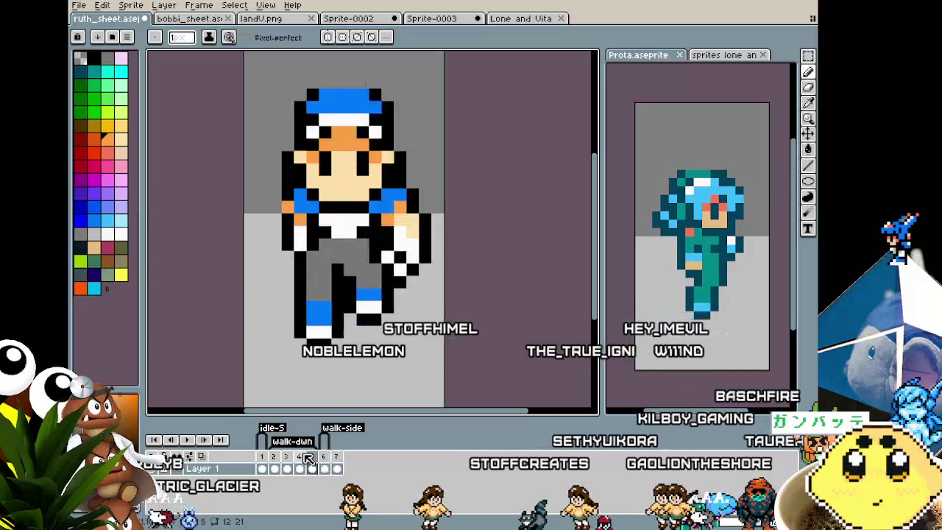
pyautogui.click(308, 458)
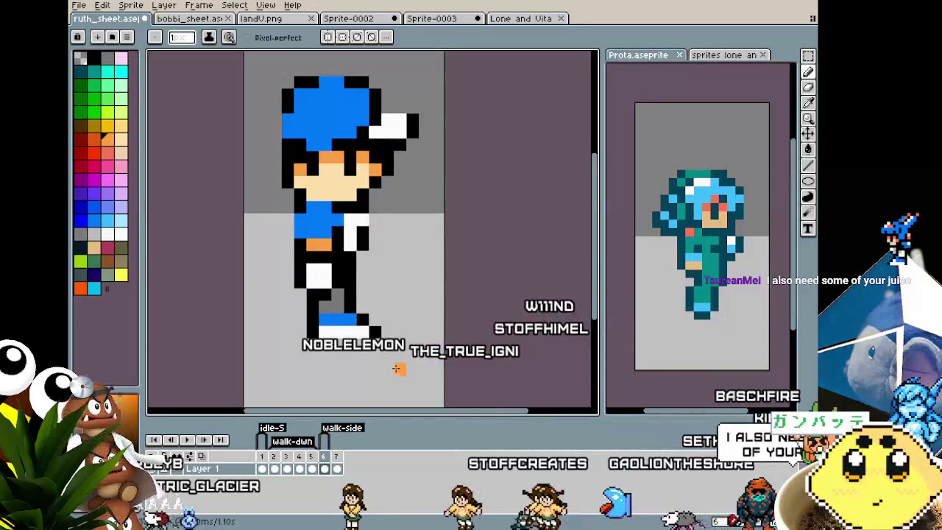
pyautogui.scroll(-1, 398, 368)
pyautogui.scroll(-1, 390, 350)
pyautogui.scroll(-2, 390, 349)
pyautogui.scroll(3, 390, 353)
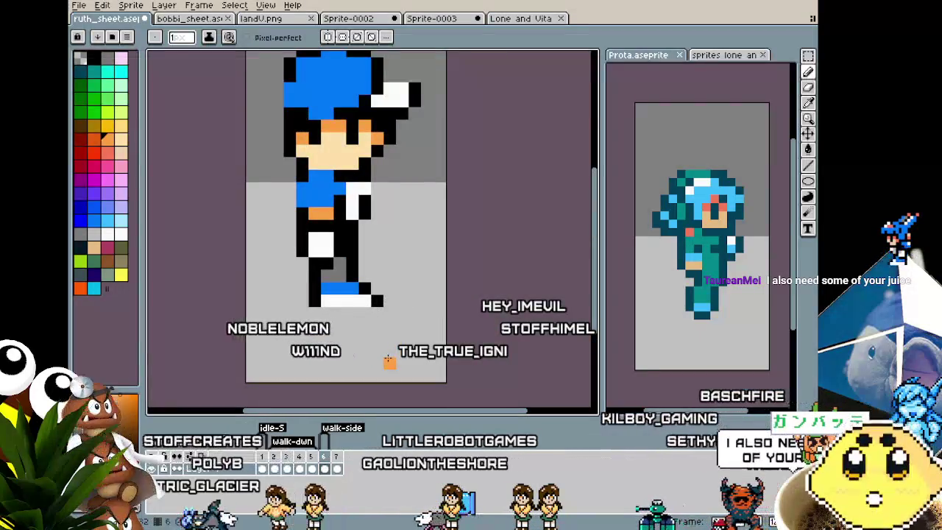
pyautogui.scroll(2, 384, 355)
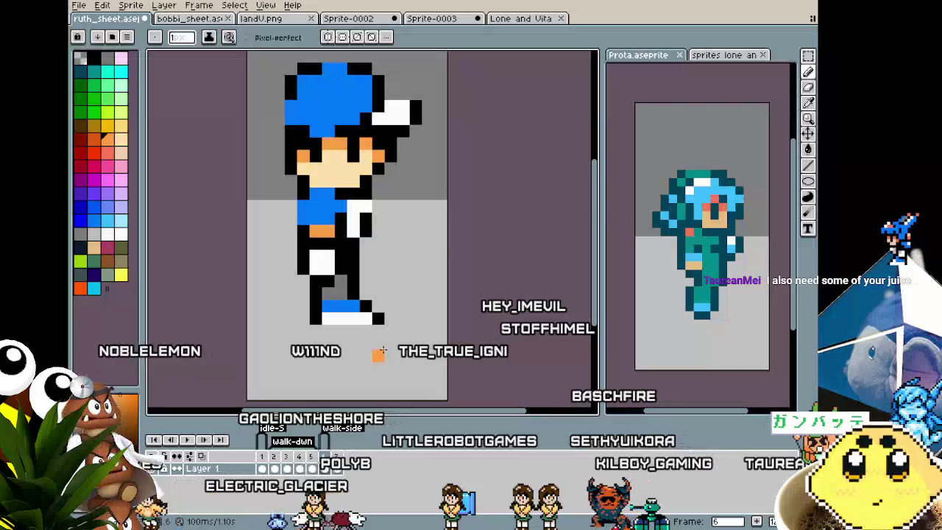
pyautogui.press('Return')
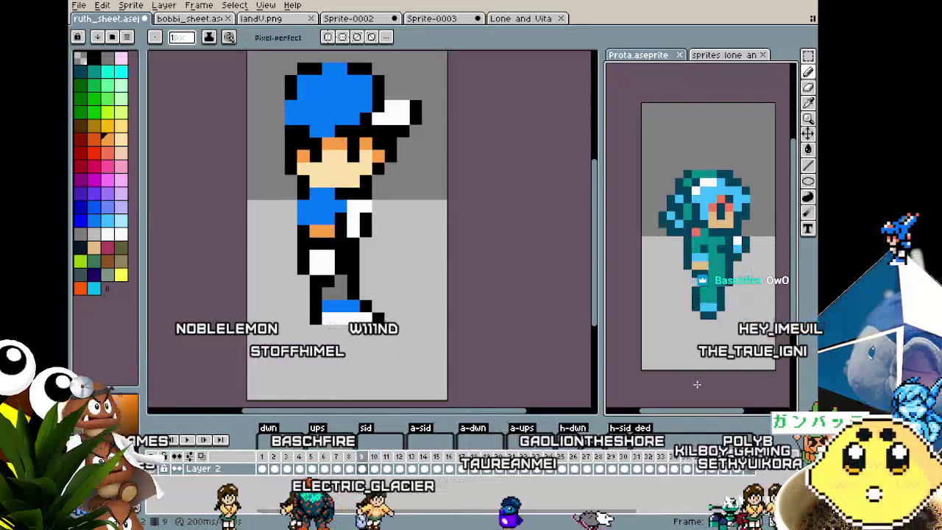
pyautogui.hscroll(-1, 377, 330)
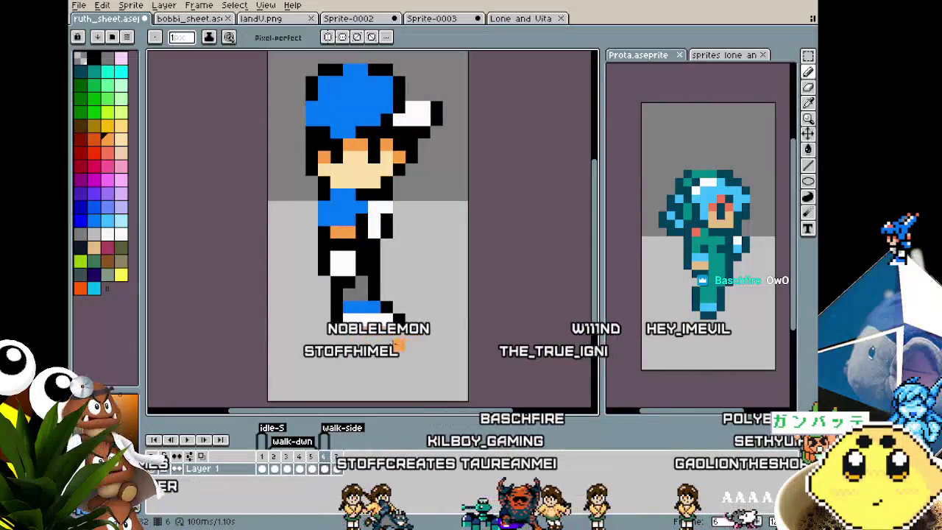
# - Step back to front walk frame 3 and zoom in and out to see the whole sprite
pyautogui.press('Left')
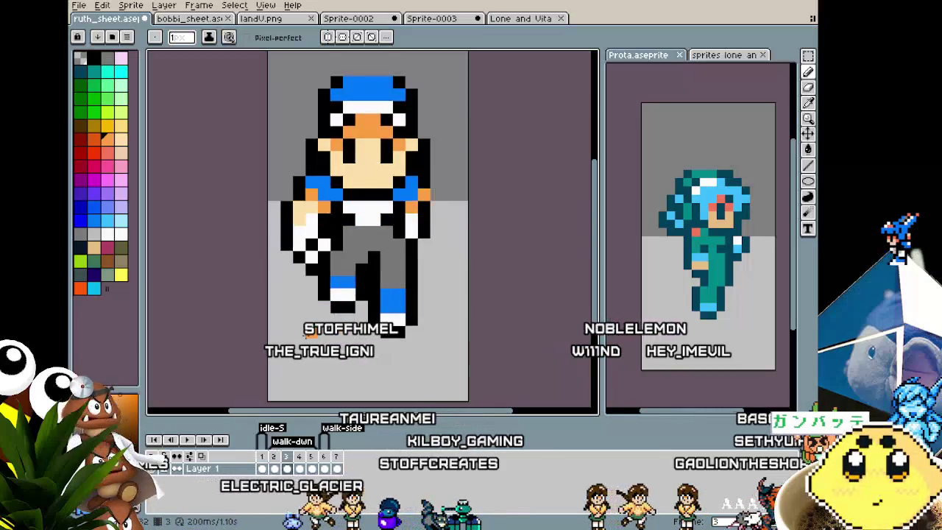
pyautogui.scroll(1, 329, 298)
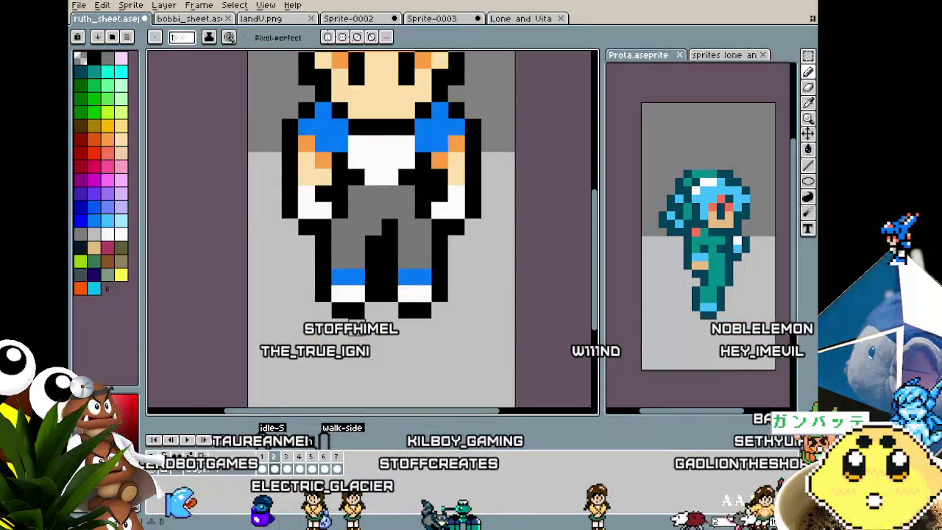
pyautogui.scroll(-3, 429, 355)
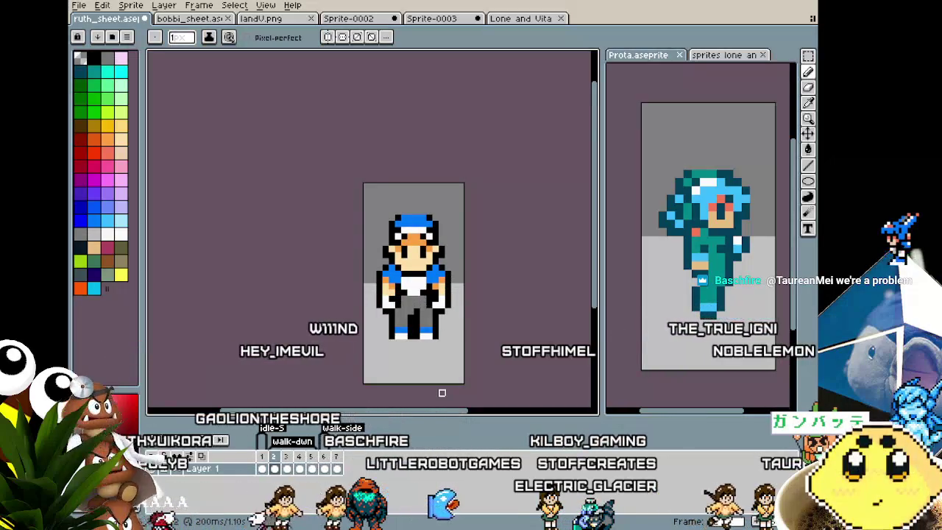
pyautogui.scroll(2, 387, 237)
pyautogui.scroll(-1, 387, 236)
# - Stop playback and review frames 1 and 2 of Ruth's sheet
pyautogui.moveTo(387, 237); pyautogui.dragTo(377, 202)
pyautogui.press('m')
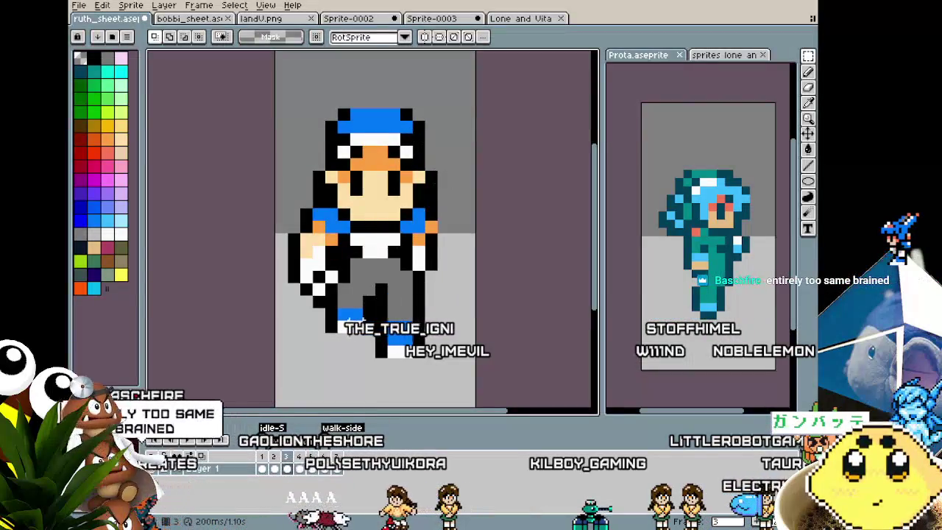
pyautogui.click(266, 458)
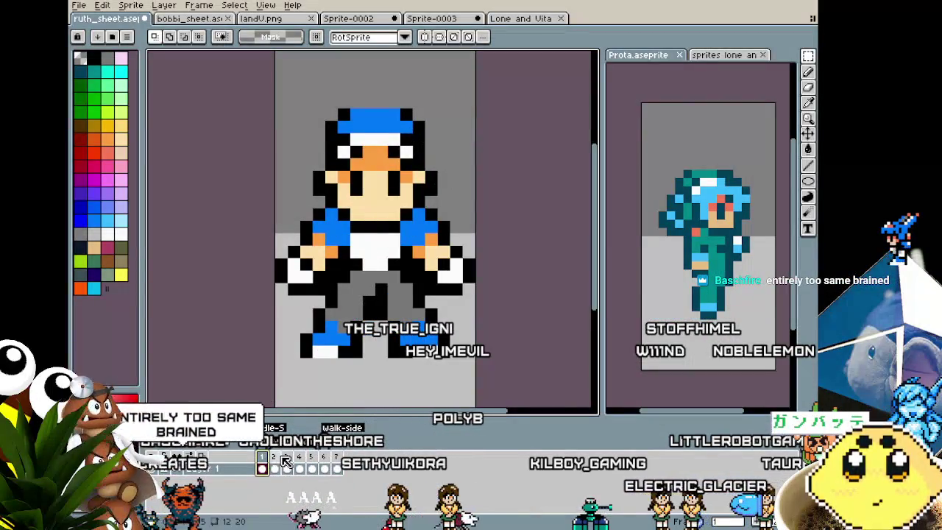
pyautogui.click(279, 460)
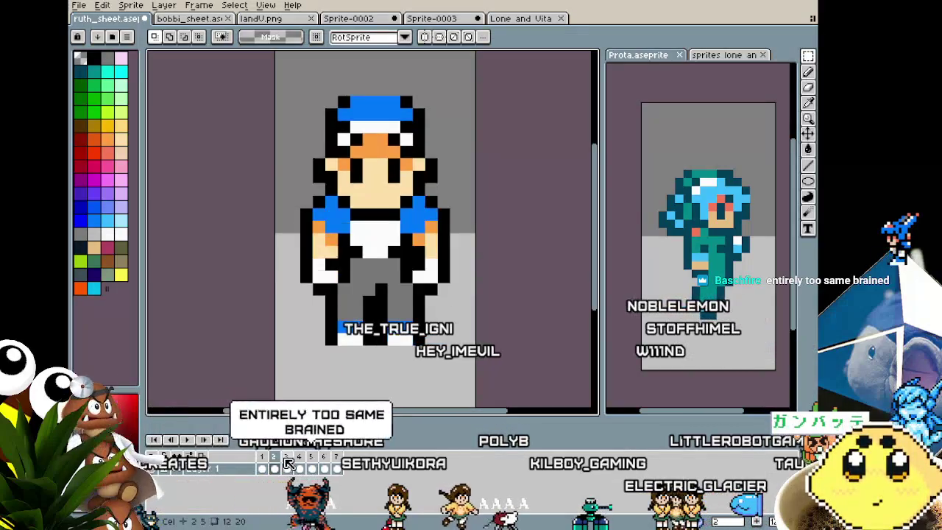
pyautogui.scroll(-1, 304, 363)
pyautogui.scroll(-1, 304, 363)
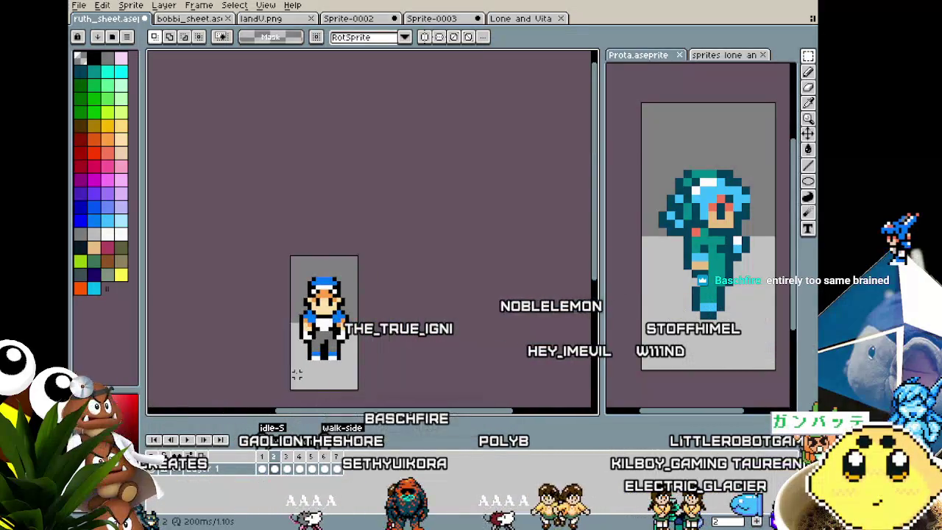
# - Step through to frame 7, return to side-walk frame 6, and centre it for editing
pyautogui.press('Right')
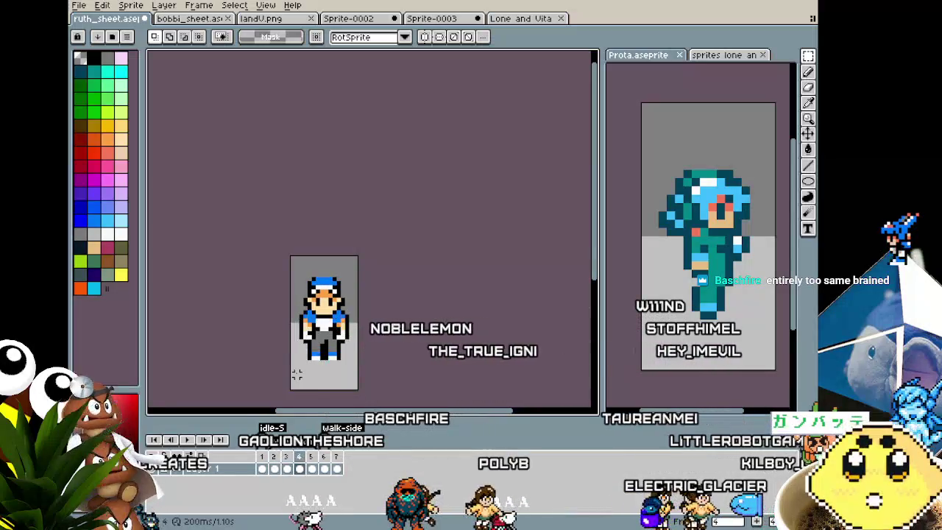
pyautogui.press('Right')
pyautogui.press('Right')
pyautogui.press('Right')
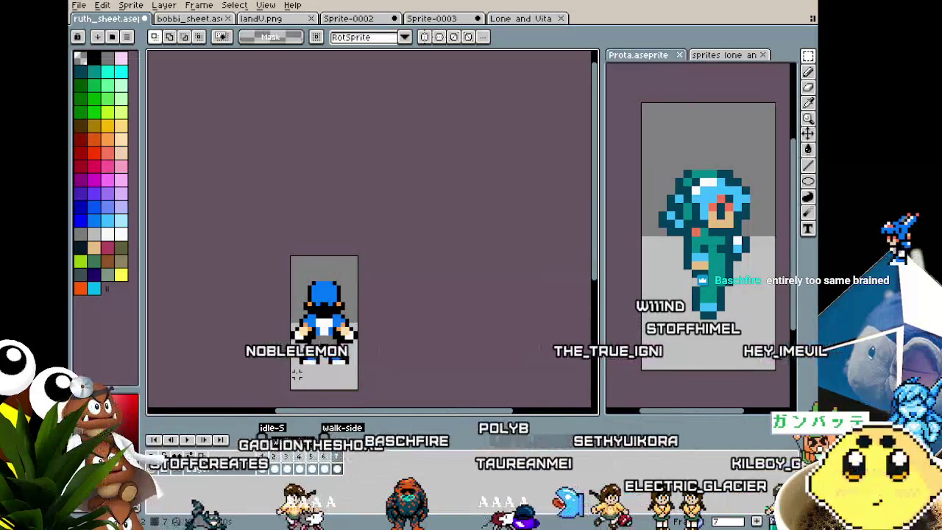
pyautogui.press('Left')
pyautogui.scroll(1, 296, 373)
pyautogui.scroll(2, 298, 368)
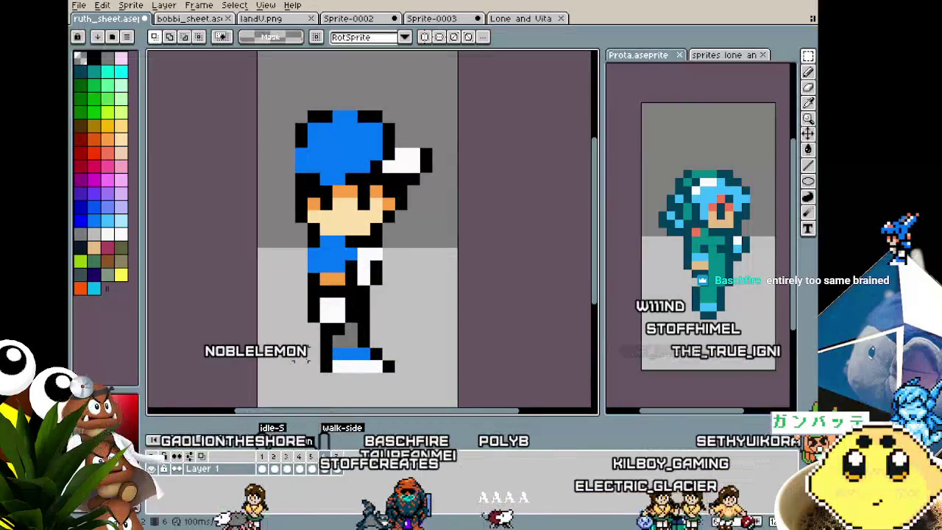
pyautogui.moveTo(307, 357); pyautogui.dragTo(327, 326)
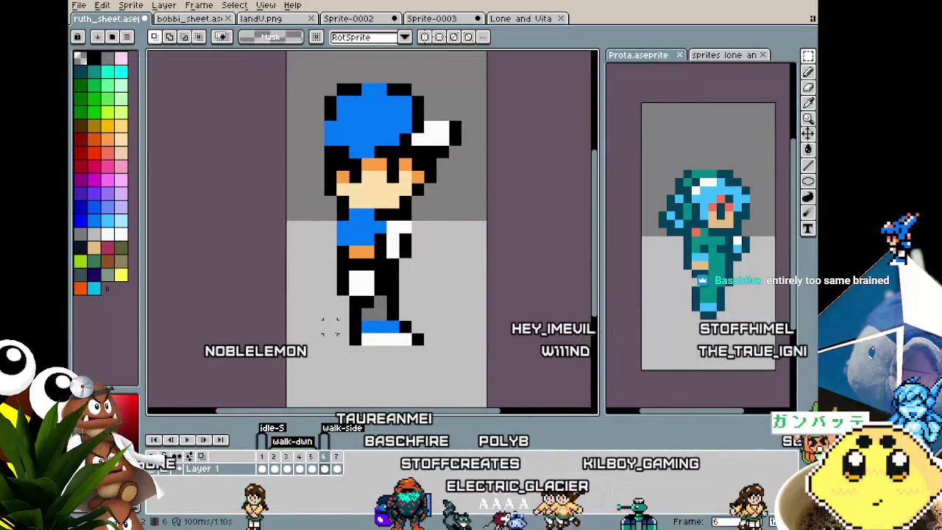
pyautogui.scroll(-1, 328, 326)
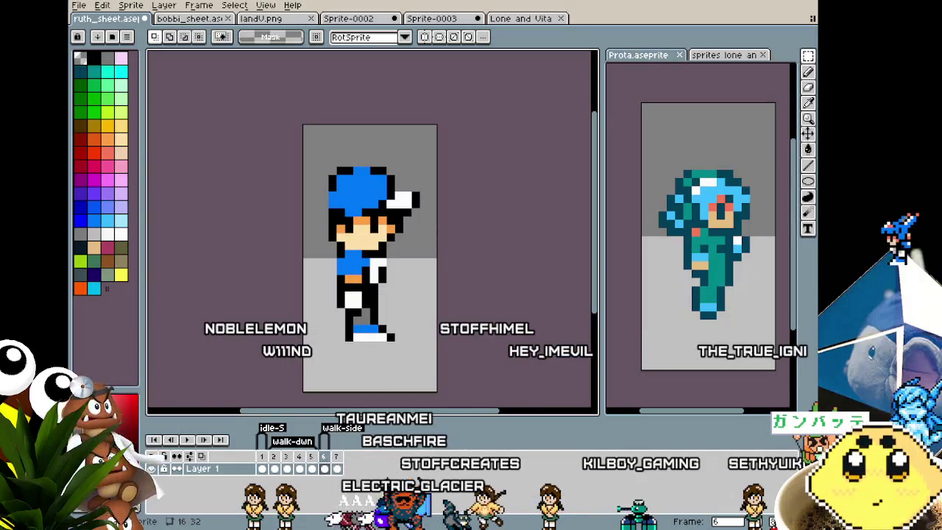
pyautogui.moveTo(396, 387); pyautogui.dragTo(410, 377)
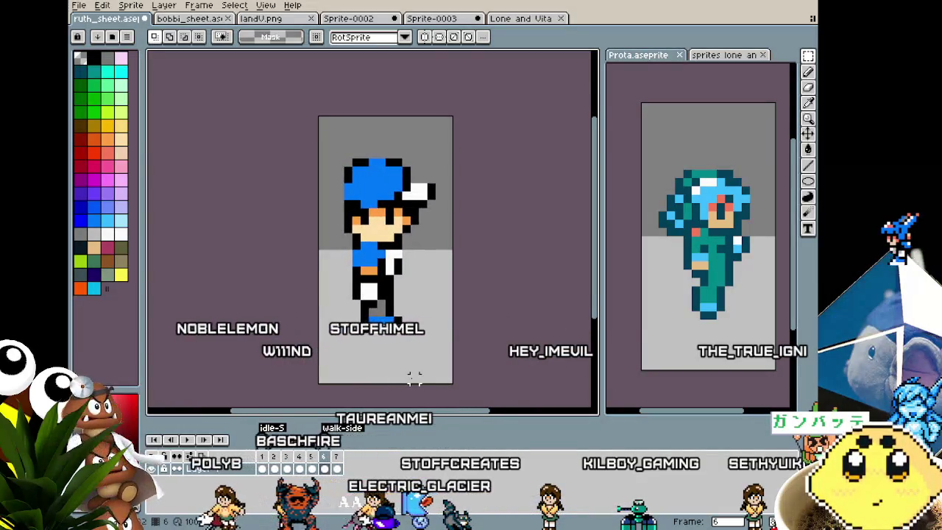
pyautogui.scroll(1, 414, 378)
pyautogui.rightClick(328, 457)
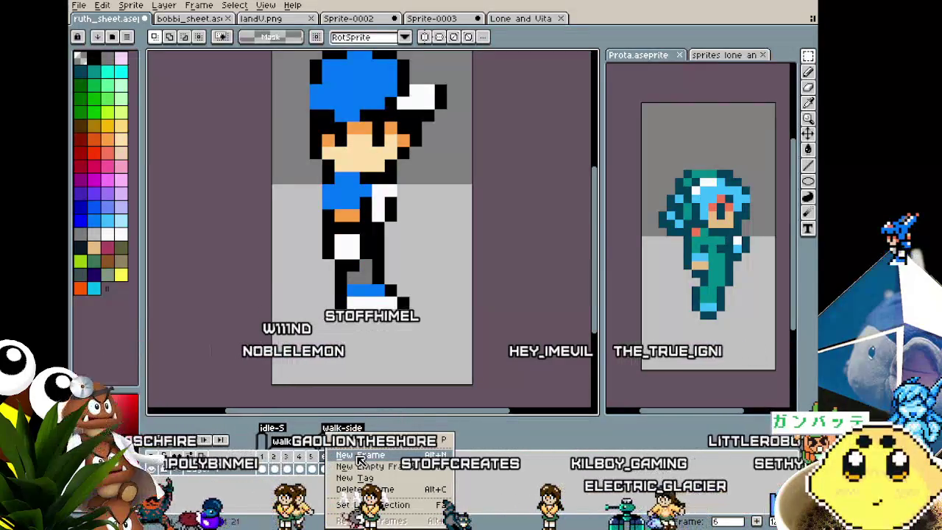
# - Add frame 7 after the side-walk frame, erase the lower foot, and draw a diagonal stepping leg
pyautogui.click(360, 456)
pyautogui.scroll(1, 386, 312)
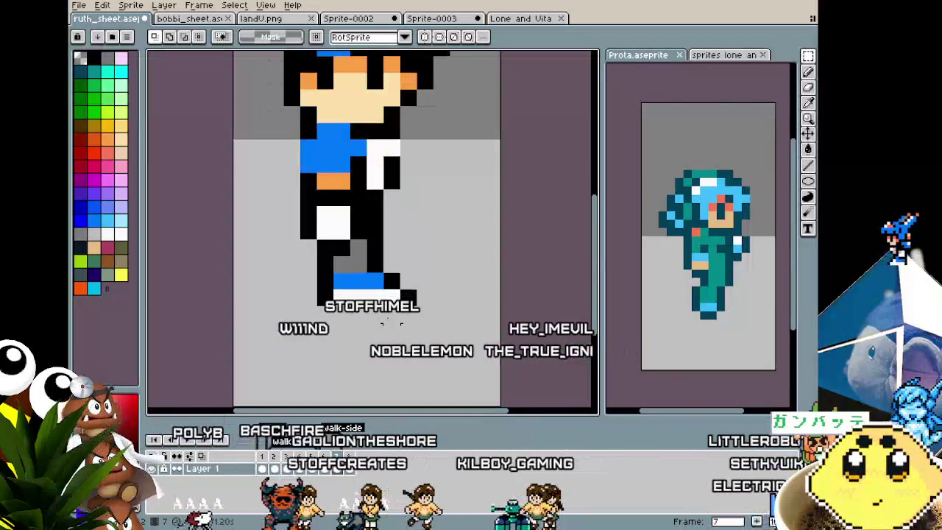
pyautogui.press('b')
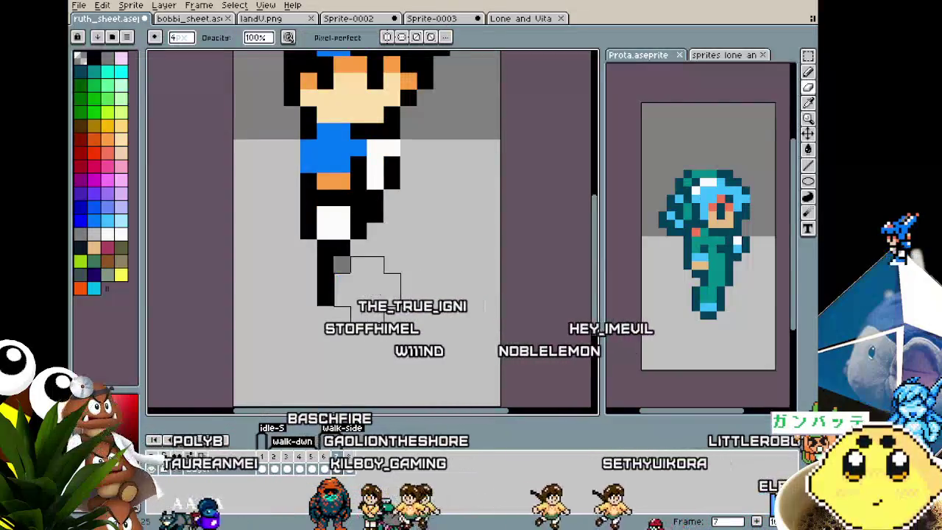
pyautogui.moveTo(346, 290); pyautogui.dragTo(401, 243)
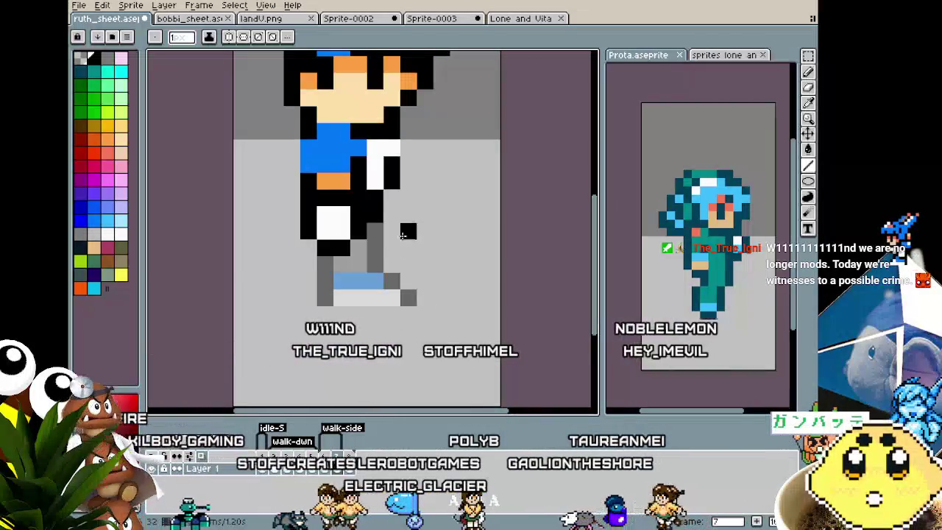
pyautogui.moveTo(392, 230)
pyautogui.mouseDown()
pyautogui.moveTo(425, 280)
pyautogui.moveTo(412, 262)
pyautogui.mouseUp()
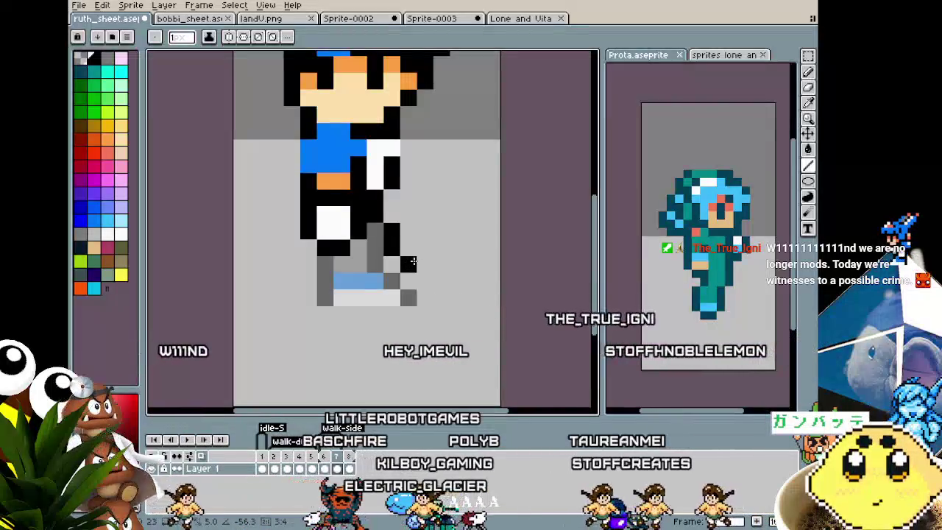
# - Compare with Prota's walk pose, raise a pixel block one row, and blacken outline pixels on the leg
pyautogui.click(616, 296)
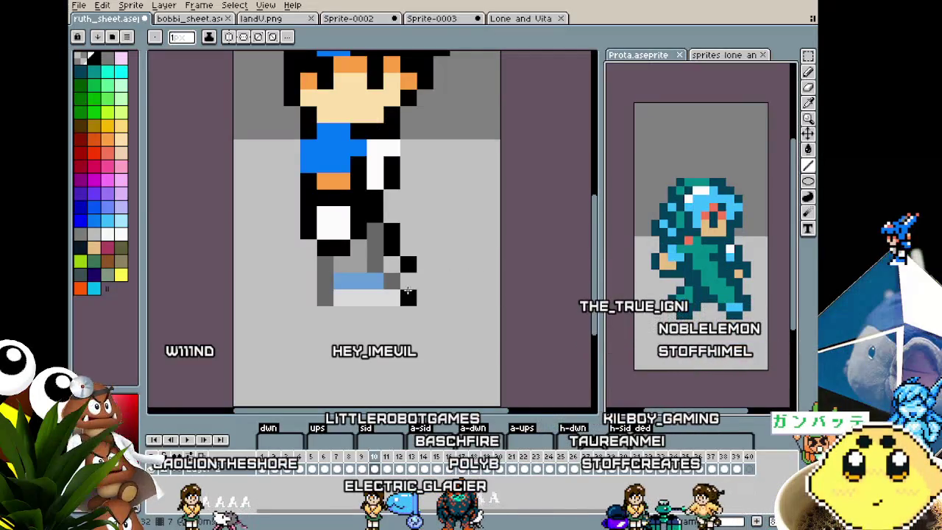
pyautogui.click(335, 219)
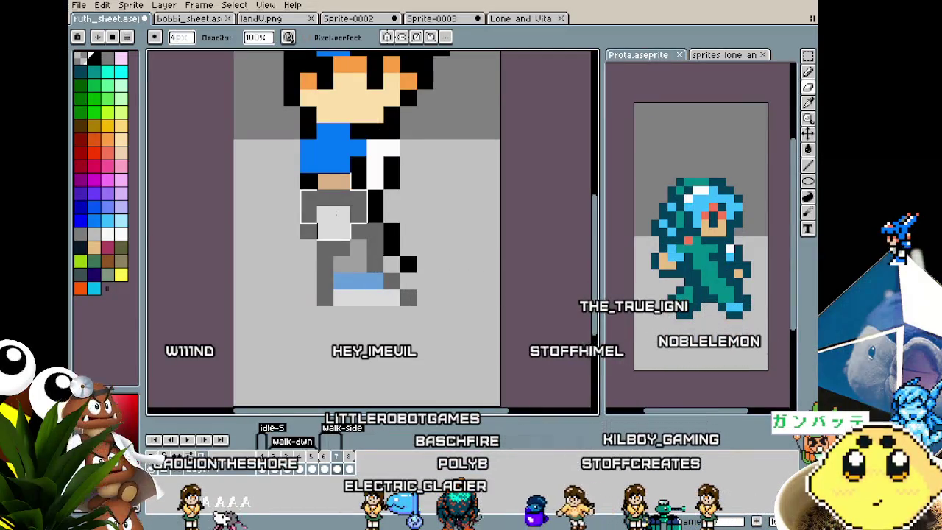
pyautogui.moveTo(335, 215); pyautogui.dragTo(336, 198)
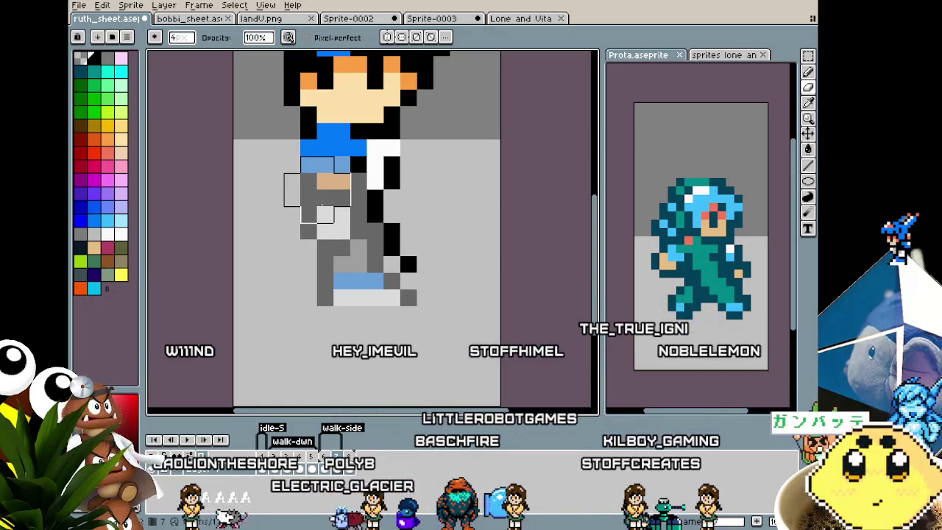
pyautogui.click(439, 298)
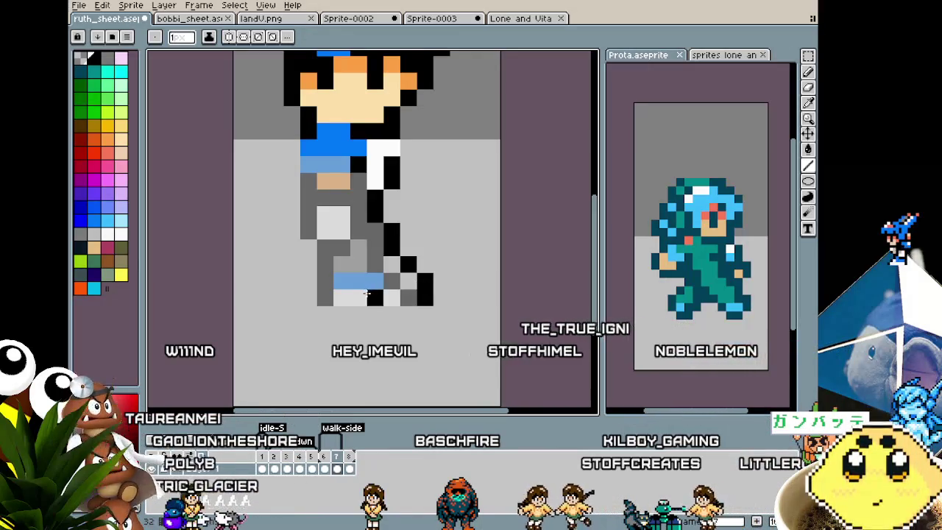
pyautogui.click(342, 265)
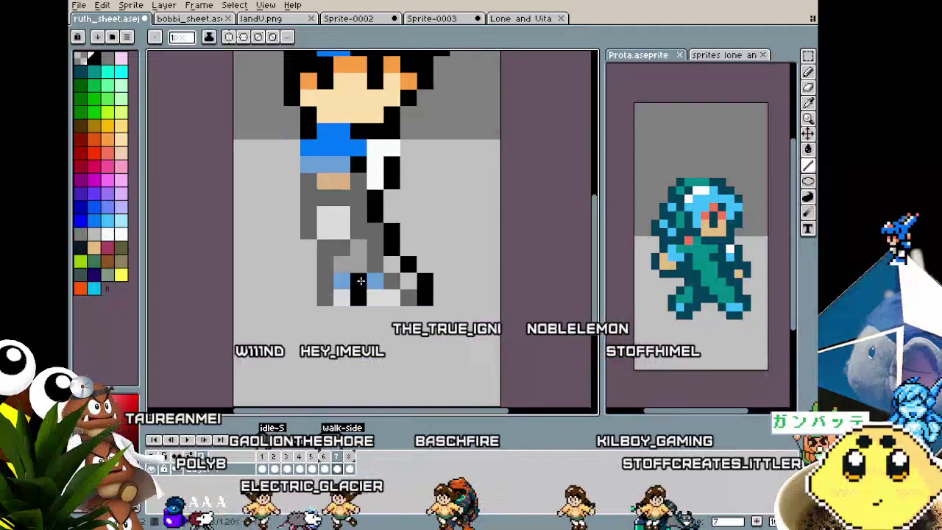
pyautogui.click(343, 233)
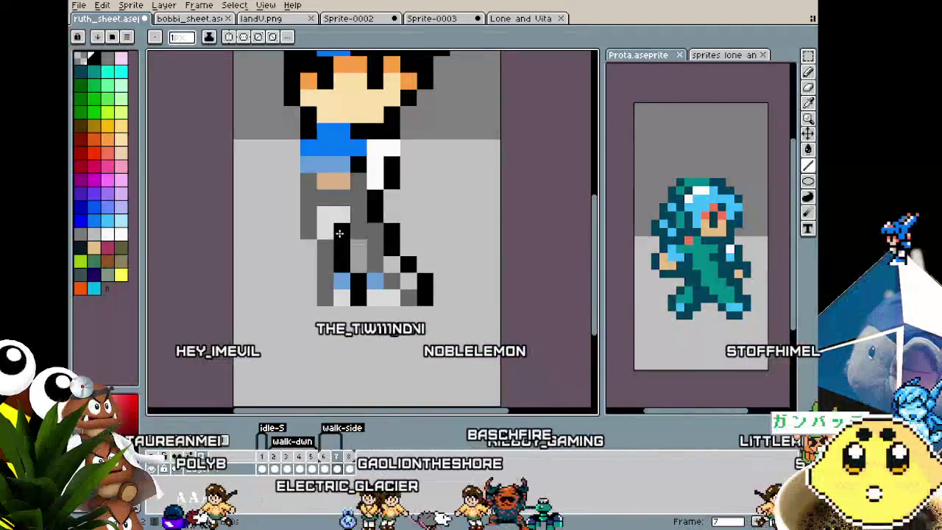
pyautogui.scroll(-1, 326, 231)
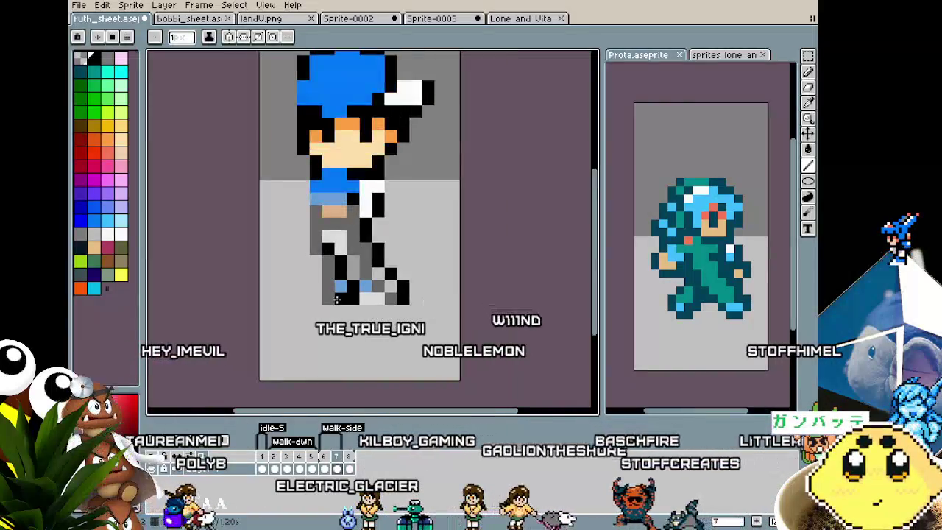
pyautogui.scroll(1, 287, 295)
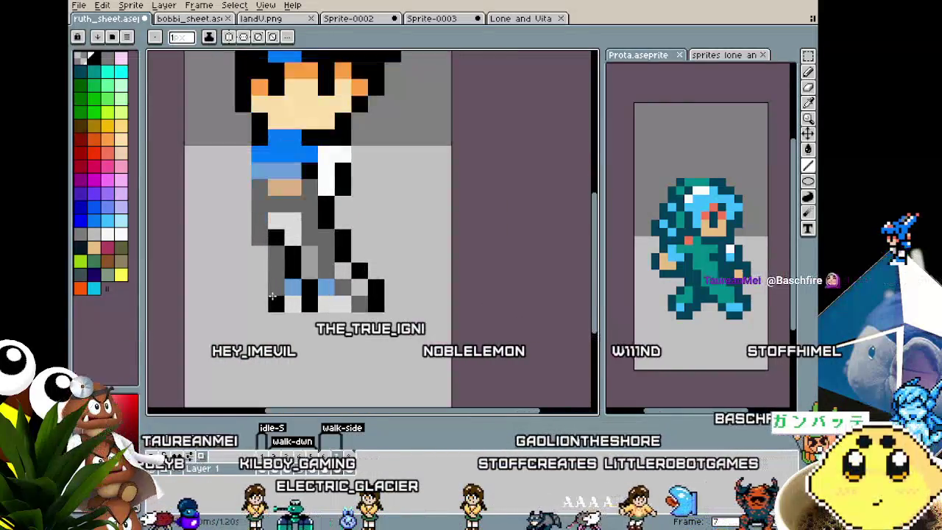
pyautogui.moveTo(277, 297); pyautogui.dragTo(306, 301)
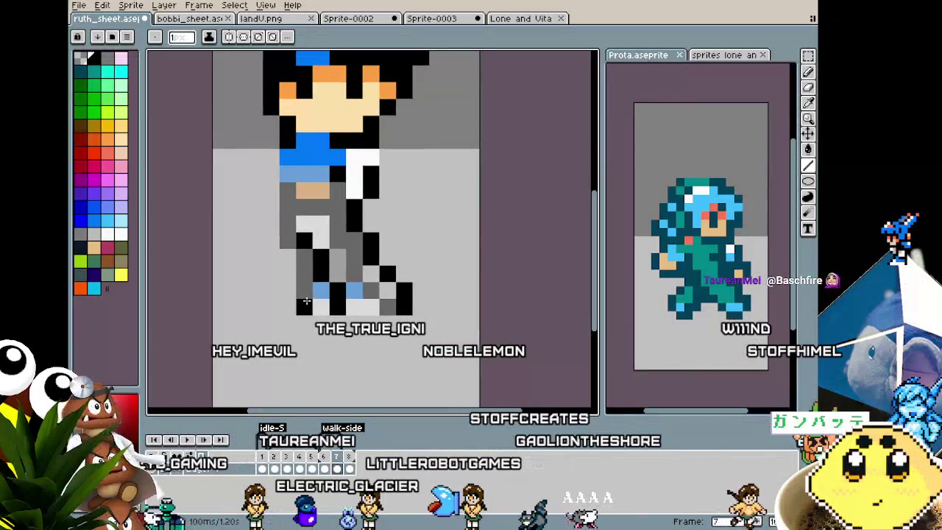
pyautogui.scroll(-1, 306, 301)
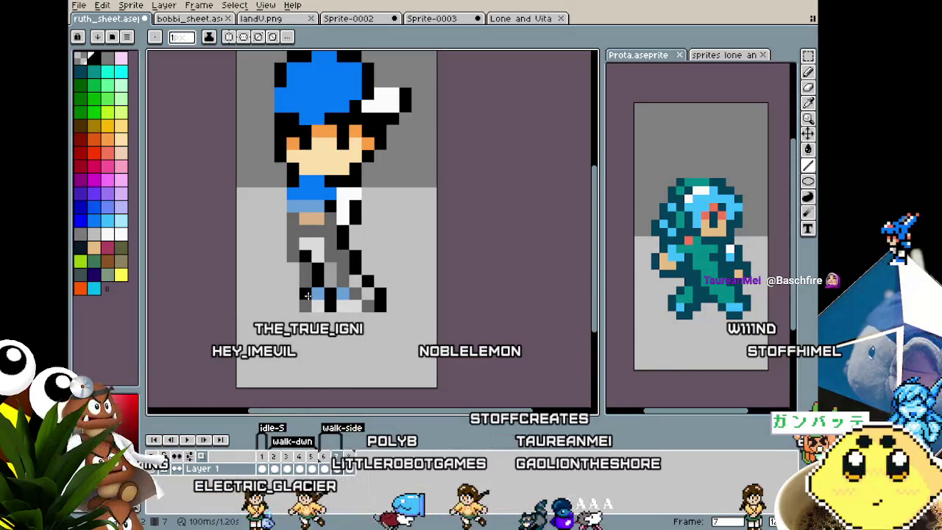
# - Shift the selected leg pixels right and paint a white sole under the front foot
pyautogui.press('m')
pyautogui.moveTo(287, 235); pyautogui.dragTo(438, 338)
pyautogui.moveTo(441, 324); pyautogui.dragTo(452, 324)
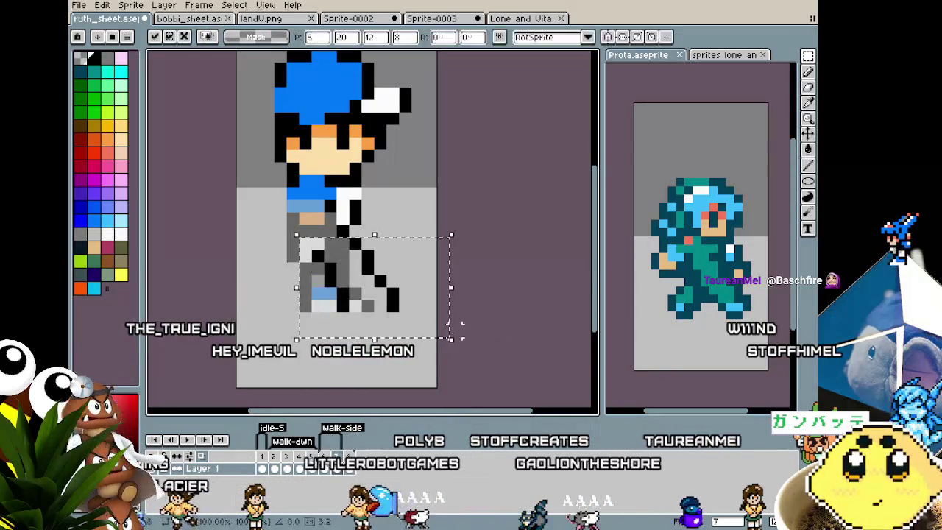
pyautogui.hotkey('ctrl', 'd')
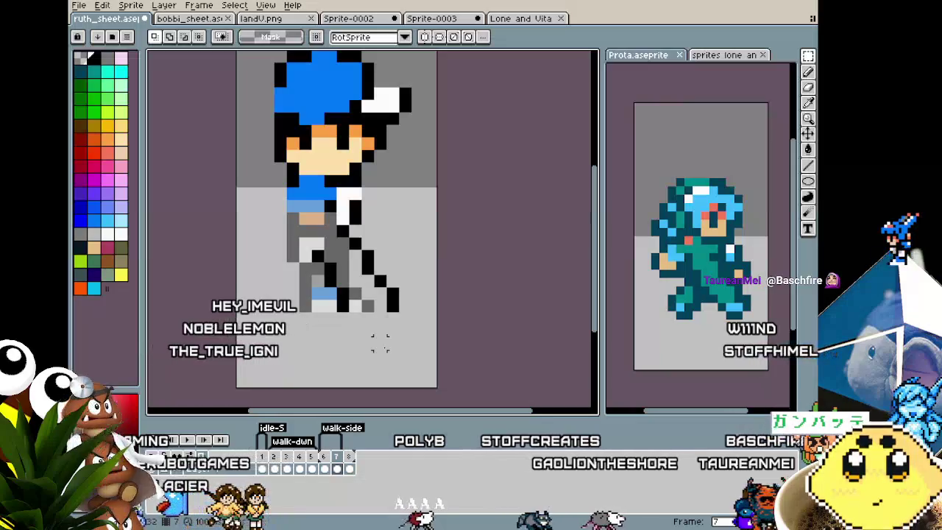
pyautogui.moveTo(384, 346); pyautogui.dragTo(402, 347)
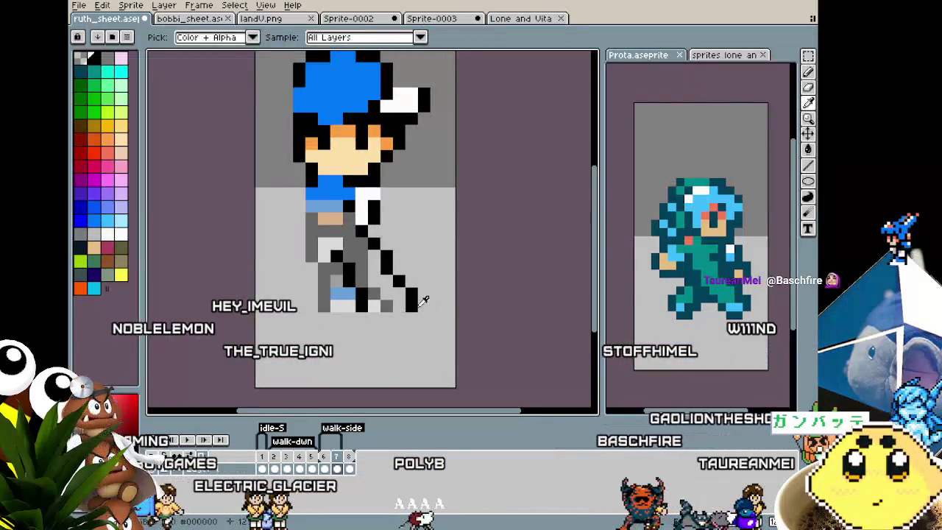
pyautogui.press('b')
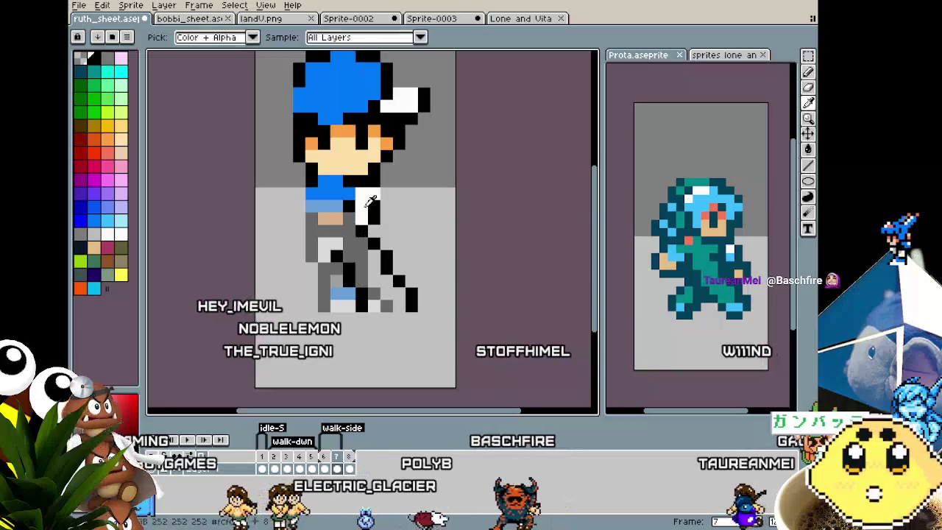
pyautogui.moveTo(397, 307); pyautogui.dragTo(377, 309)
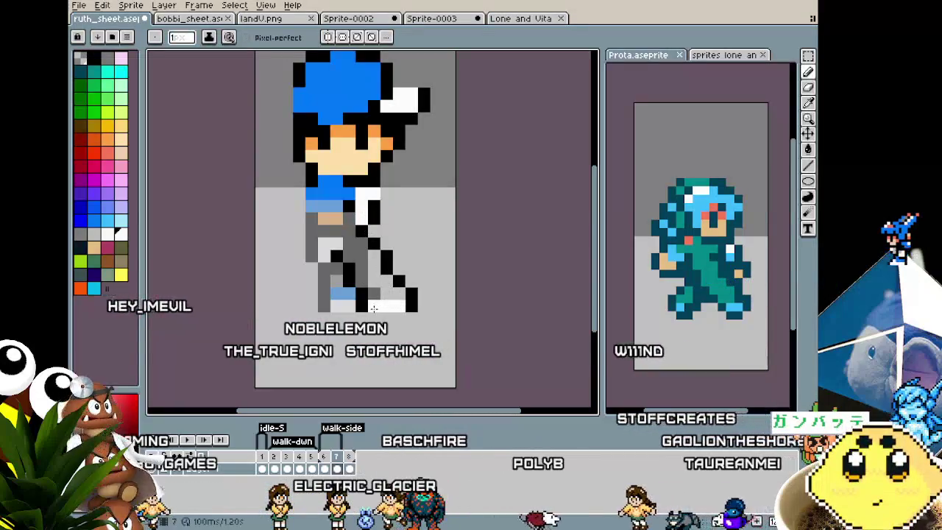
pyautogui.scroll(-1, 377, 309)
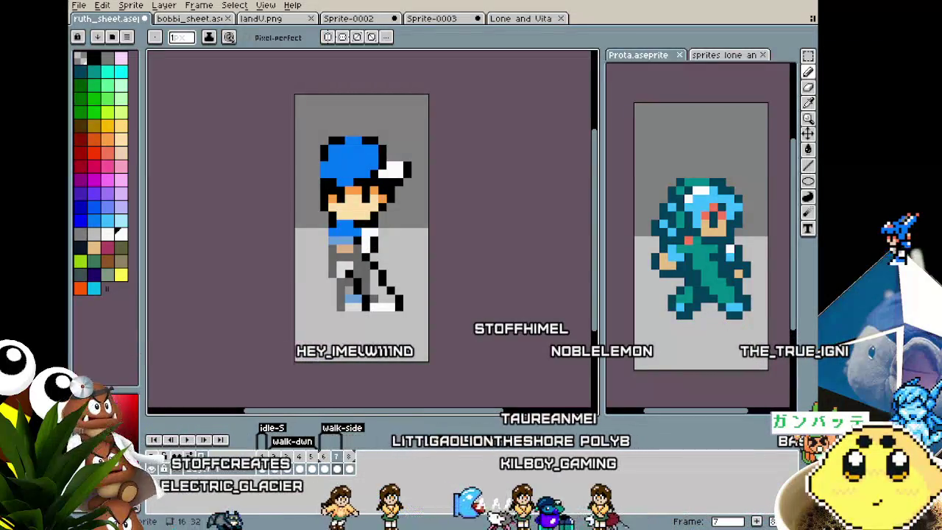
# - Zoom in and out on the blue front shoe, then bring up the reference characters sheet
pyautogui.scroll(2, 369, 309)
pyautogui.scroll(3, 369, 309)
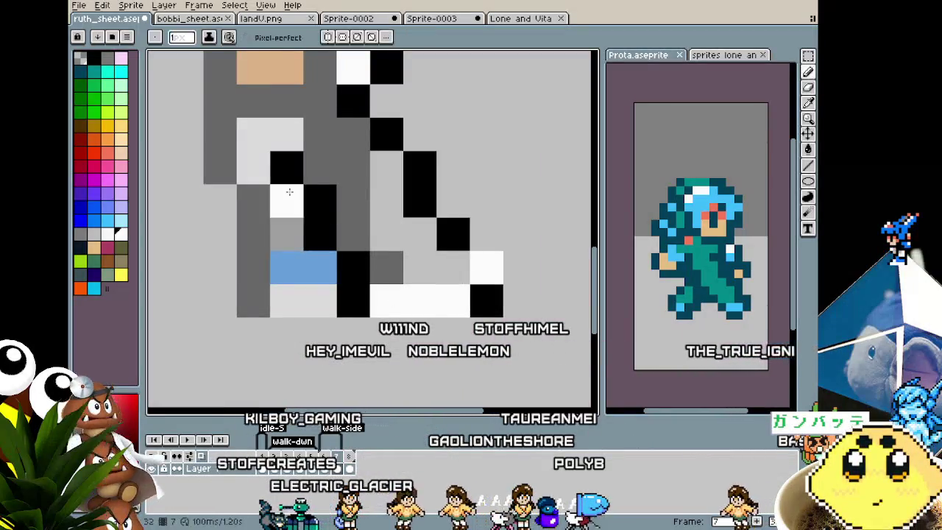
pyautogui.scroll(-3, 302, 198)
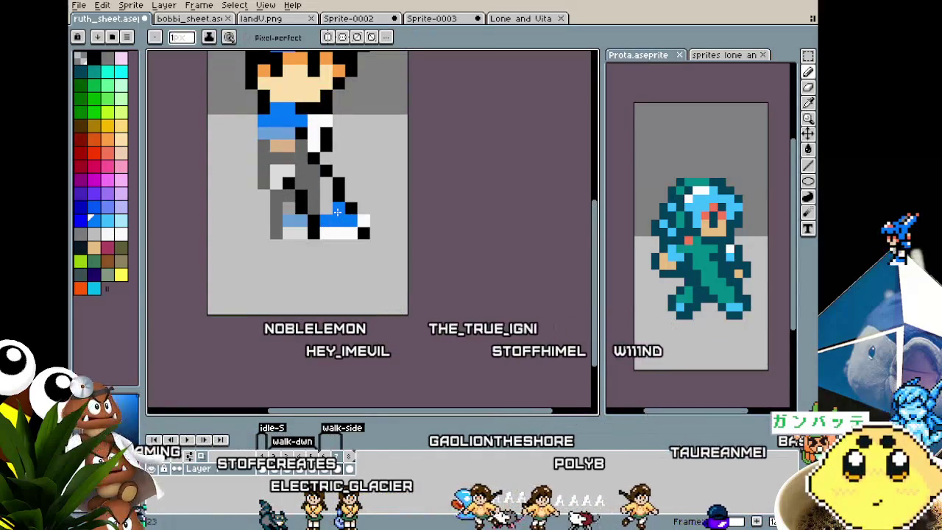
pyautogui.scroll(2, 317, 220)
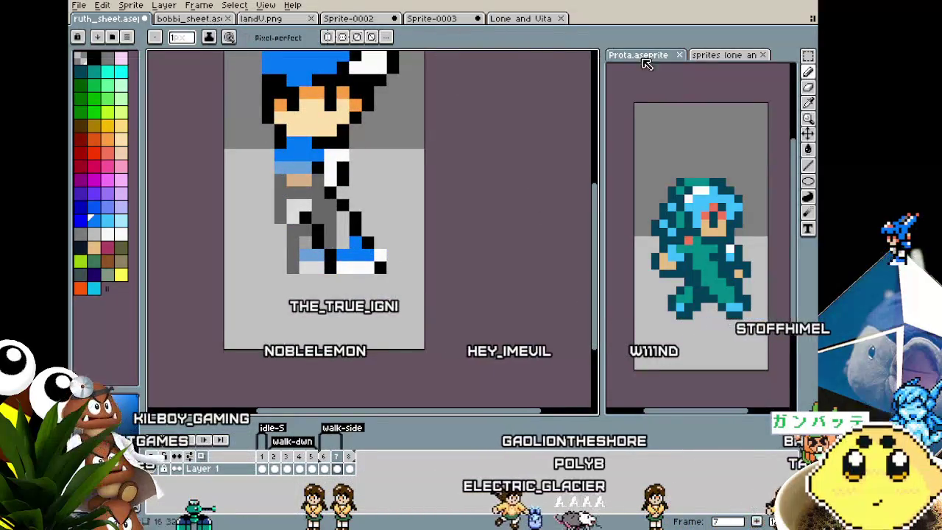
pyautogui.click(695, 59)
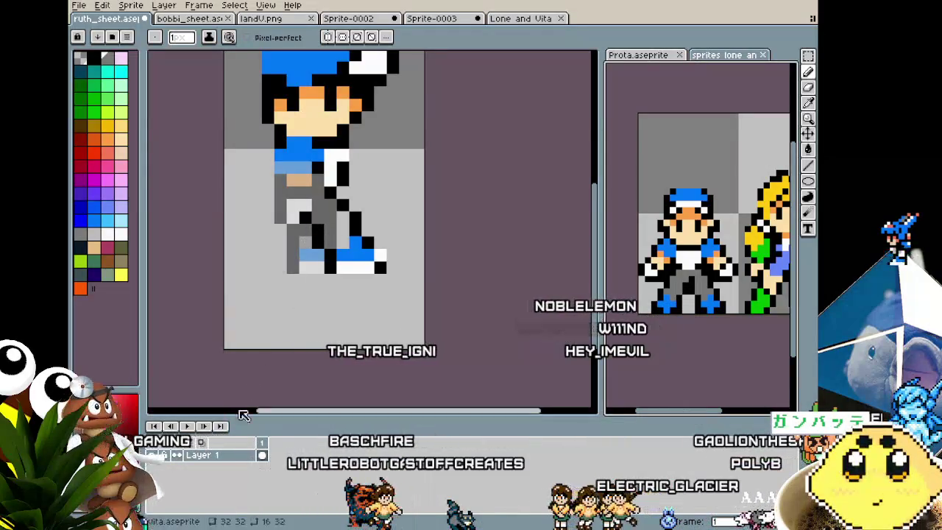
# - Return to the side-walk frame, fill the back leg grey and set the reference pane to the Prota sprite
pyautogui.hotkey('ctrl', 'Tab')
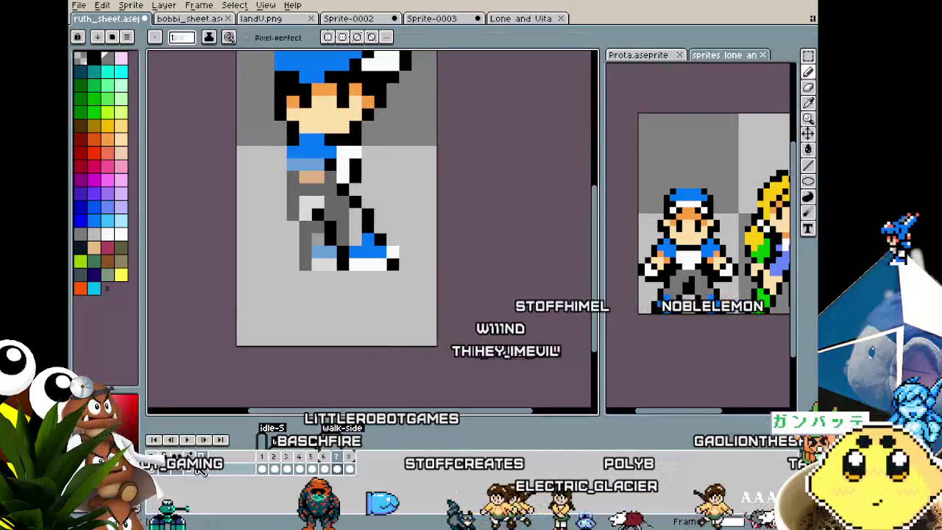
pyautogui.moveTo(338, 287); pyautogui.dragTo(315, 315)
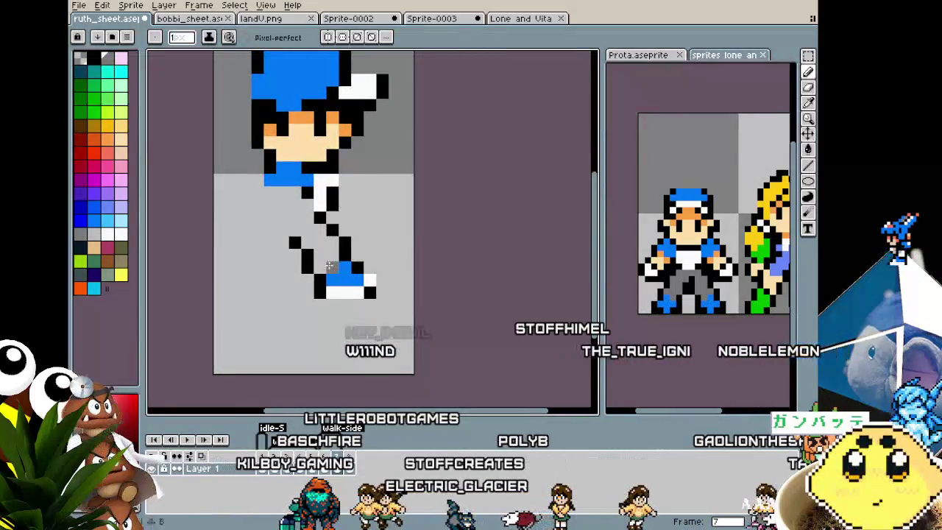
pyautogui.moveTo(332, 250)
pyautogui.mouseDown()
pyautogui.moveTo(314, 221)
pyautogui.moveTo(322, 235)
pyautogui.mouseUp()
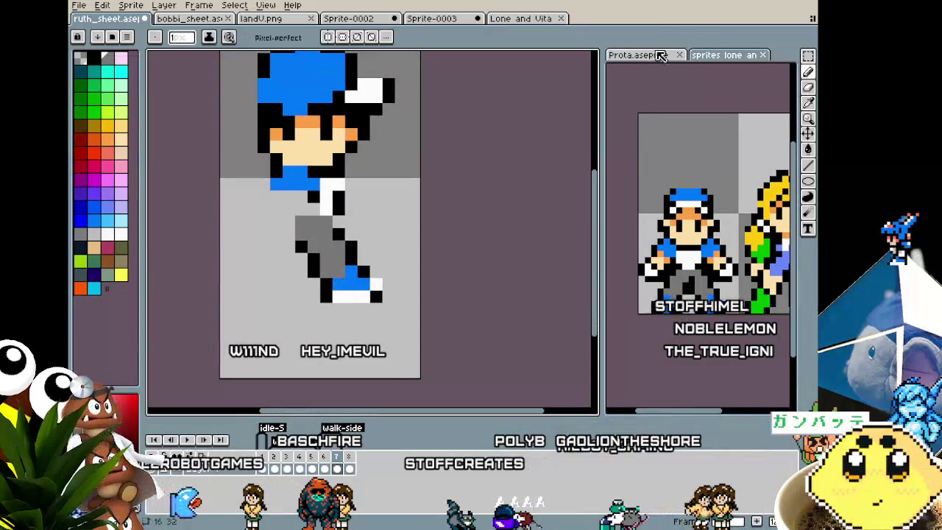
pyautogui.click(649, 57)
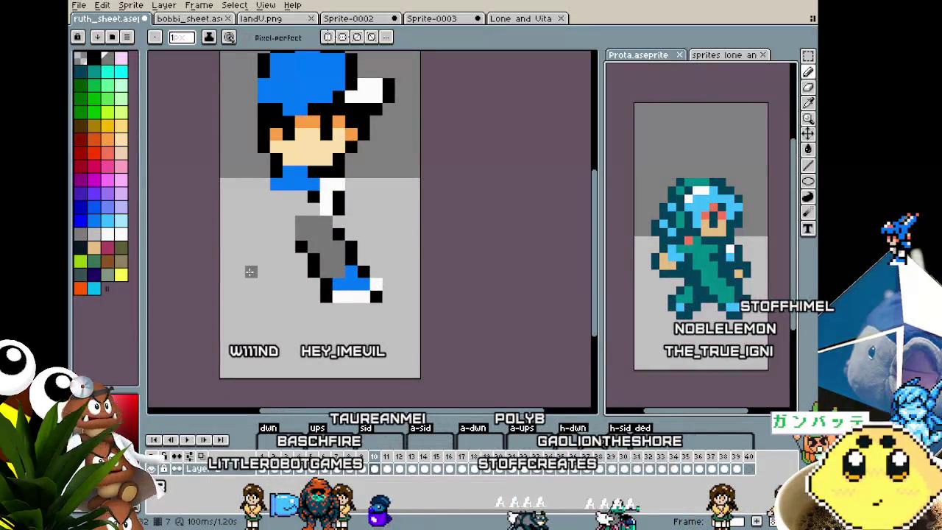
pyautogui.click(300, 245)
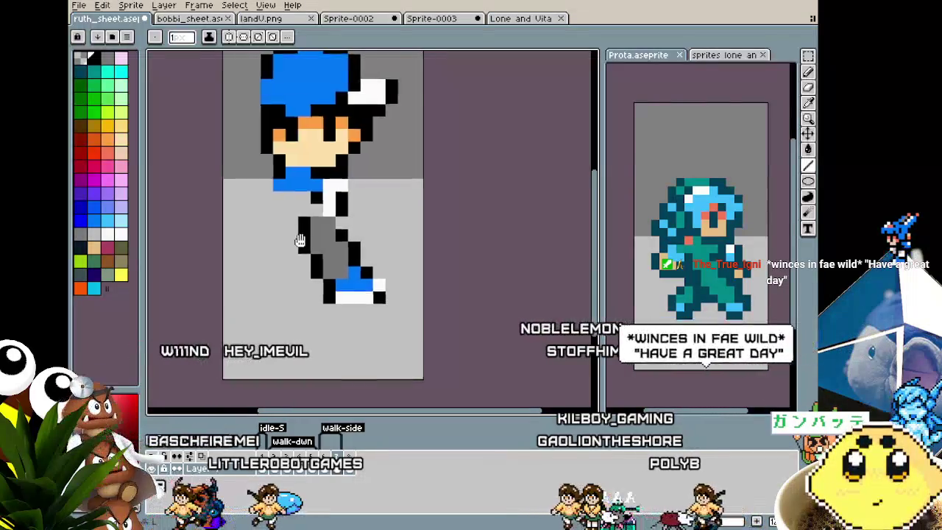
pyautogui.moveTo(296, 230); pyautogui.dragTo(304, 241)
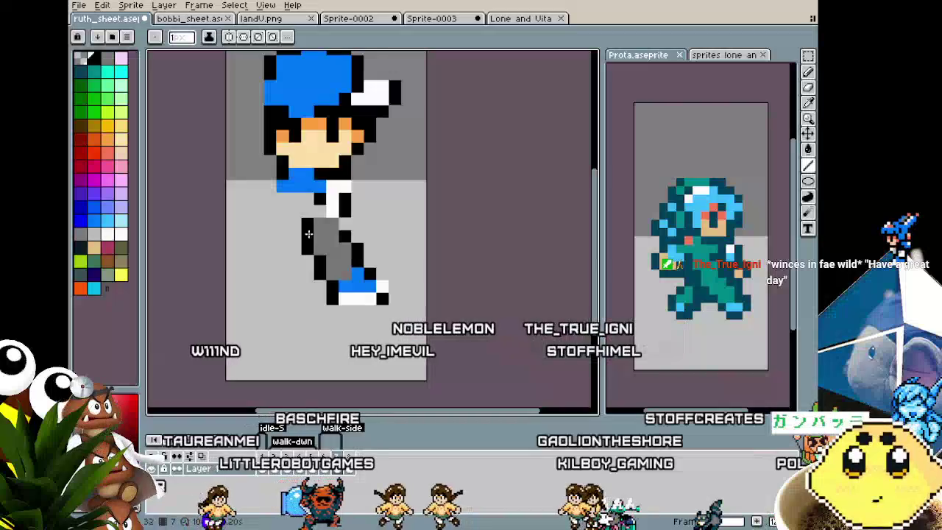
# - Outline the back leg stepping down-left in black and paint its shoe blue with black edges
pyautogui.moveTo(298, 247); pyautogui.dragTo(280, 289)
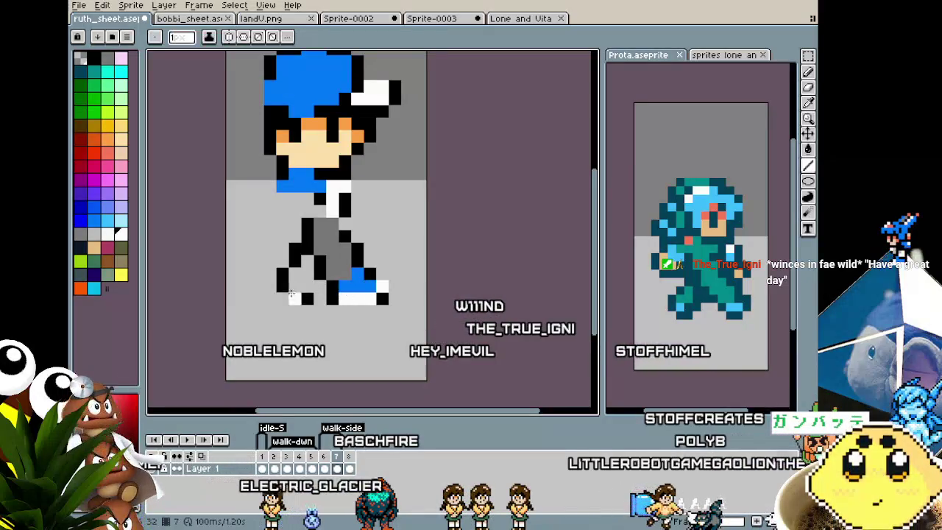
pyautogui.hotkey('ctrl', 'z')
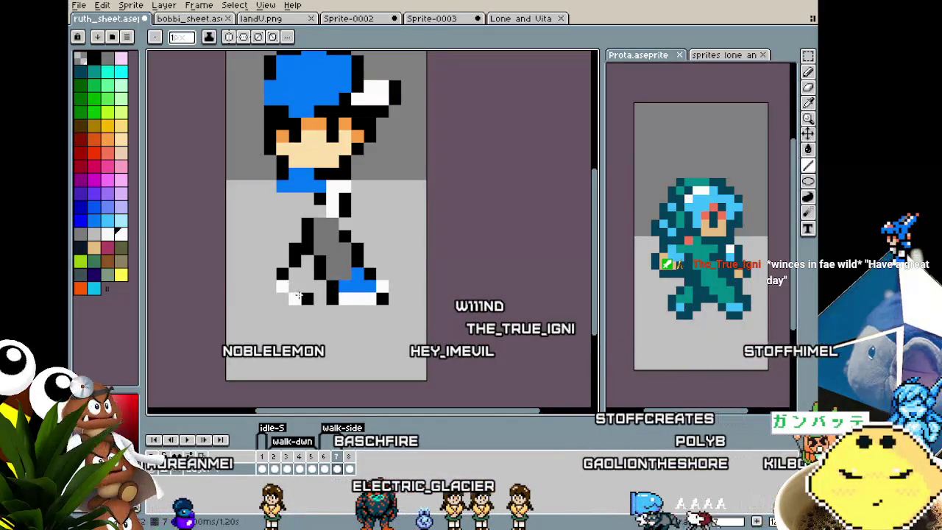
pyautogui.press('i')
pyautogui.click(368, 286)
pyautogui.press('b')
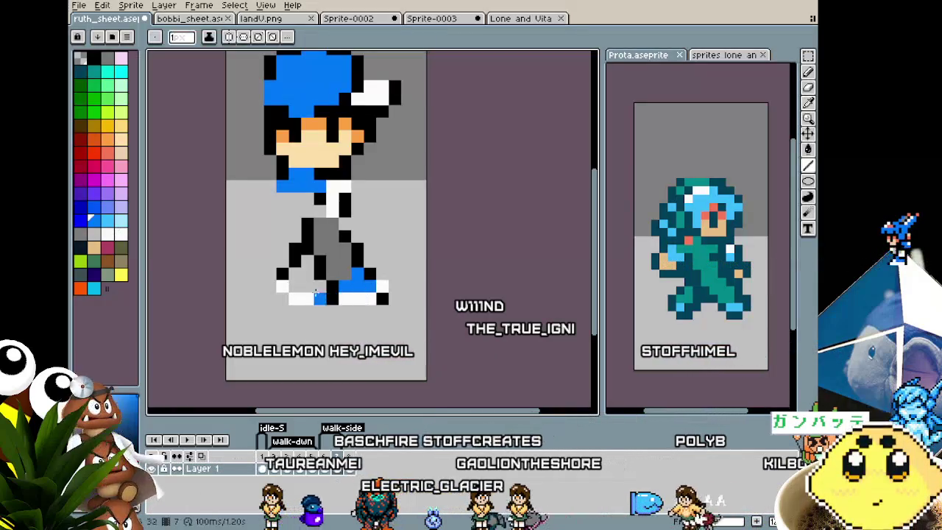
pyautogui.moveTo(294, 286); pyautogui.dragTo(325, 274)
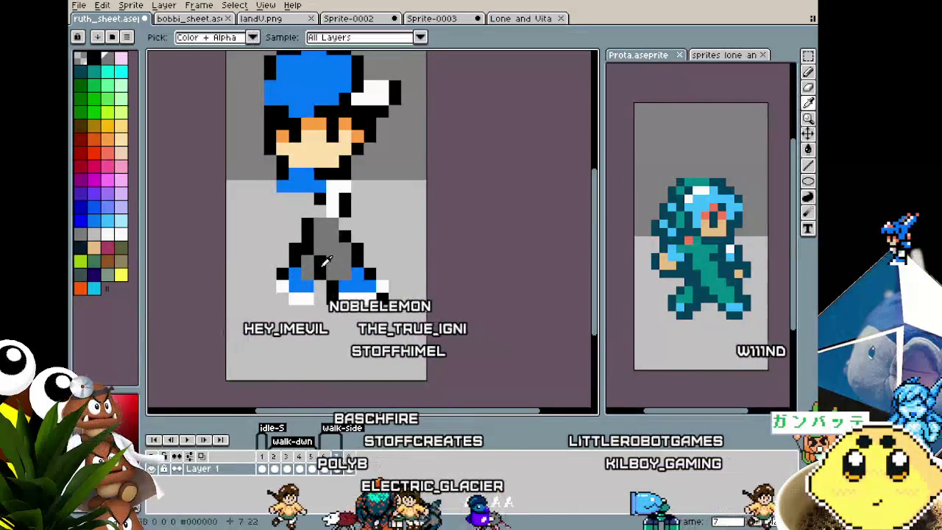
pyautogui.moveTo(318, 283); pyautogui.dragTo(318, 299)
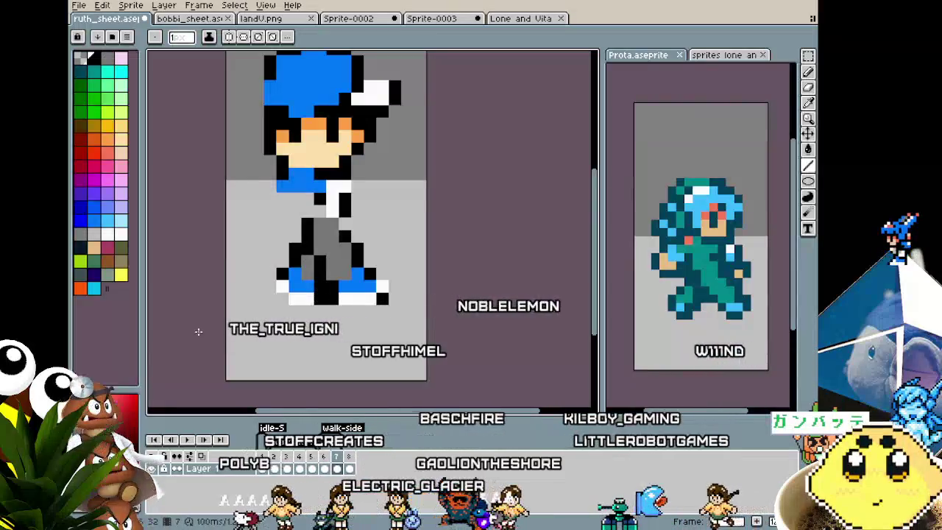
# - Pick white from the sprite and flip to a neighbouring frame to compare with frame 7
pyautogui.scroll(-4, 197, 331)
pyautogui.scroll(1, 210, 326)
pyautogui.scroll(1, 214, 322)
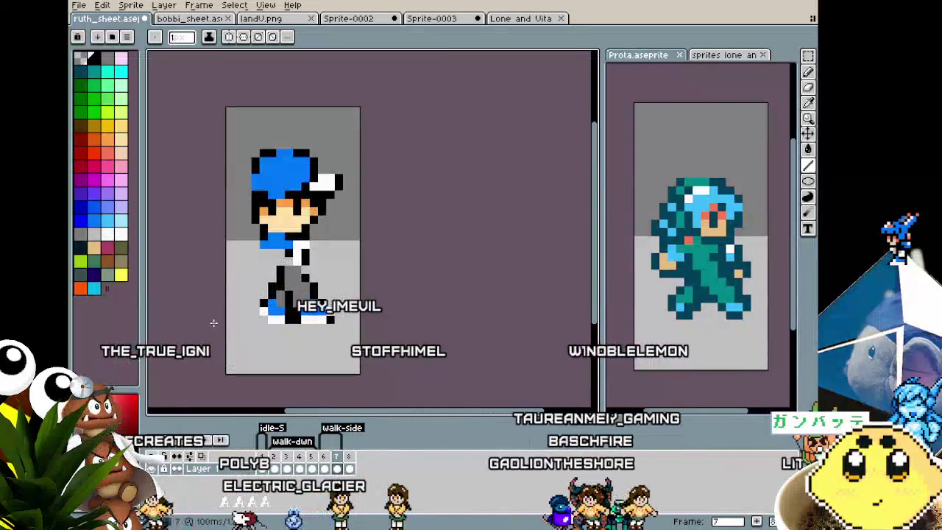
pyautogui.scroll(1, 243, 274)
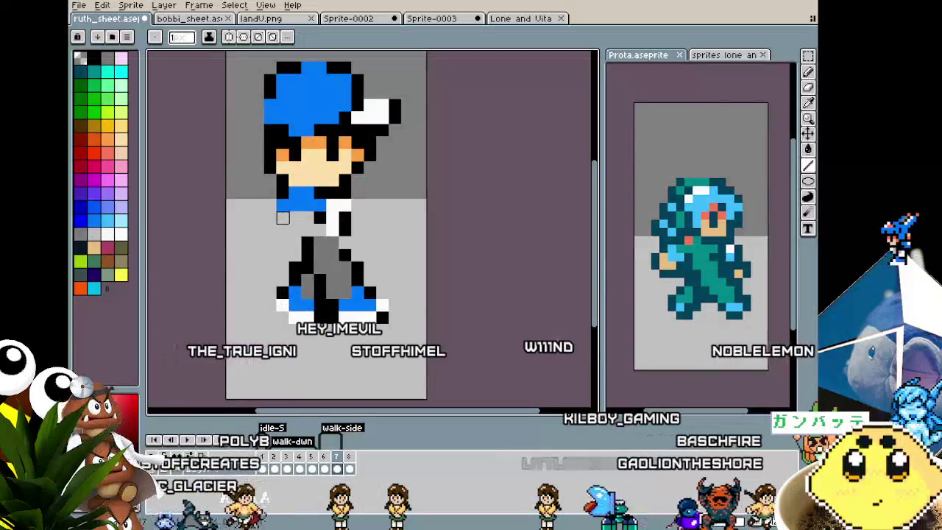
pyautogui.press('alt')
pyautogui.keyDown('alt'); pyautogui.click(333, 201); pyautogui.keyUp('alt')
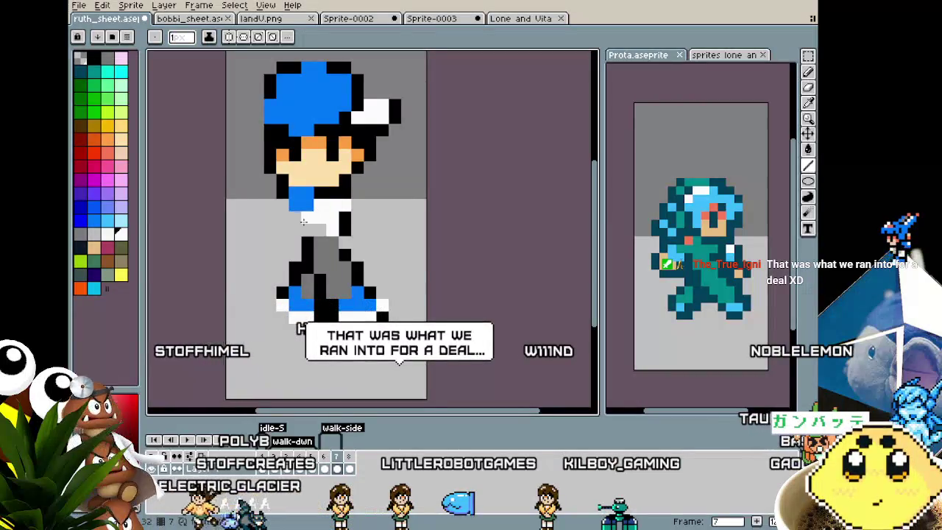
pyautogui.moveTo(303, 221); pyautogui.dragTo(279, 222)
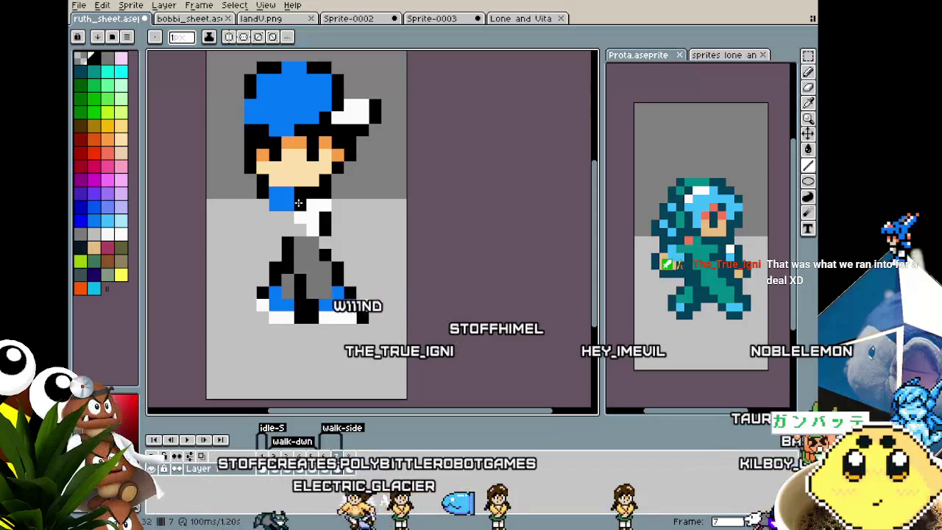
pyautogui.press('.')
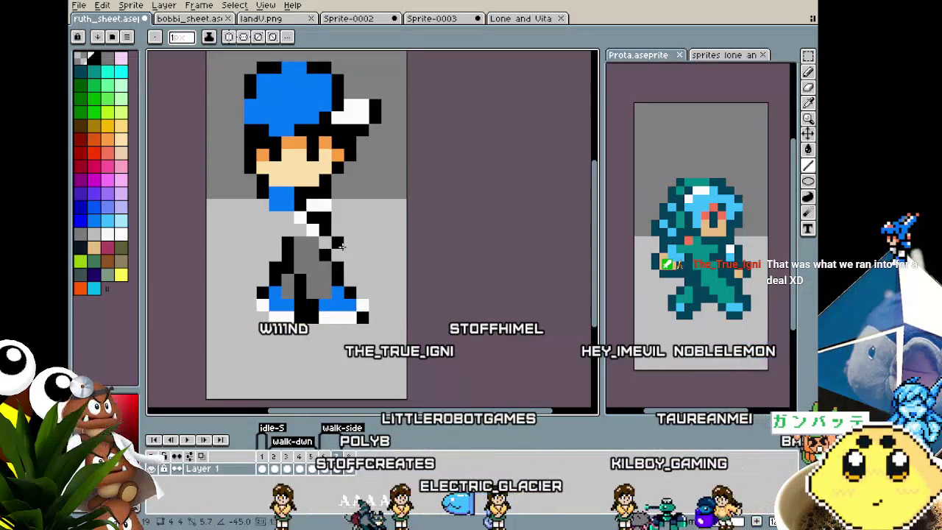
pyautogui.press('.')
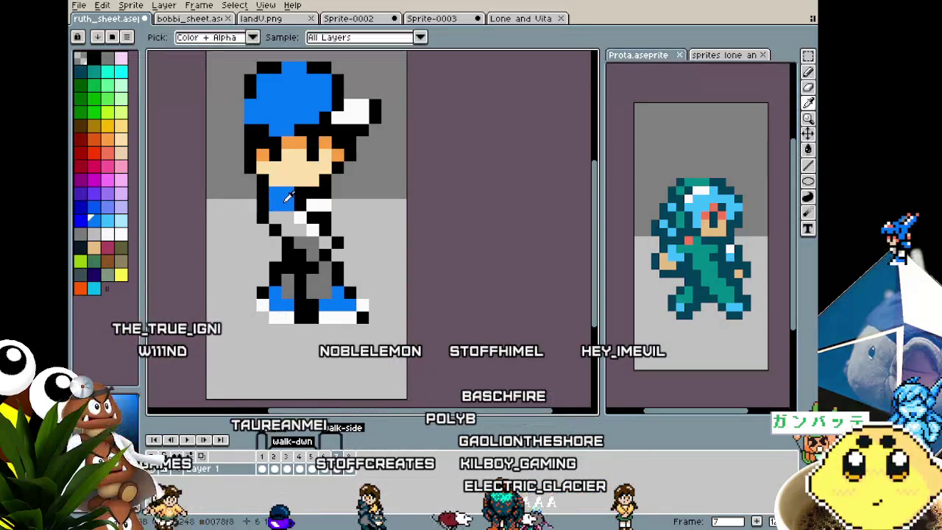
# - Sketch the arm swinging across the chest in blue, sampling black, skin and blue from the sprite
pyautogui.keyDown('alt'); pyautogui.click(279, 208); pyautogui.keyUp('alt')
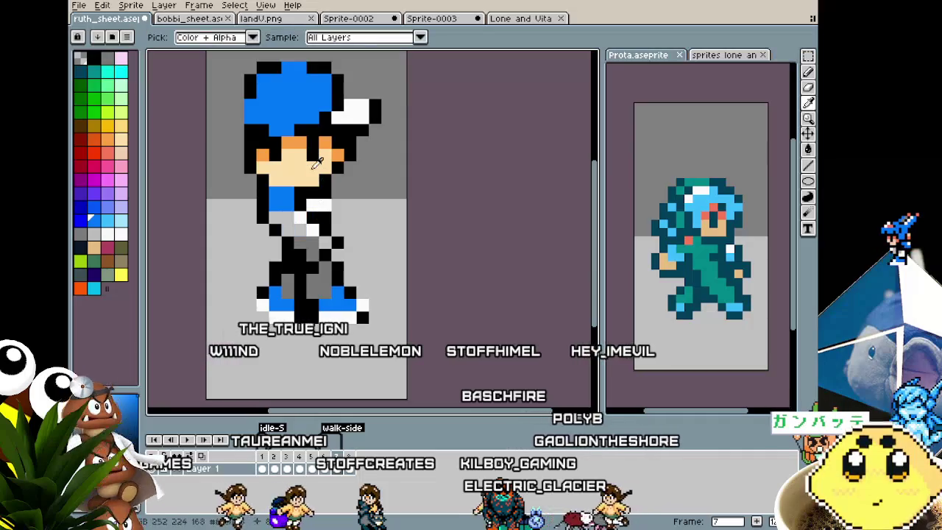
pyautogui.moveTo(274, 218)
pyautogui.mouseDown()
pyautogui.moveTo(309, 246)
pyautogui.moveTo(298, 243)
pyautogui.mouseUp()
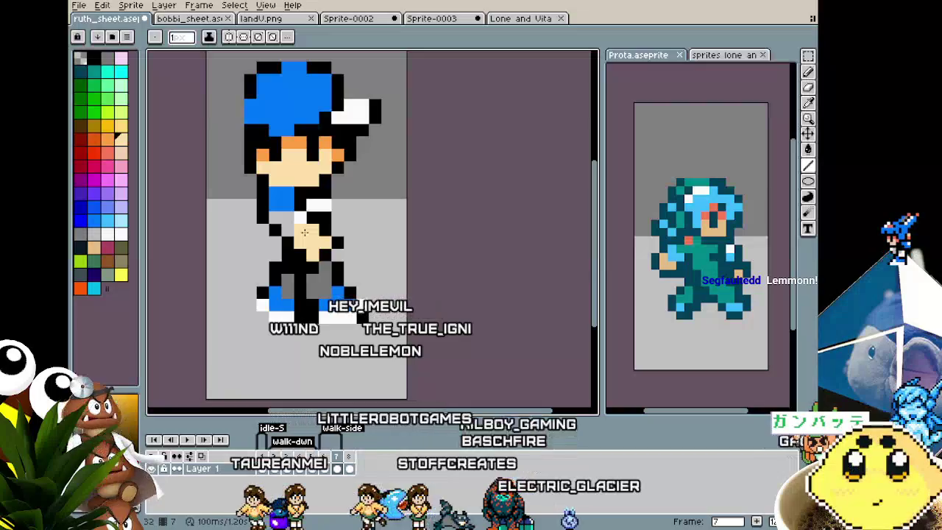
pyautogui.moveTo(304, 232); pyautogui.dragTo(306, 273)
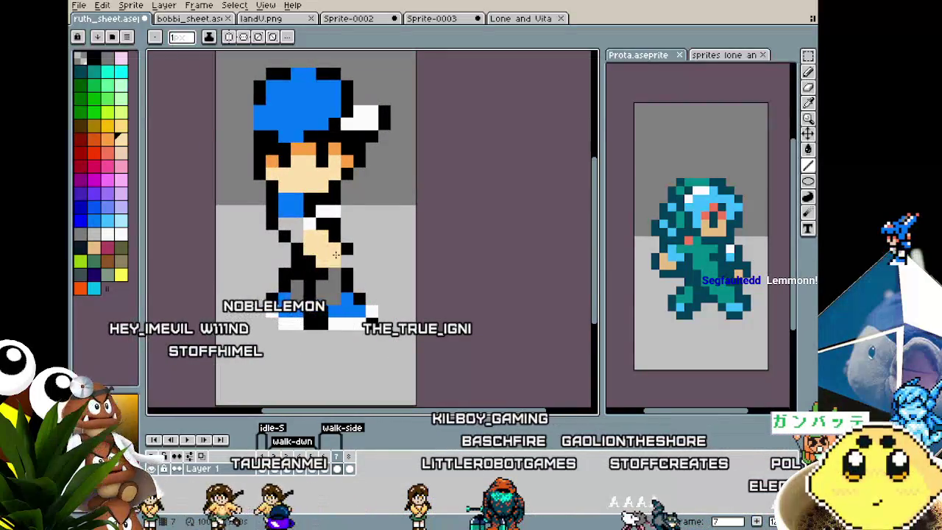
pyautogui.keyDown('alt'); pyautogui.click(342, 250); pyautogui.keyUp('alt')
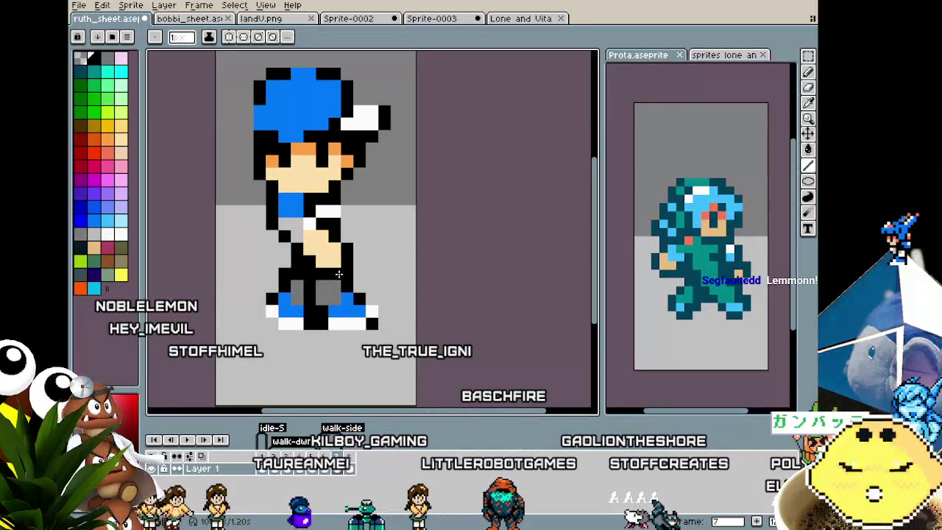
pyautogui.keyDown('alt'); pyautogui.click(315, 226); pyautogui.keyUp('alt')
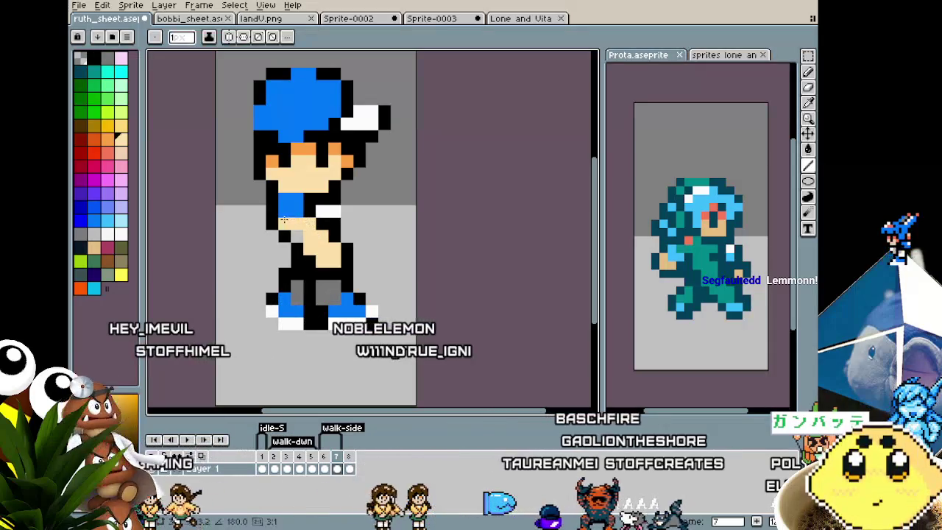
pyautogui.keyDown('alt'); pyautogui.click(284, 220); pyautogui.keyUp('alt')
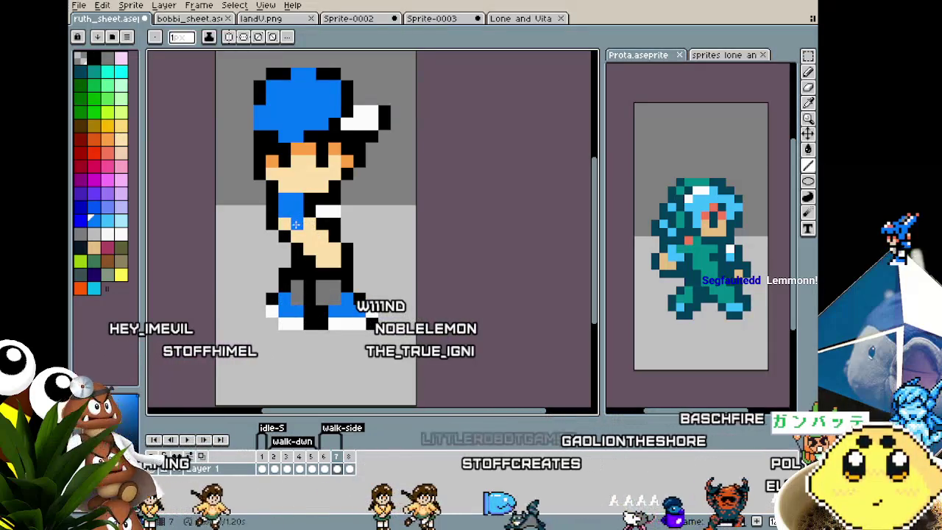
# - Add blue pixels along the left edge of the shirt, undoing the stray ones on the torso
pyautogui.click(275, 212)
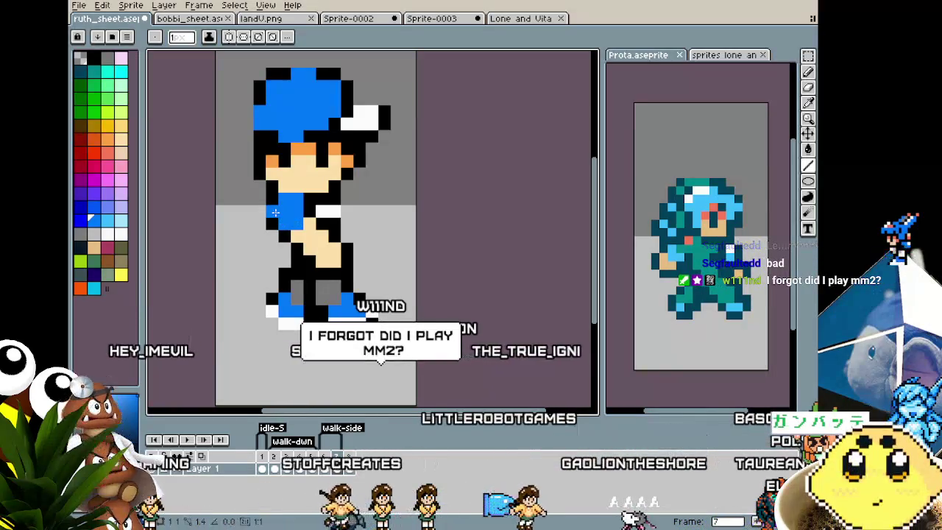
pyautogui.click(272, 201)
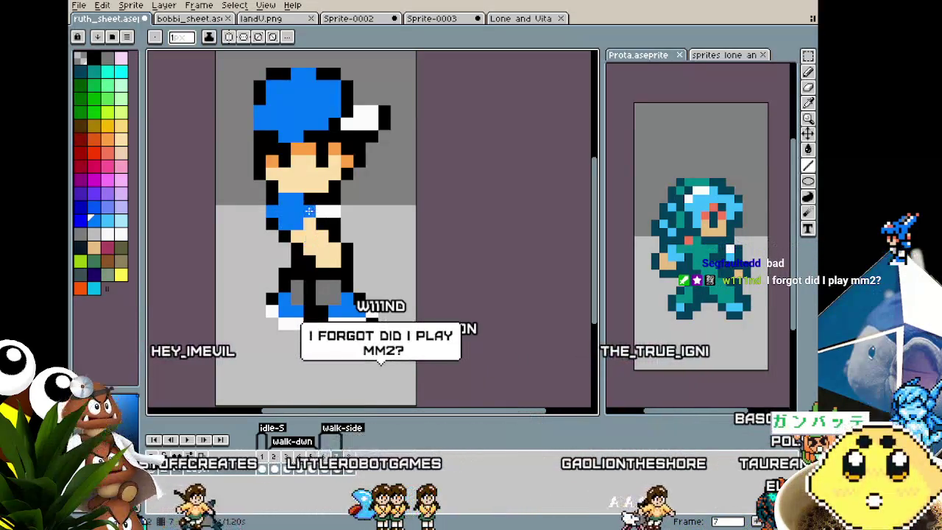
pyautogui.click(286, 250)
pyautogui.scroll(-3, 285, 250)
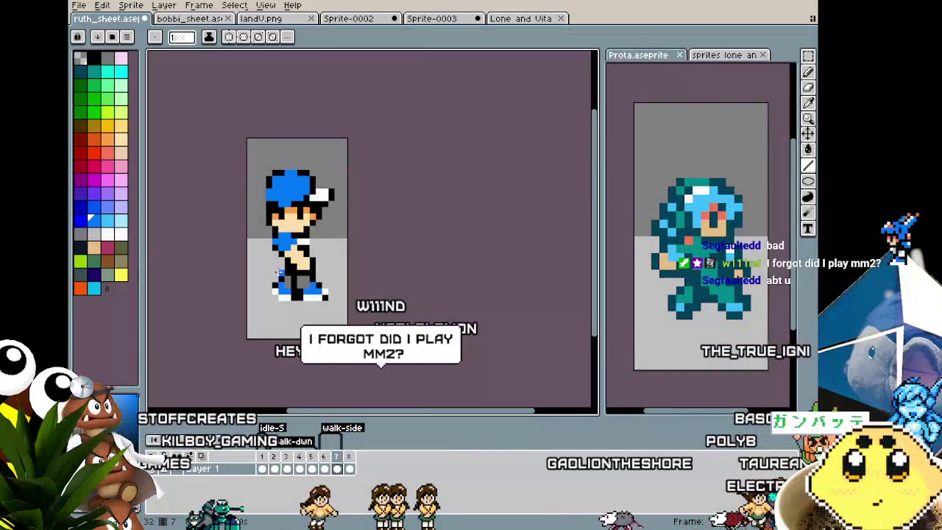
pyautogui.scroll(1, 279, 273)
pyautogui.scroll(1, 278, 272)
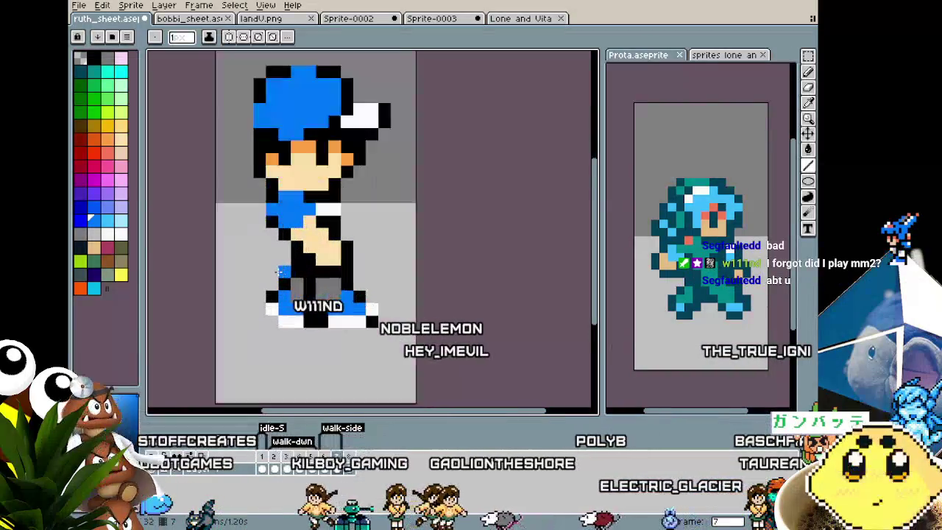
pyautogui.scroll(1, 278, 272)
pyautogui.hotkey('ctrl', 'z')
pyautogui.click(298, 234)
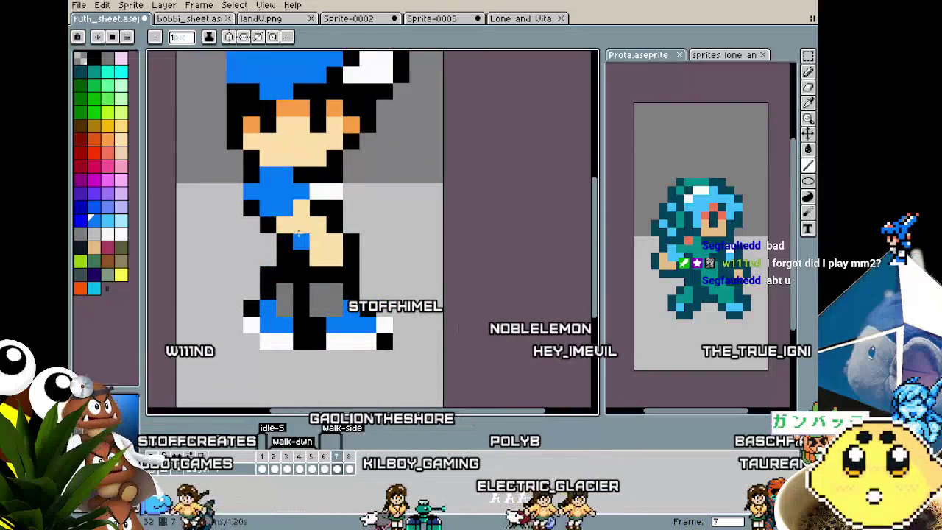
pyautogui.hotkey('ctrl', 'z')
# - Zoom around the torso to inspect it, then pick white from the sprite as the drawing colour
pyautogui.press('i')
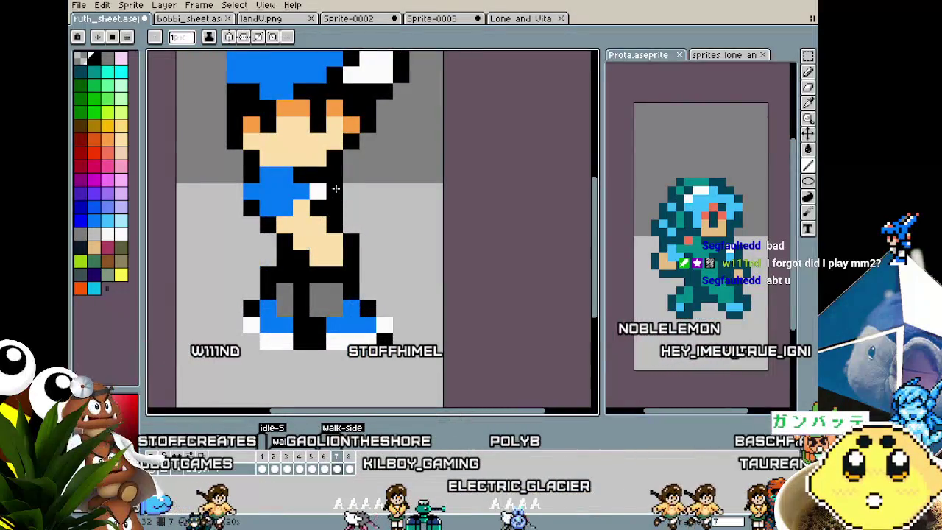
pyautogui.scroll(-1, 336, 189)
pyautogui.scroll(-1, 335, 189)
pyautogui.scroll(-1, 336, 189)
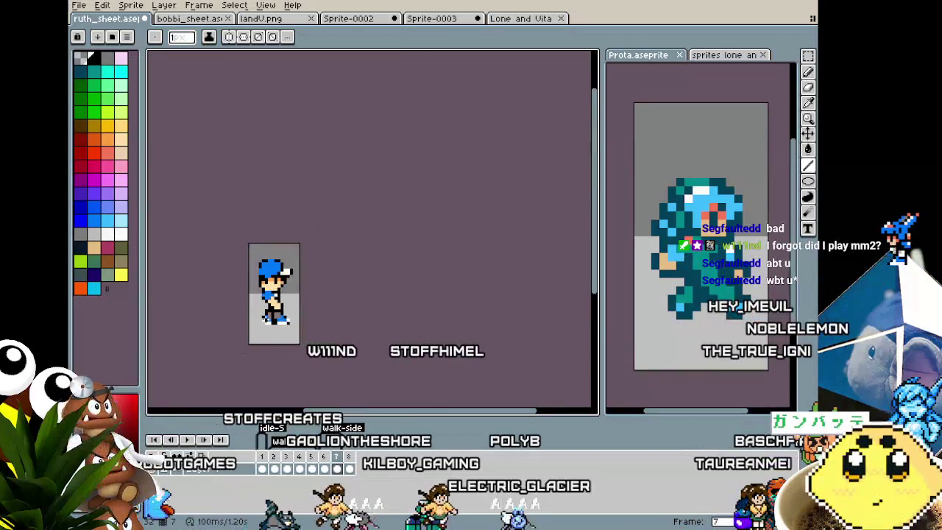
pyautogui.scroll(-1, 336, 189)
pyautogui.scroll(1, 267, 318)
pyautogui.scroll(1, 266, 319)
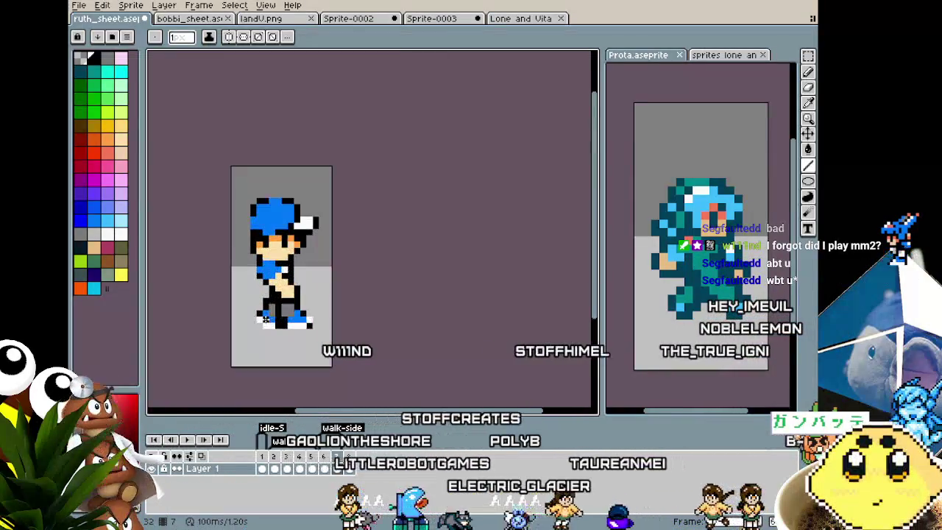
pyautogui.scroll(2, 266, 318)
pyautogui.scroll(1, 265, 319)
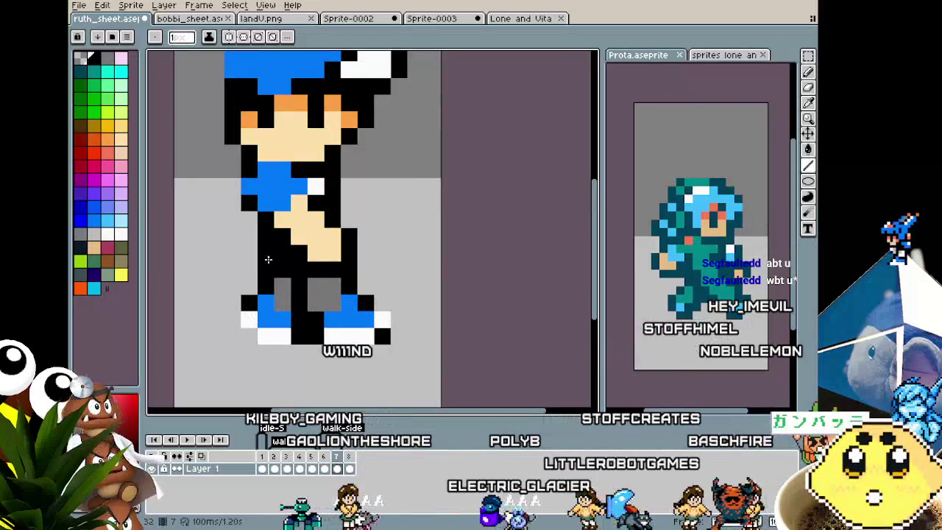
pyautogui.scroll(-3, 248, 303)
pyautogui.scroll(2, 243, 320)
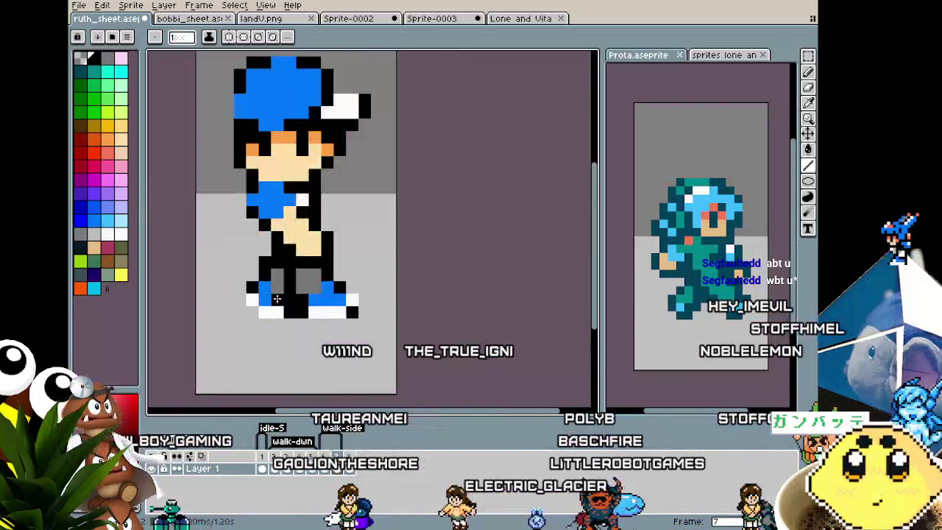
pyautogui.scroll(1, 280, 287)
pyautogui.press('i')
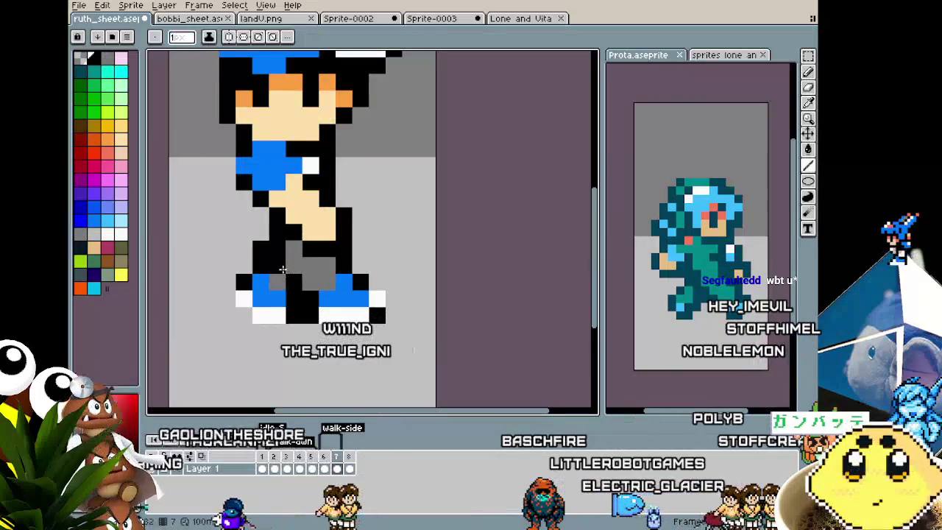
pyautogui.scroll(-3, 295, 294)
pyautogui.scroll(-2, 293, 311)
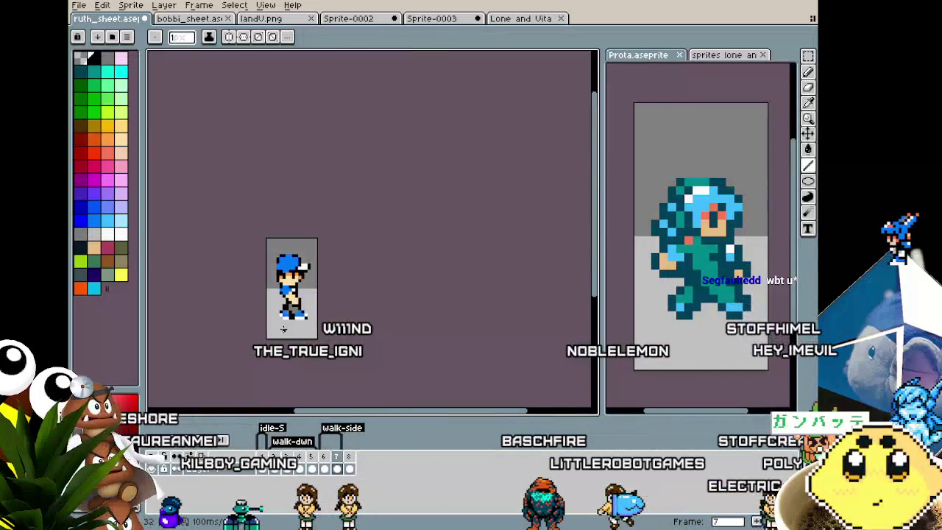
pyautogui.scroll(3, 285, 324)
pyautogui.scroll(1, 298, 274)
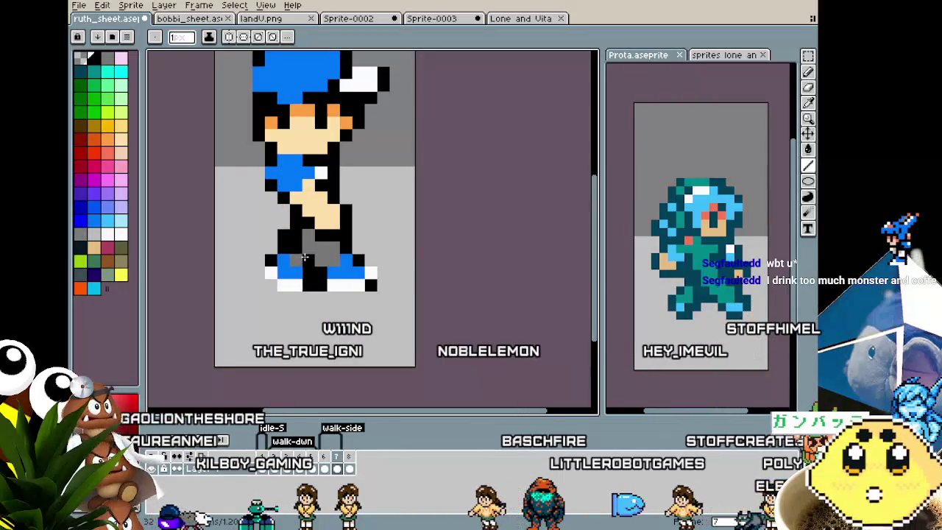
pyautogui.scroll(-1, 300, 257)
pyautogui.scroll(-1, 279, 313)
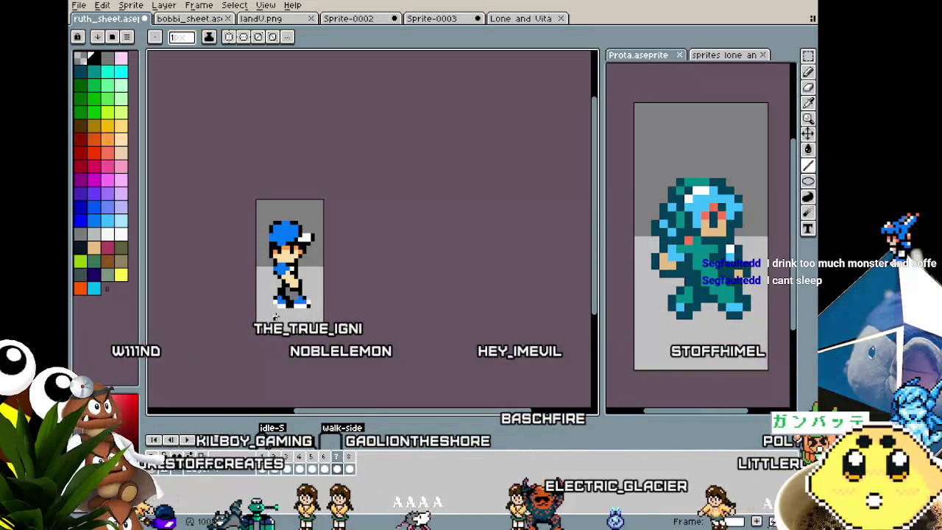
pyautogui.scroll(1, 275, 317)
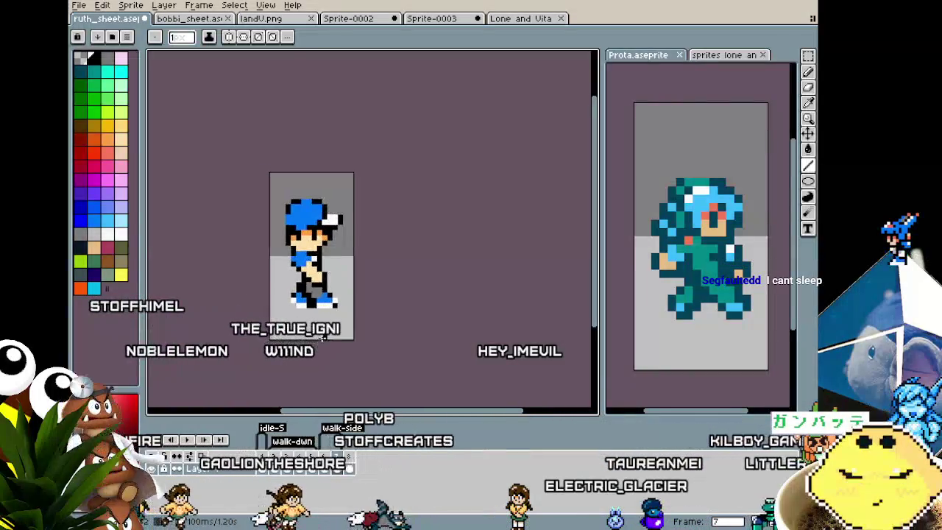
pyautogui.scroll(1, 298, 298)
pyautogui.scroll(1, 298, 298)
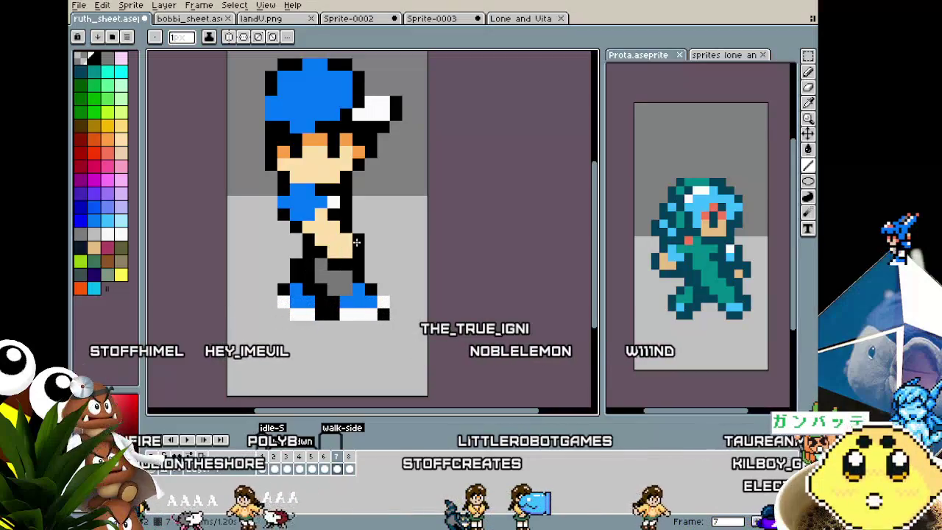
pyautogui.scroll(1, 356, 242)
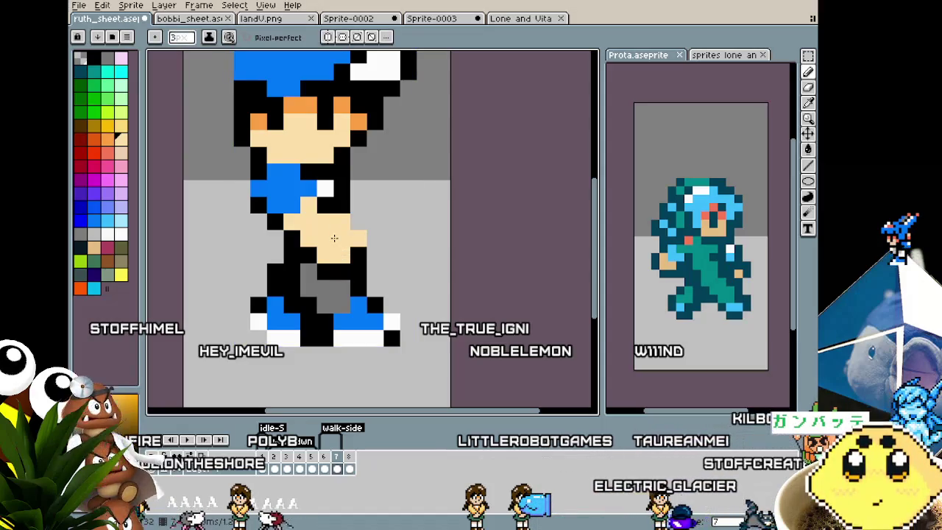
pyautogui.click(327, 190)
pyautogui.press('ctrl')
# - Paint the skin-coloured hand across the torso white
pyautogui.moveTo(341, 226)
pyautogui.mouseDown()
pyautogui.moveTo(339, 253)
pyautogui.moveTo(356, 221)
pyautogui.mouseUp()
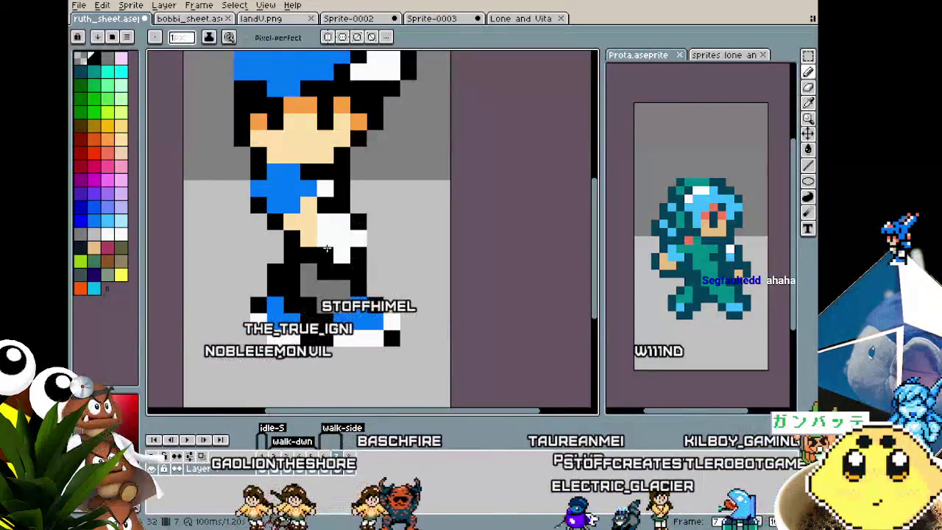
pyautogui.scroll(-3, 282, 315)
pyautogui.scroll(-1, 281, 315)
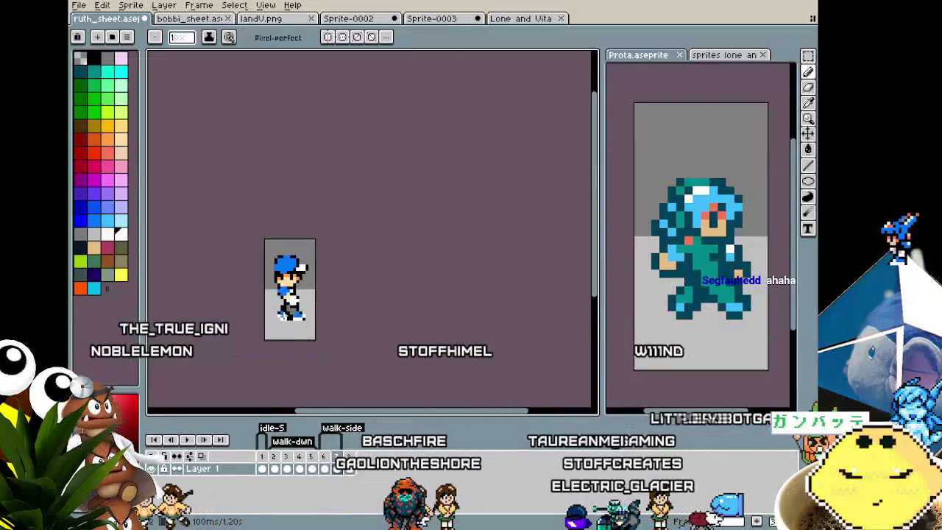
pyautogui.scroll(1, 282, 315)
pyautogui.scroll(2, 282, 315)
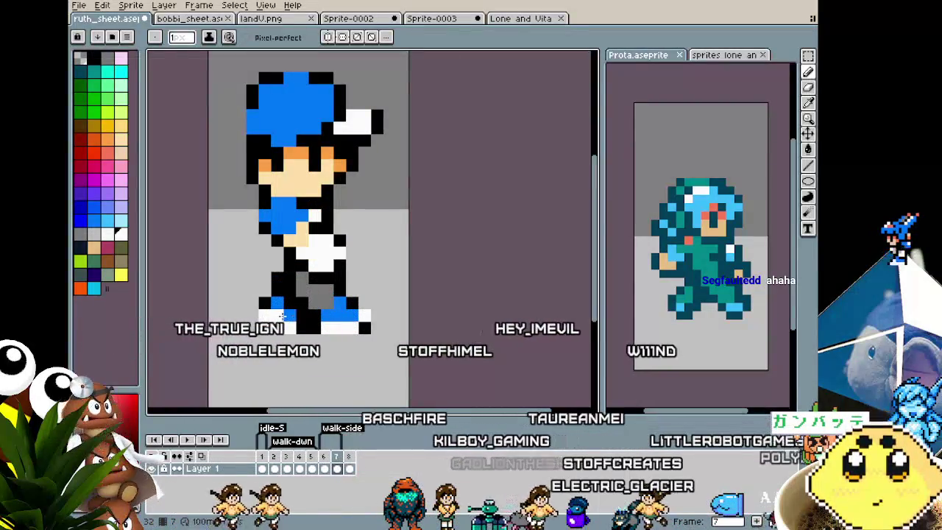
# - Pan down to the legs and pick white again from the sprite
pyautogui.moveTo(284, 316); pyautogui.dragTo(258, 319)
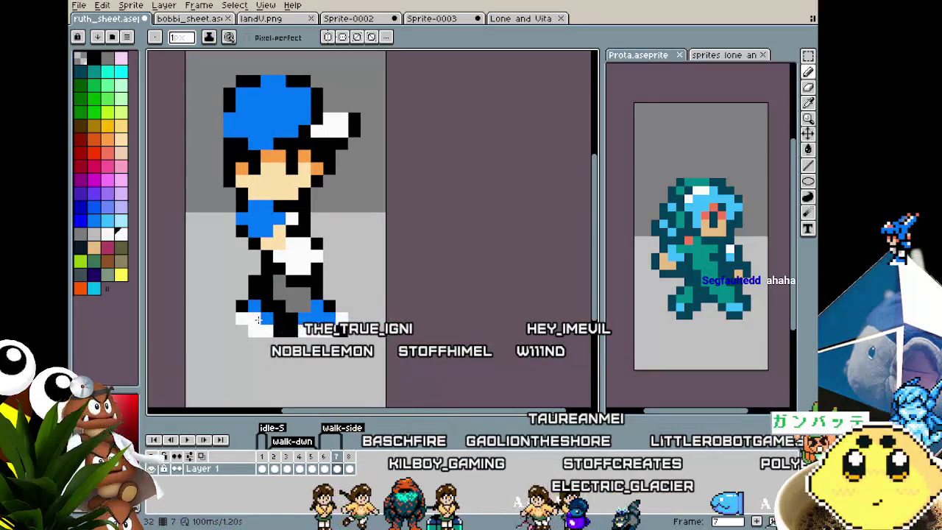
pyautogui.press('i')
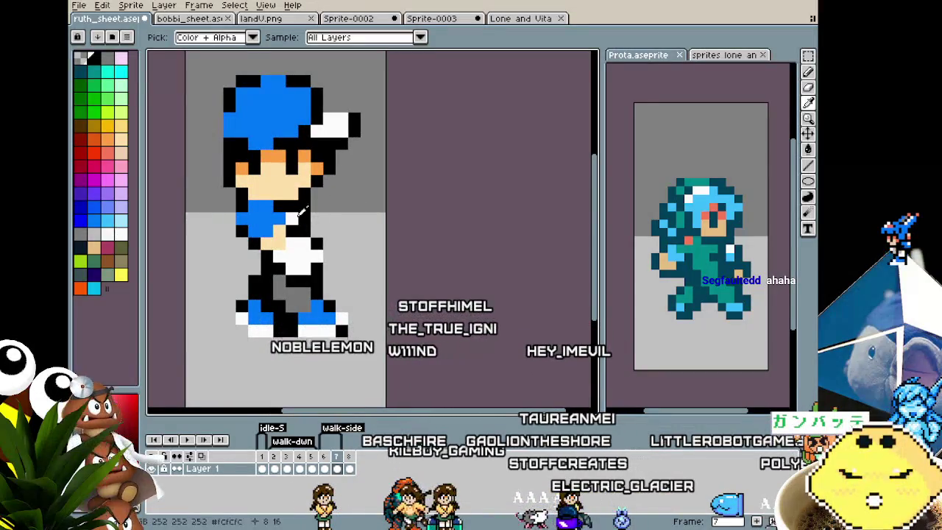
pyautogui.click(298, 213)
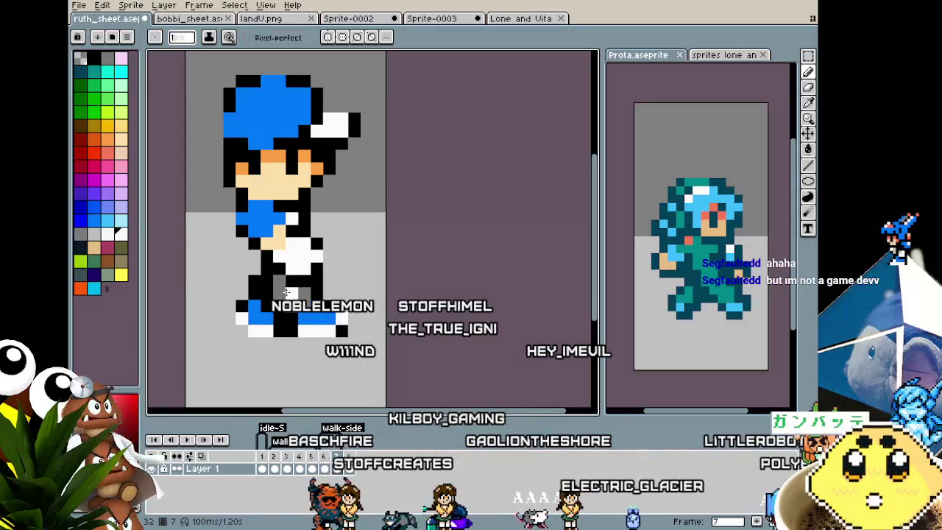
pyautogui.scroll(-2, 287, 293)
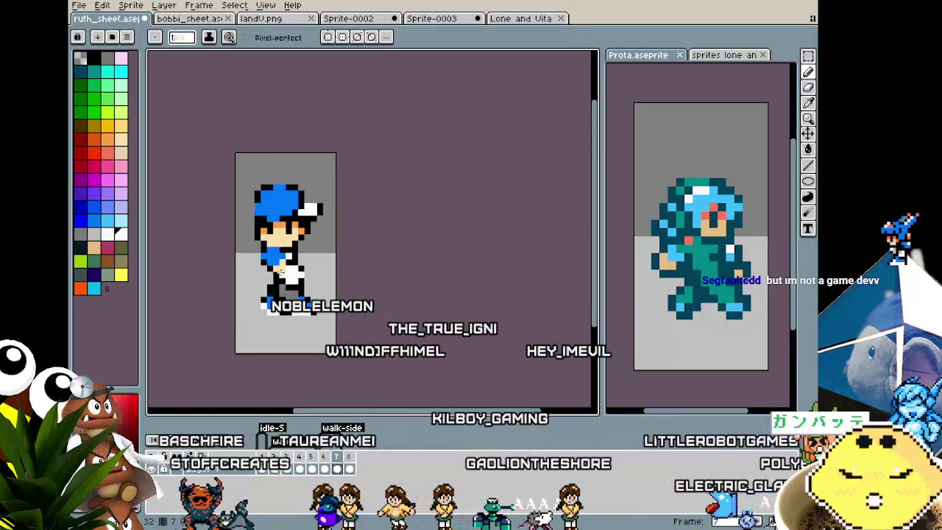
pyautogui.scroll(2, 282, 275)
pyautogui.scroll(-1, 259, 325)
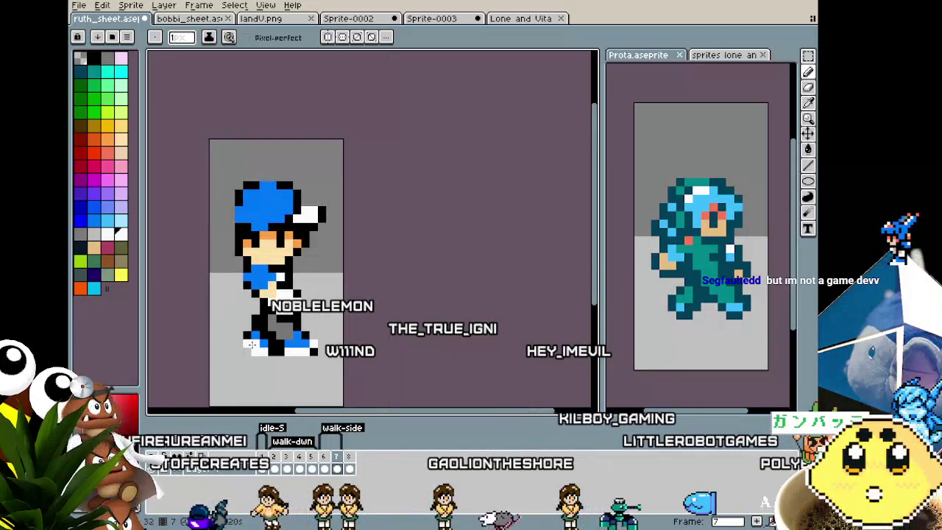
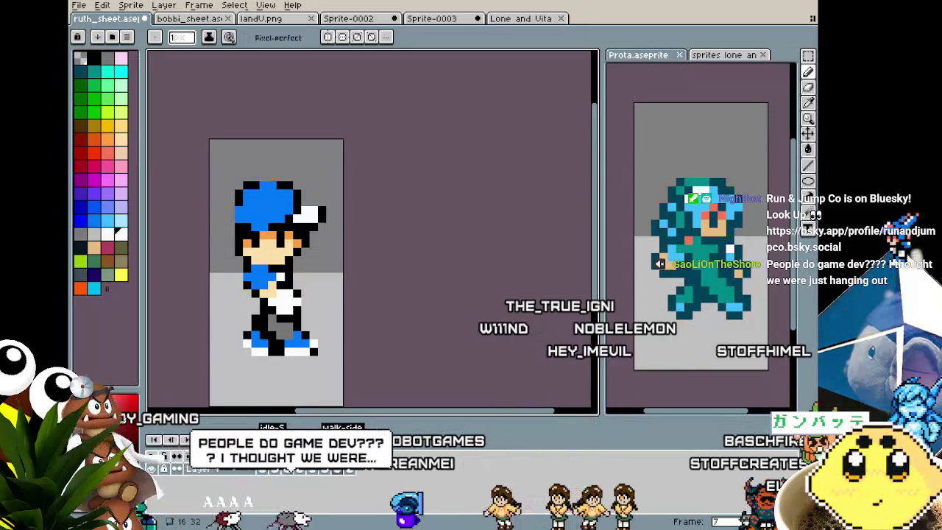
# - Zoom in and paint grey shading pixels on the boy's legs
pyautogui.scroll(1, 221, 335)
pyautogui.scroll(1, 283, 302)
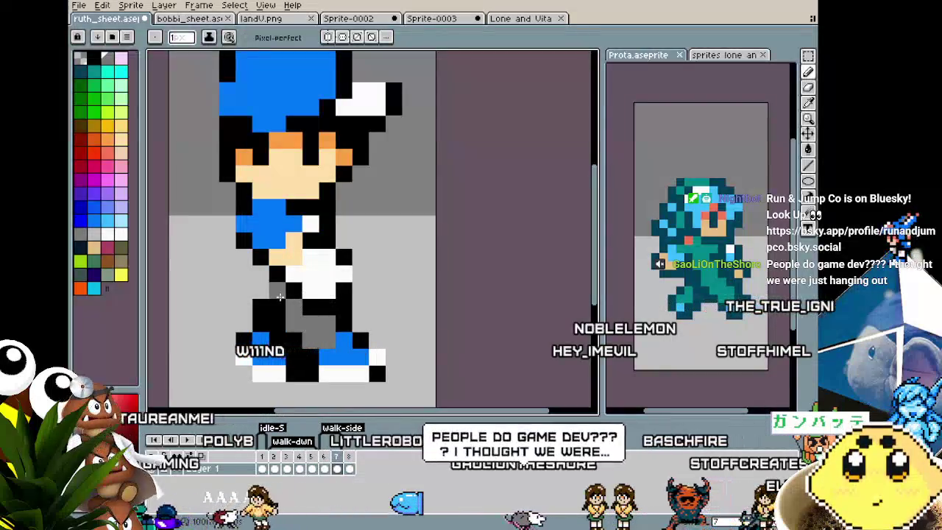
pyautogui.scroll(-2, 309, 310)
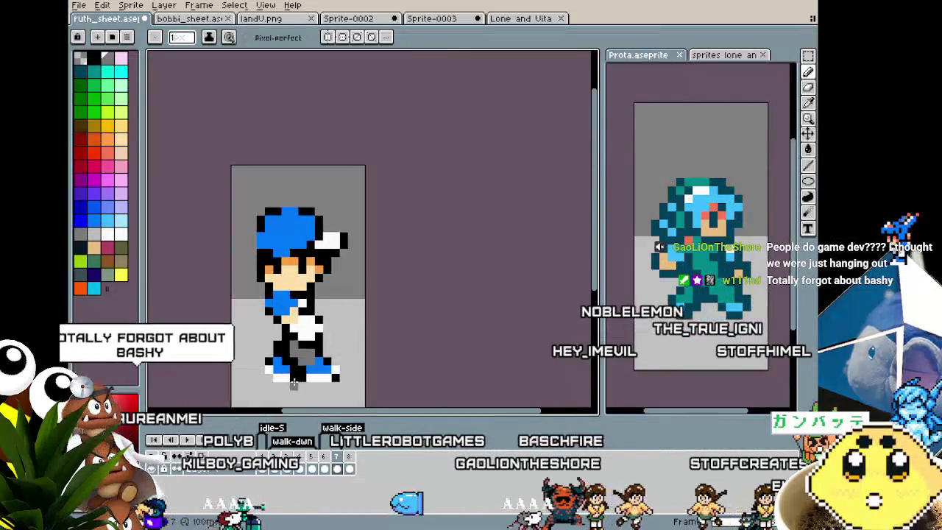
pyautogui.scroll(1, 221, 331)
pyautogui.scroll(1, 331, 353)
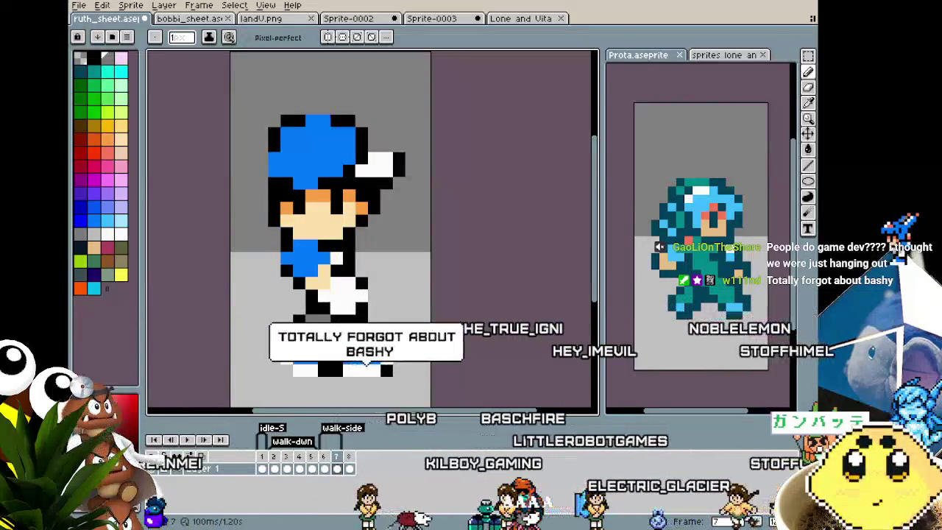
pyautogui.moveTo(313, 301); pyautogui.dragTo(328, 320)
pyautogui.press('i')
pyautogui.press('b')
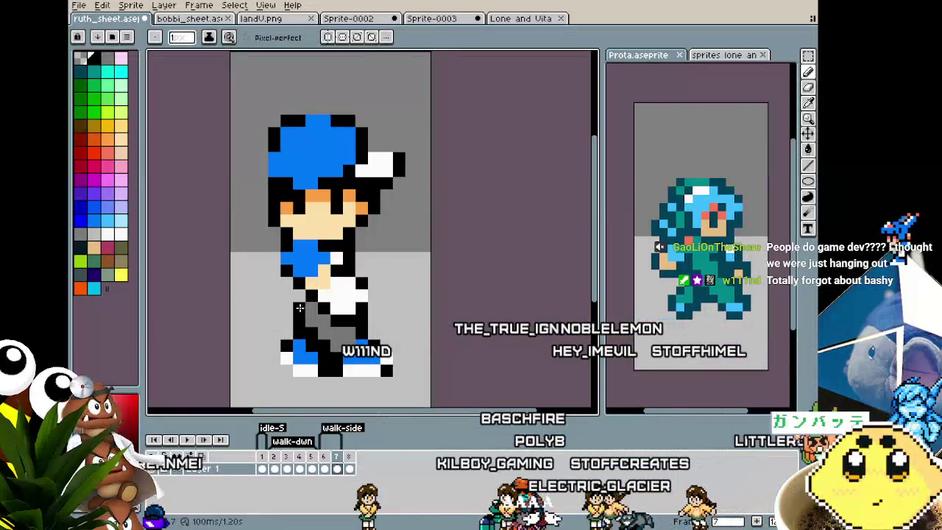
# - Sample another colour from the sprite and zoom in and out to review the leg shading
pyautogui.scroll(-2, 300, 305)
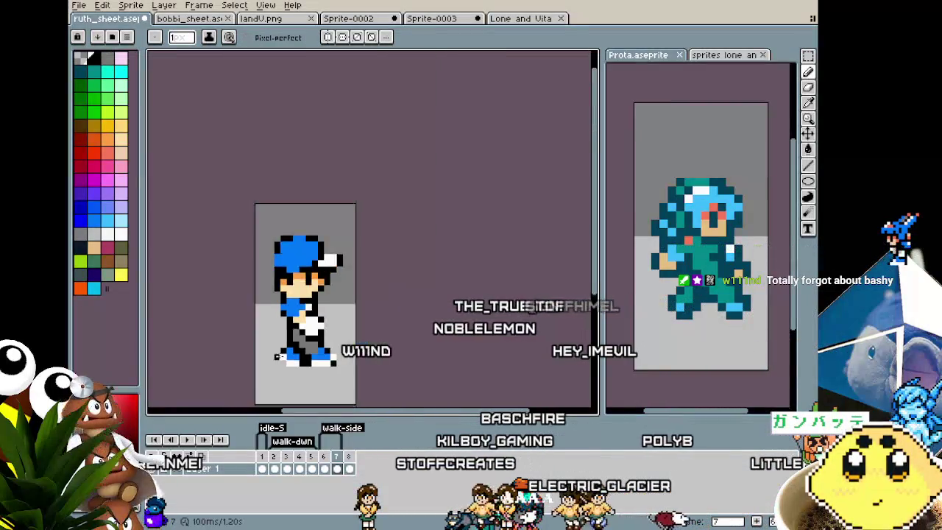
pyautogui.scroll(-1, 291, 331)
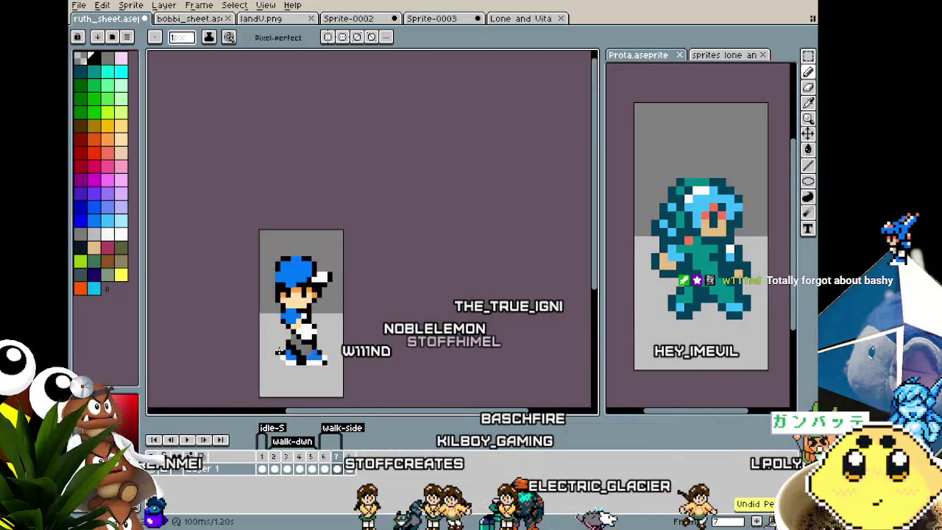
pyautogui.scroll(2, 284, 342)
pyautogui.scroll(-2, 292, 333)
pyautogui.scroll(-1, 284, 349)
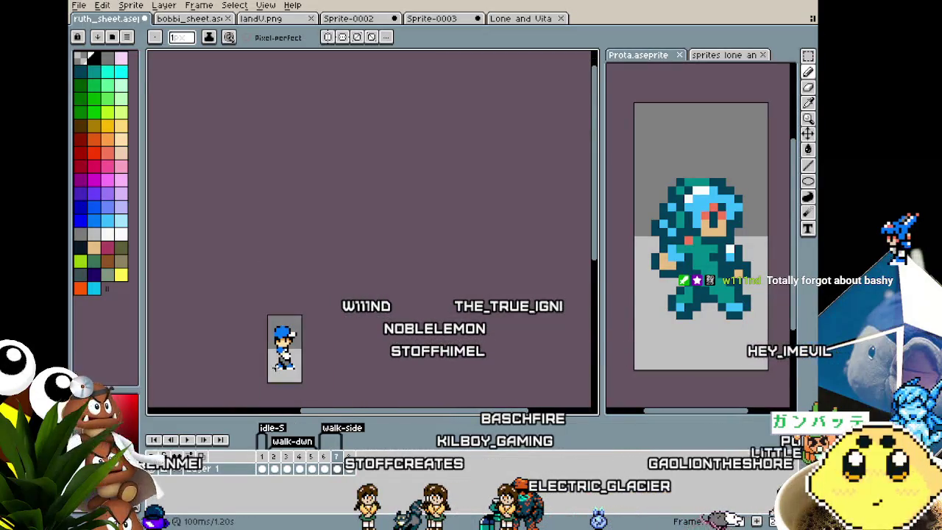
pyautogui.press('i')
pyautogui.scroll(1, 275, 382)
pyautogui.scroll(2, 294, 353)
pyautogui.scroll(1, 329, 313)
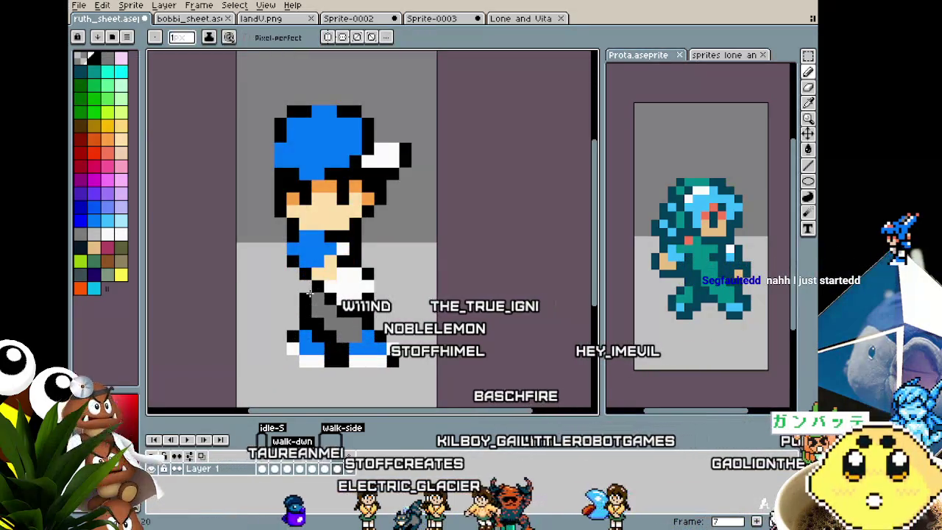
pyautogui.scroll(-2, 278, 358)
pyautogui.scroll(-1, 278, 358)
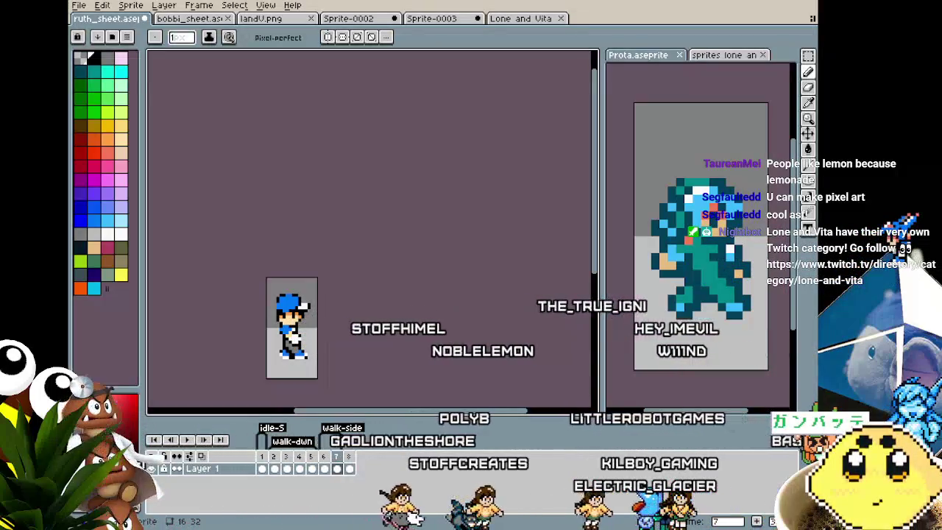
pyautogui.scroll(2, 358, 327)
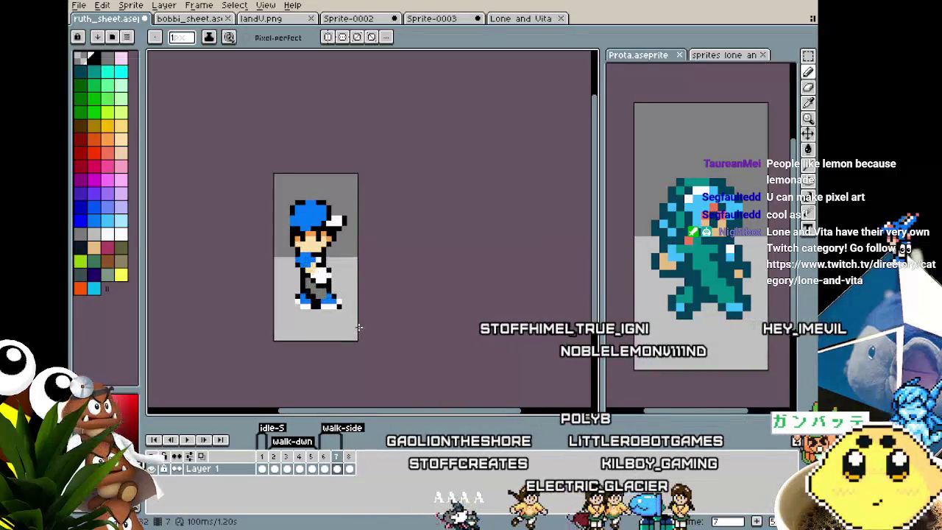
# - Step back to the front-facing frames, then forward through the walk frames to side-walk frame 7
pyautogui.press('Left')
pyautogui.press('Left')
pyautogui.press('Left')
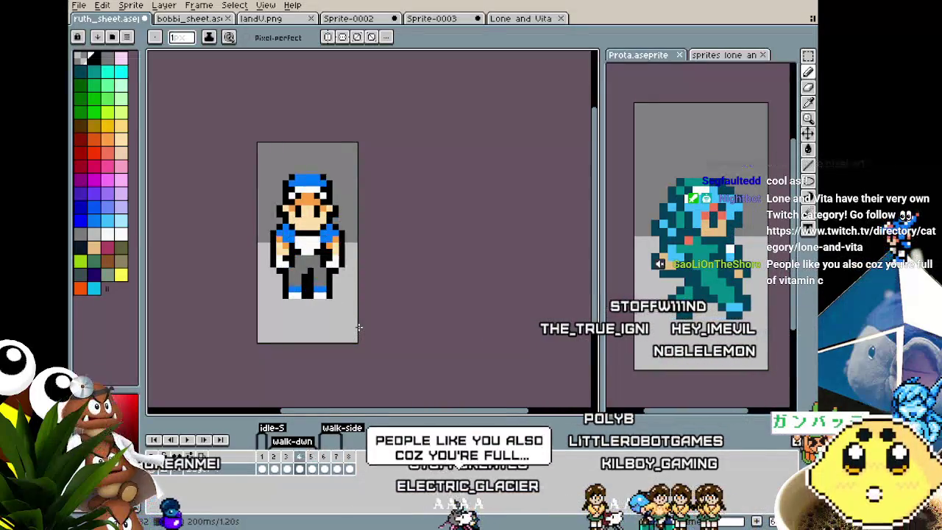
pyautogui.press('Left')
pyautogui.press('Right')
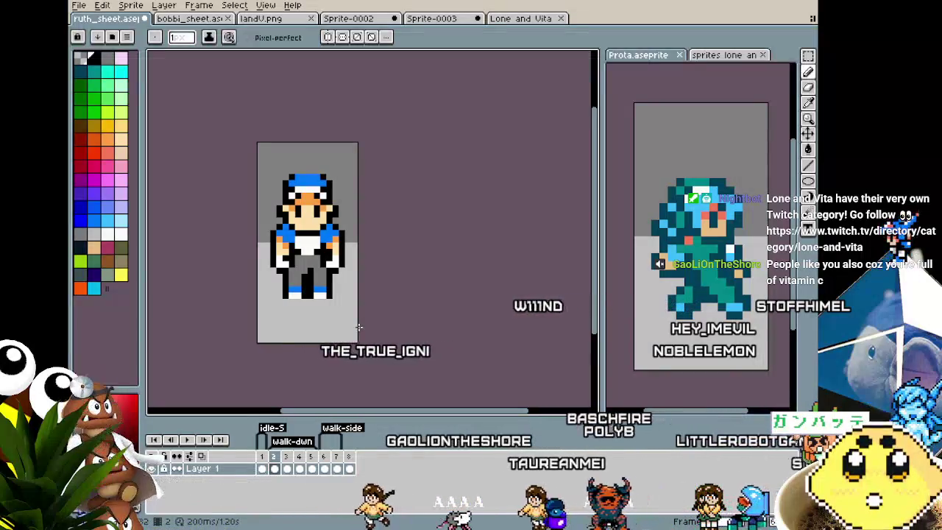
pyautogui.press('Right')
pyautogui.press('Right')
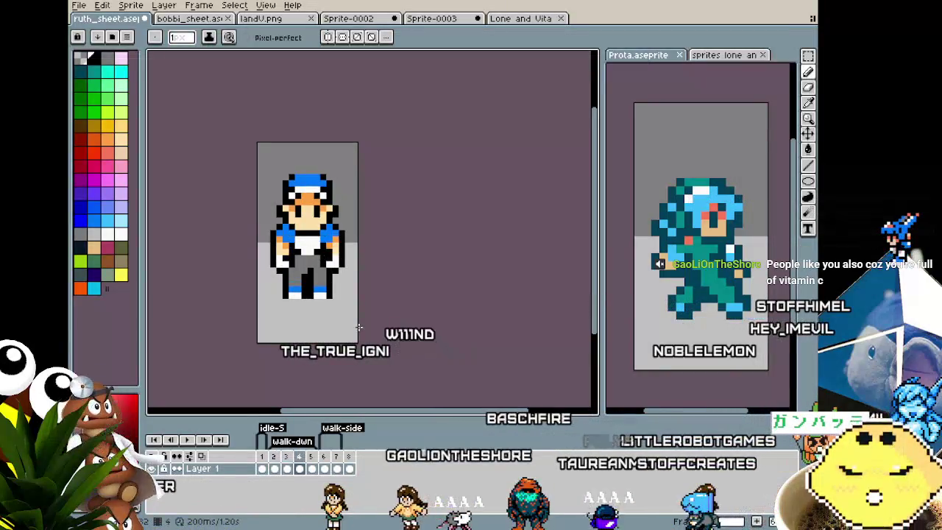
pyautogui.press('Right')
pyautogui.press('Right')
pyautogui.press('Right')
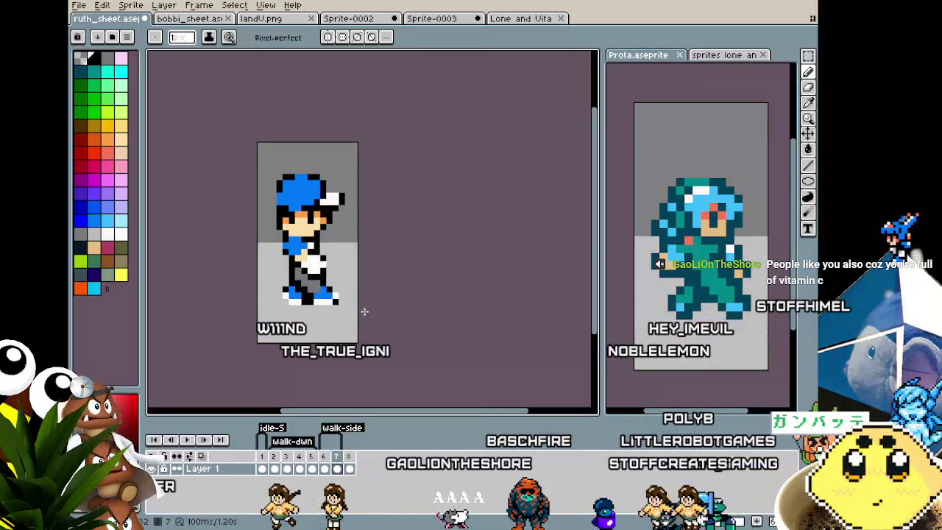
pyautogui.press('Left')
pyautogui.press('Left')
pyautogui.press('Right')
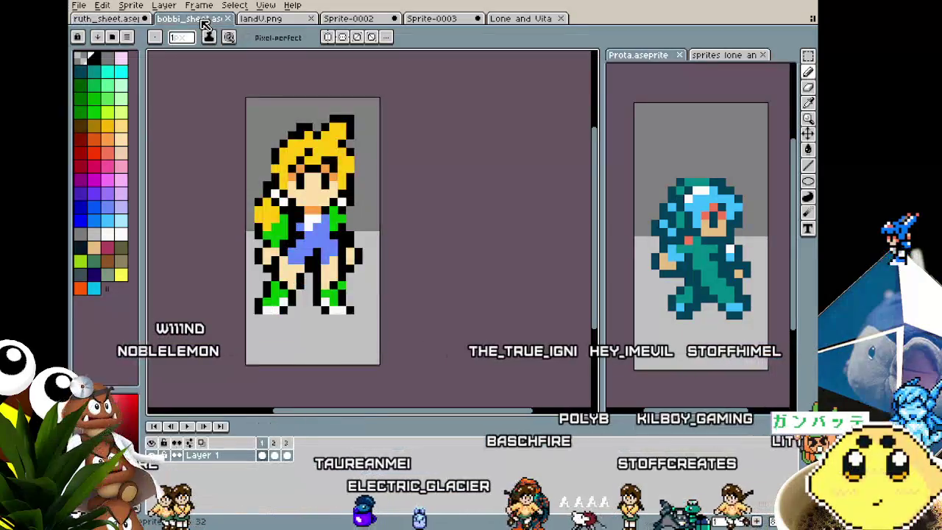
# - Open bobbi_sheet, view the blonde character's side and back frames, then return to ruth_sheet
pyautogui.click(193, 18)
pyautogui.press('Right')
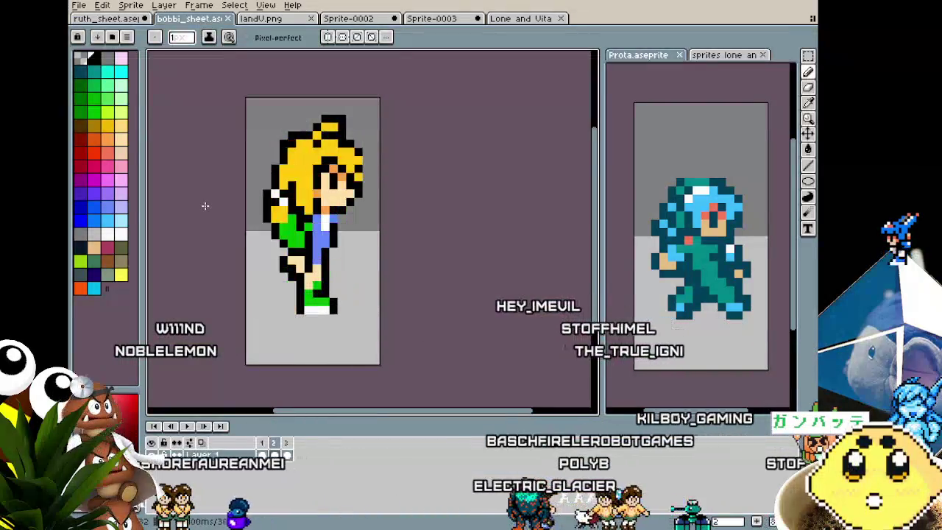
pyautogui.press('Right')
pyautogui.press('Right')
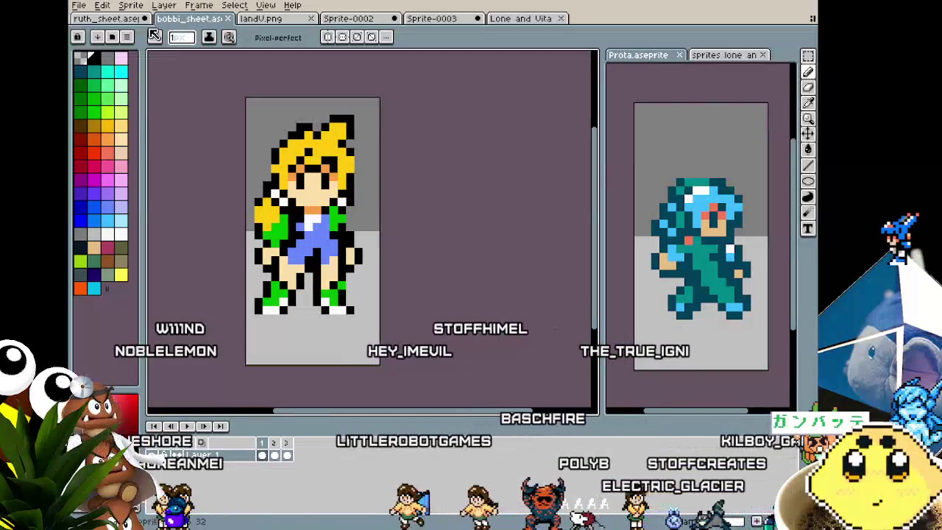
pyautogui.hotkey('ctrl', 'shift', 'Tab')
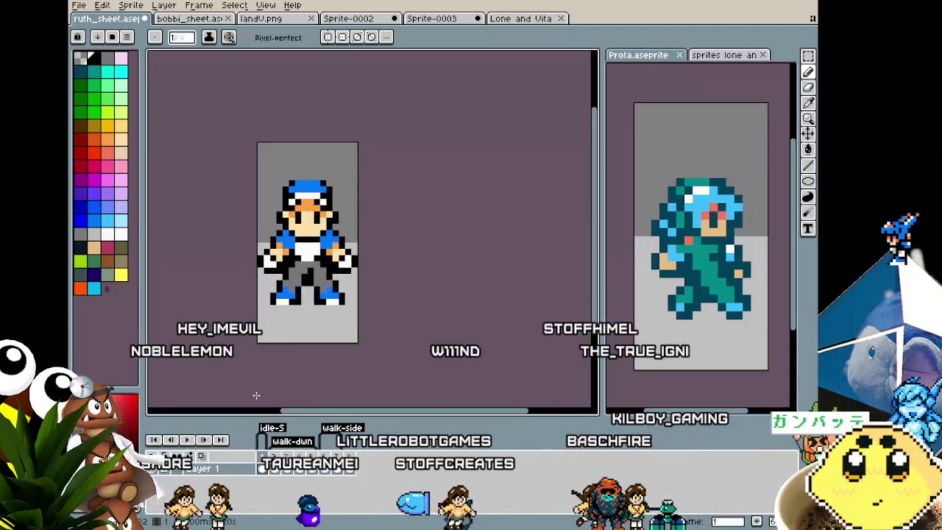
# - Step to frames 4 and 5, selecting and deselecting the whole canvas along the way
pyautogui.press('m')
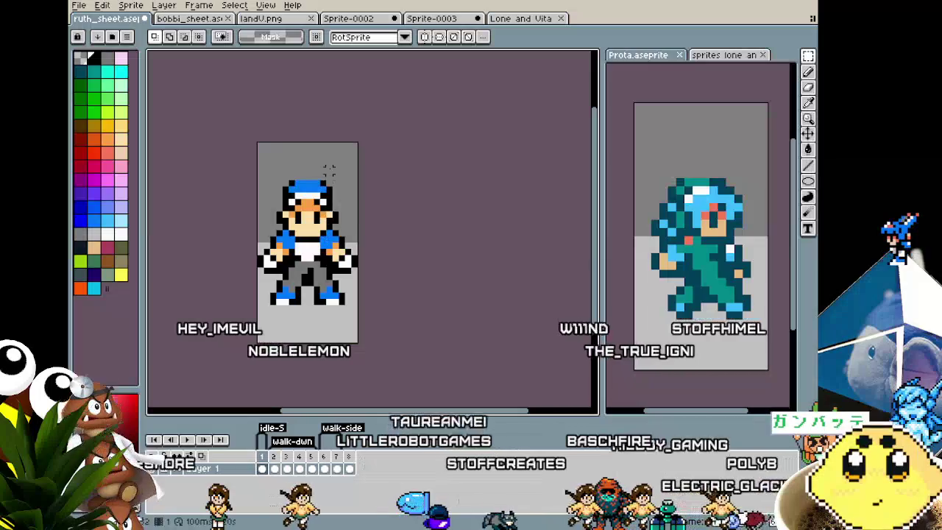
pyautogui.hotkey('ctrl', 'a')
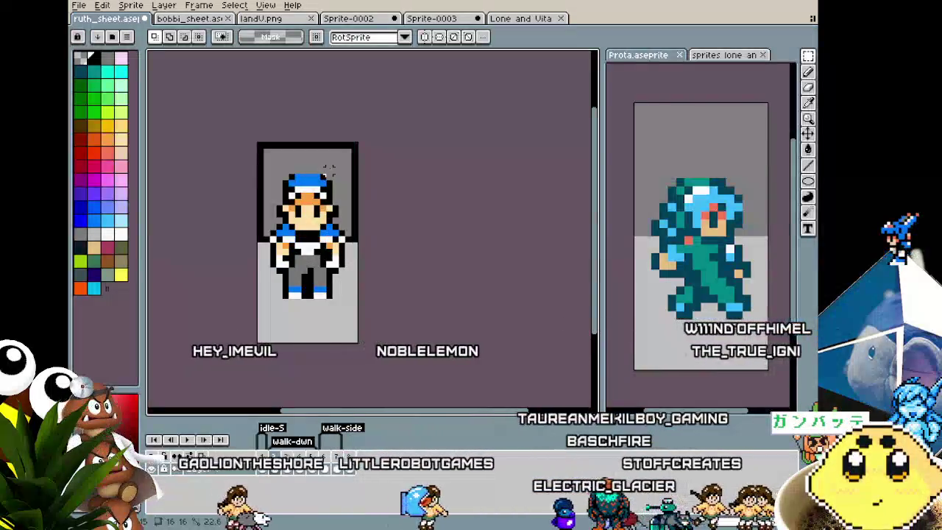
pyautogui.hotkey('ctrl', 'd')
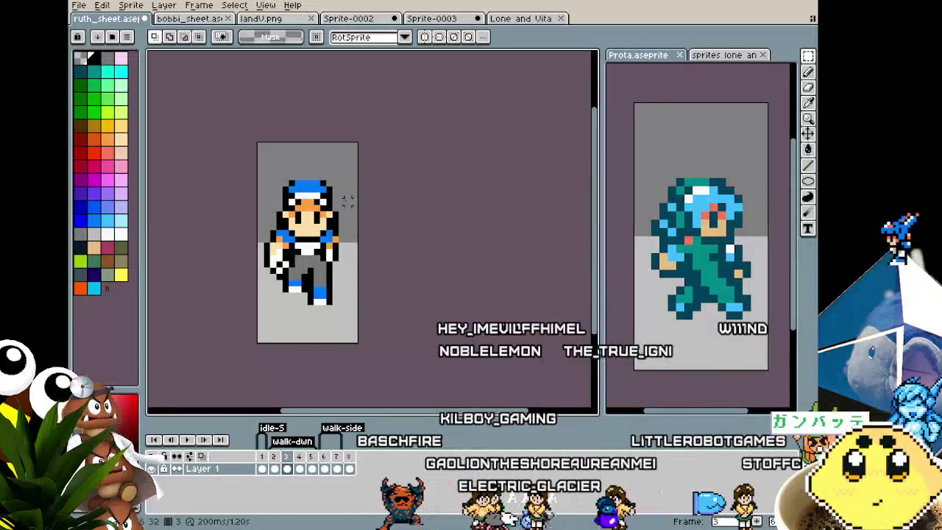
pyautogui.hotkey('ctrl', 'a')
pyautogui.hotkey('ctrl', 'd')
pyautogui.press('Right')
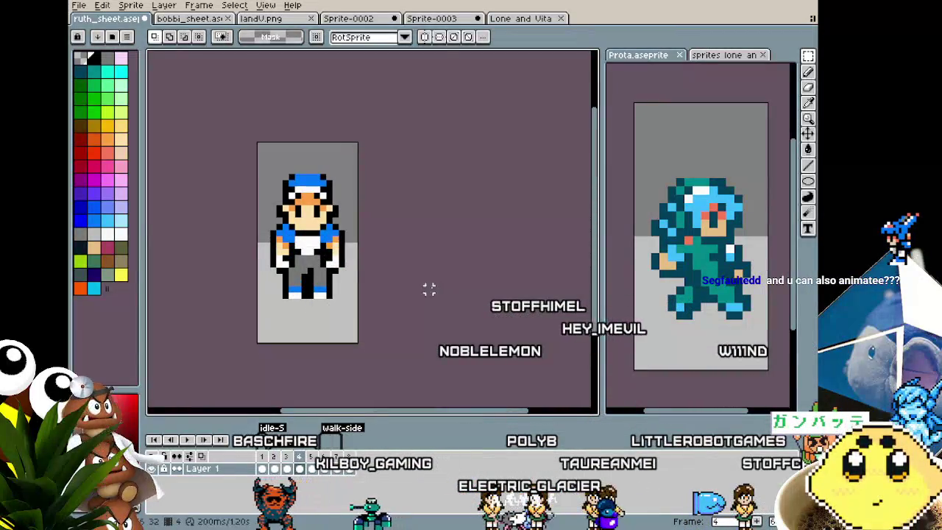
pyautogui.press('Right')
pyautogui.hotkey('ctrl', 'a')
pyautogui.hotkey('ctrl', 'd')
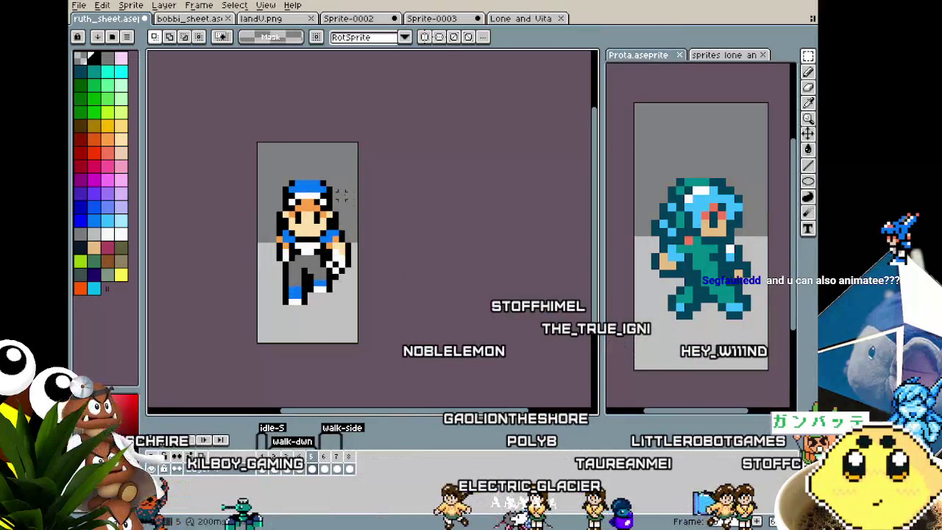
# - Play the boy's animation, stop on side-walk frame 7 and sample a colour for the Pencil
pyautogui.press('Return')
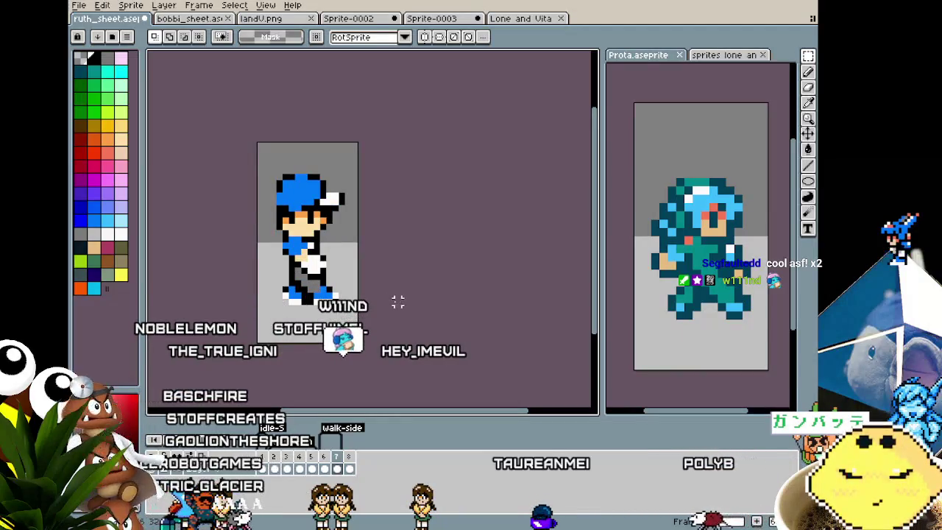
pyautogui.scroll(1, 322, 301)
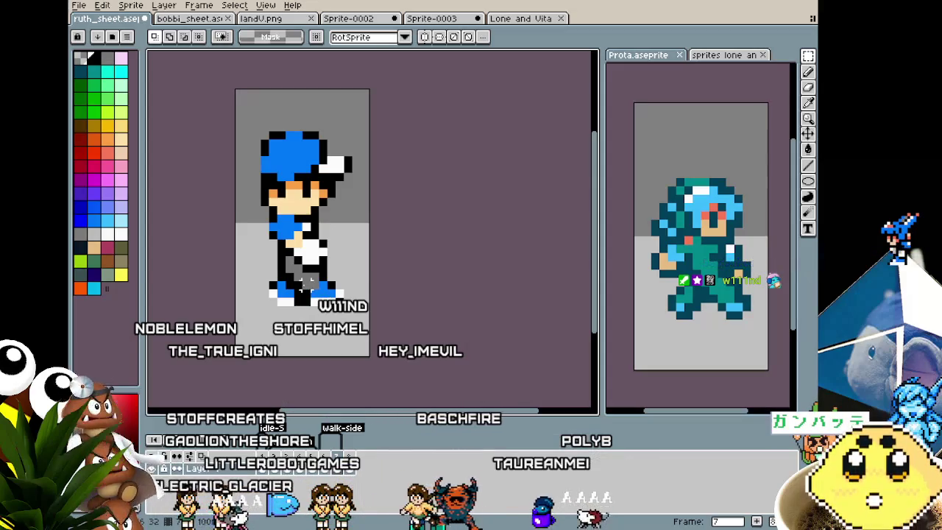
pyautogui.press('i')
pyautogui.press('b')
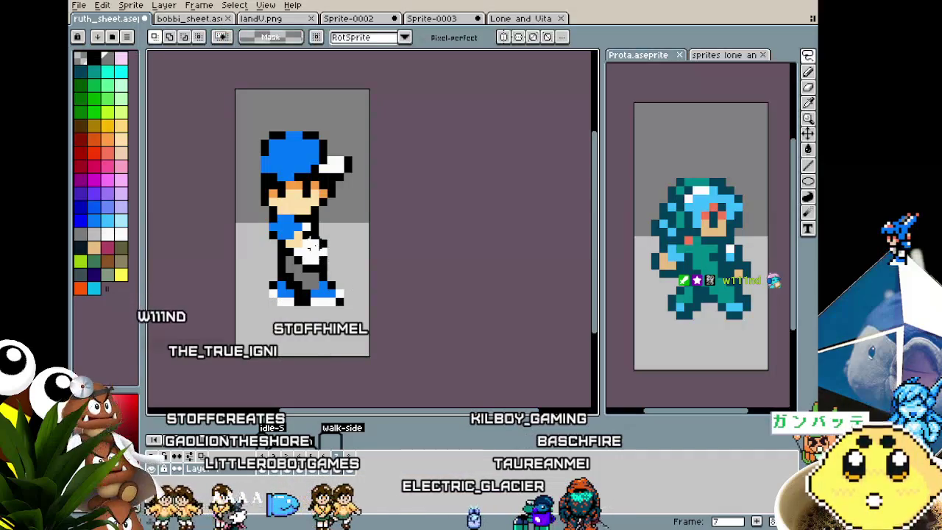
# - Remove the torso pixels from frame 7 with the eyedropper and Move tool, then focus Prota.aseprite
pyautogui.moveTo(312, 246)
pyautogui.mouseDown()
pyautogui.moveTo(295, 247)
pyautogui.moveTo(291, 270)
pyautogui.mouseUp()
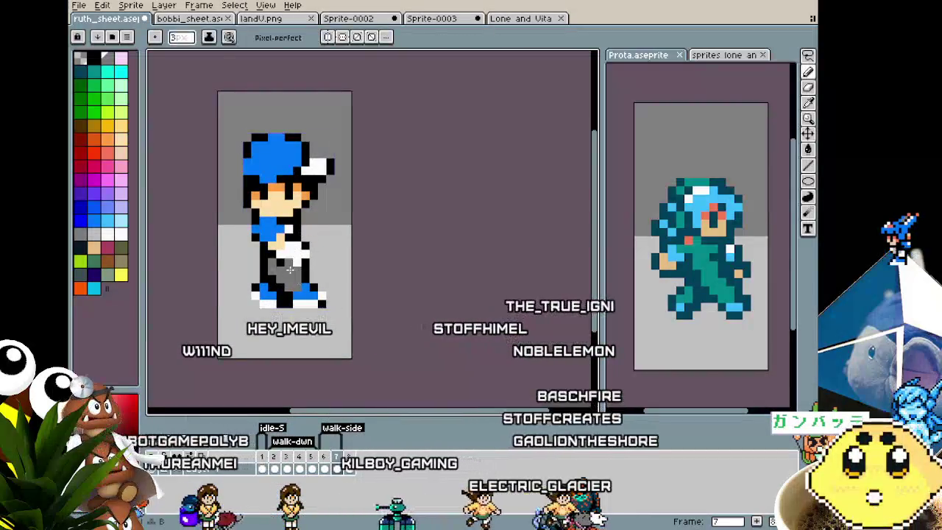
pyautogui.press('i')
pyautogui.press('v')
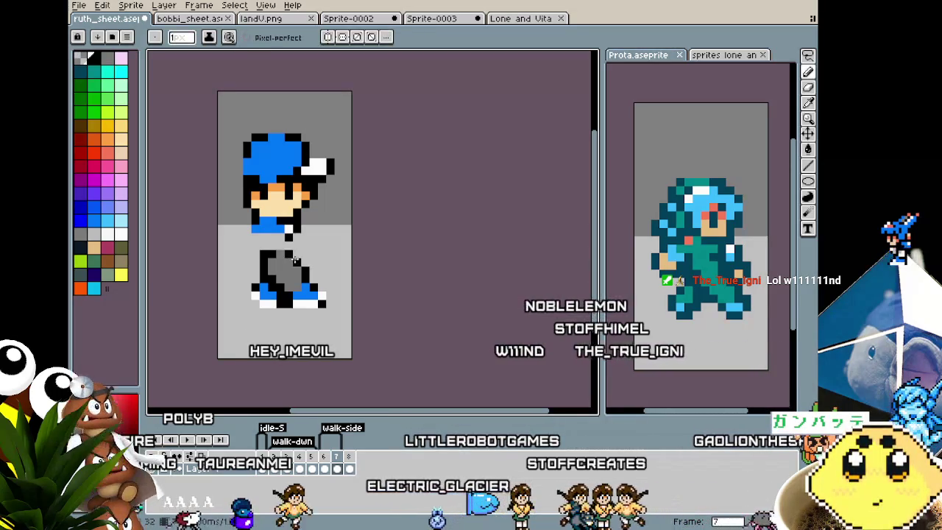
pyautogui.moveTo(654, 364); pyautogui.dragTo(653, 318)
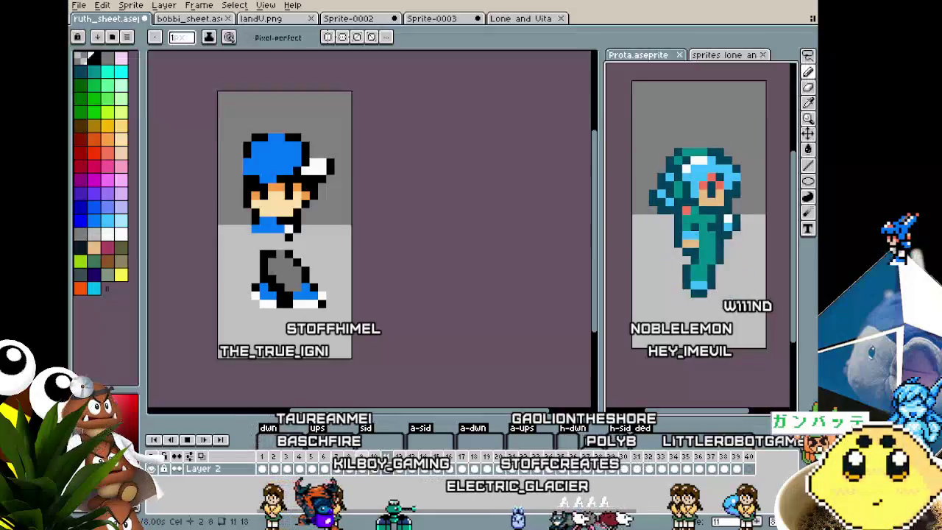
# - Back on frame 7, paint a blue shirt pixel and black arm outline pixels down the left side
pyautogui.moveTo(427, 319); pyautogui.dragTo(477, 324)
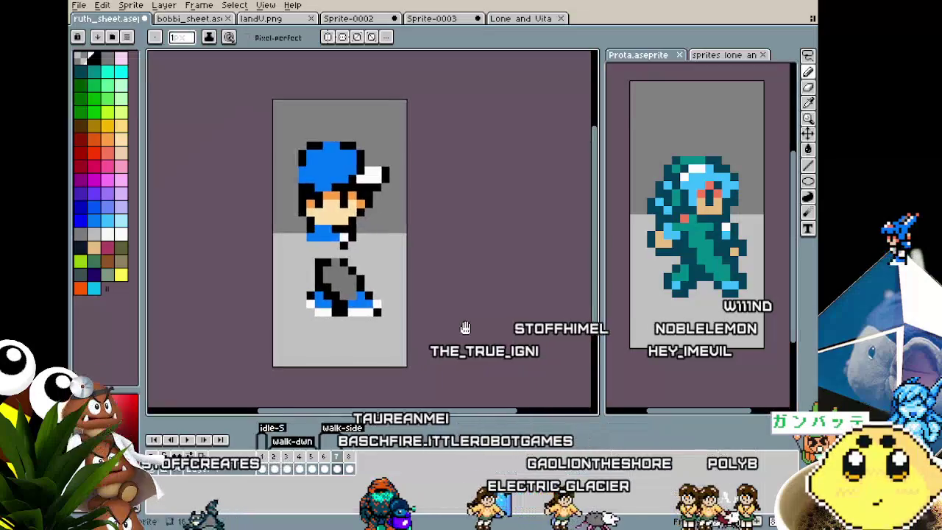
pyautogui.scroll(1, 384, 278)
pyautogui.press('Return')
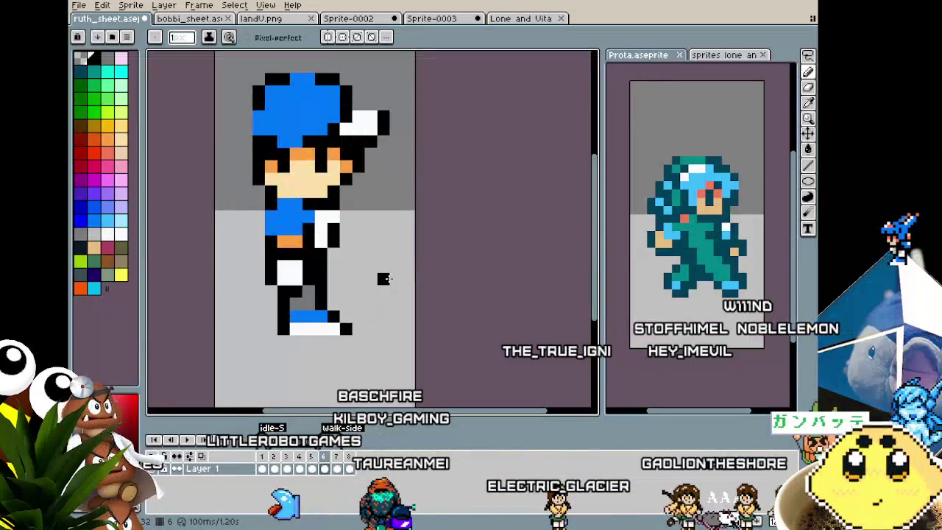
pyautogui.press('Return')
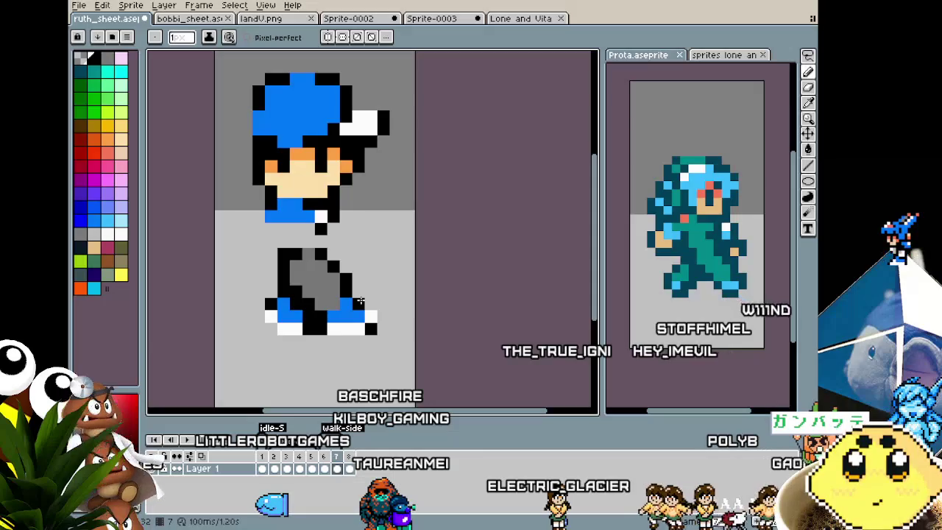
pyautogui.click(302, 220)
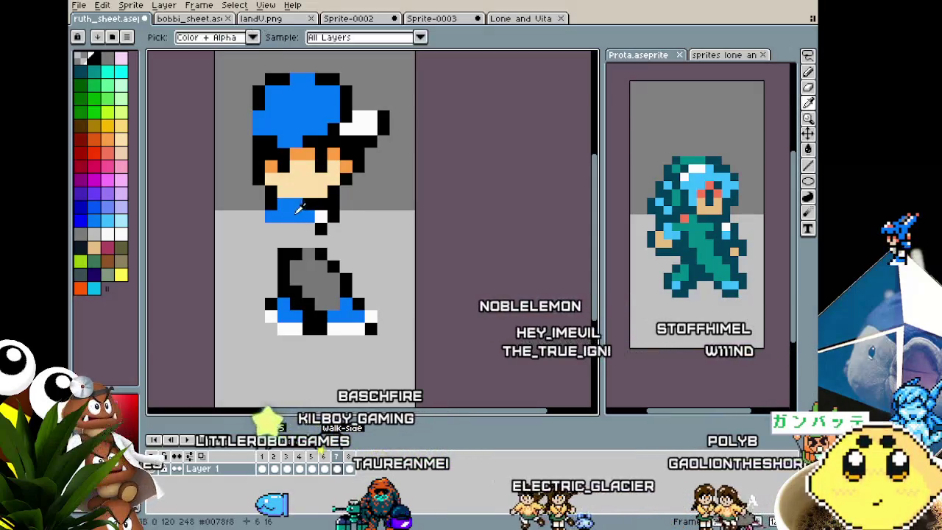
pyautogui.rightClick(260, 219)
pyautogui.rightClick(258, 229)
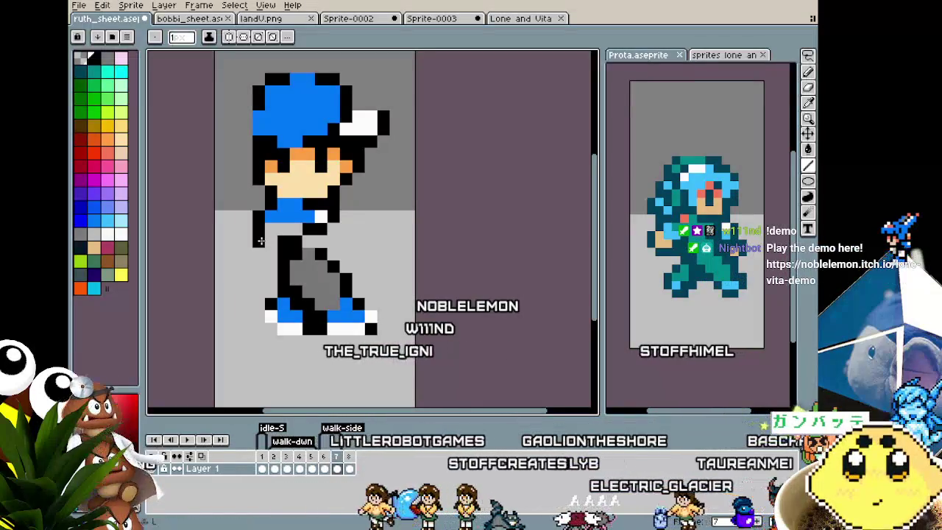
# - Turn a shirt pixel white beside the front arm
pyautogui.scroll(1, 260, 241)
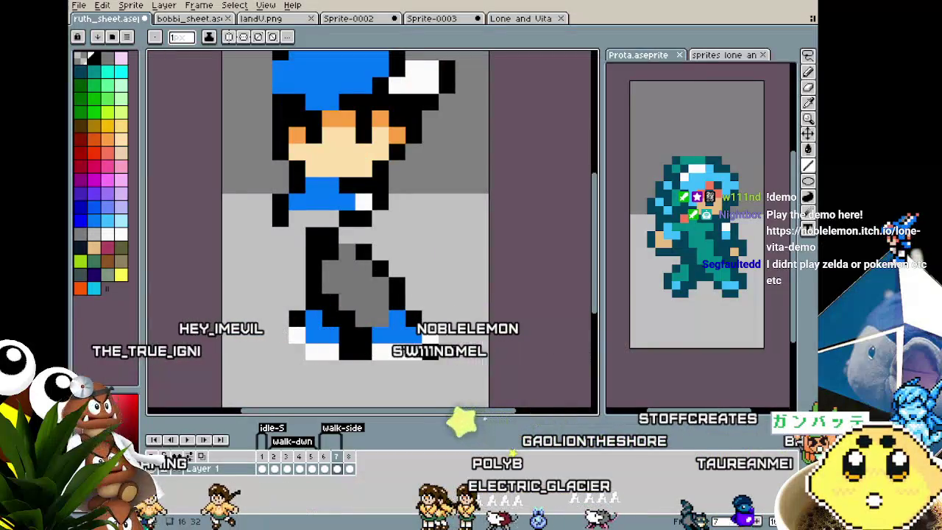
pyautogui.scroll(-1, 262, 282)
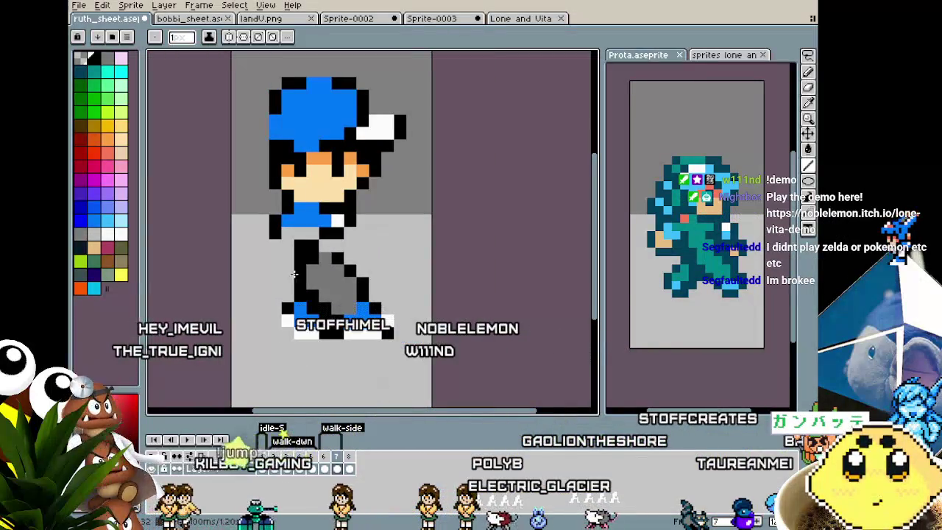
pyautogui.moveTo(295, 274); pyautogui.dragTo(273, 274)
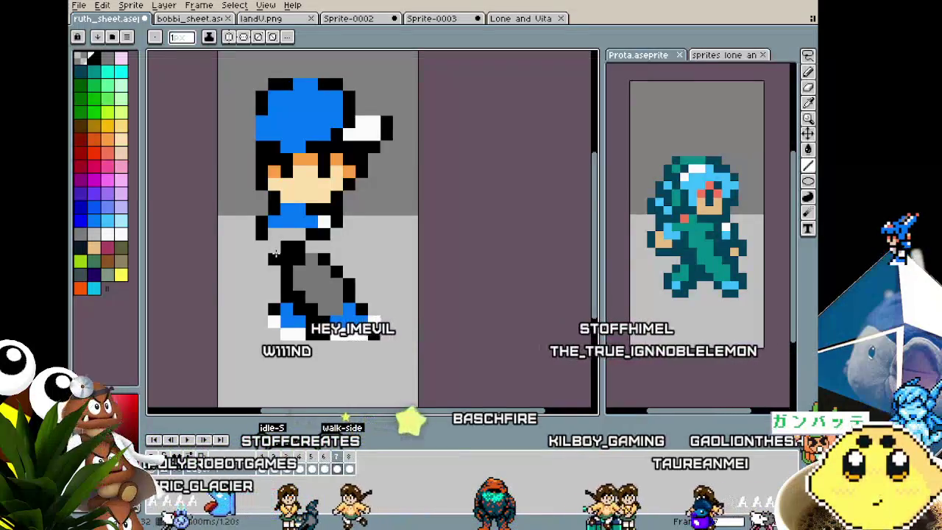
pyautogui.scroll(1, 275, 254)
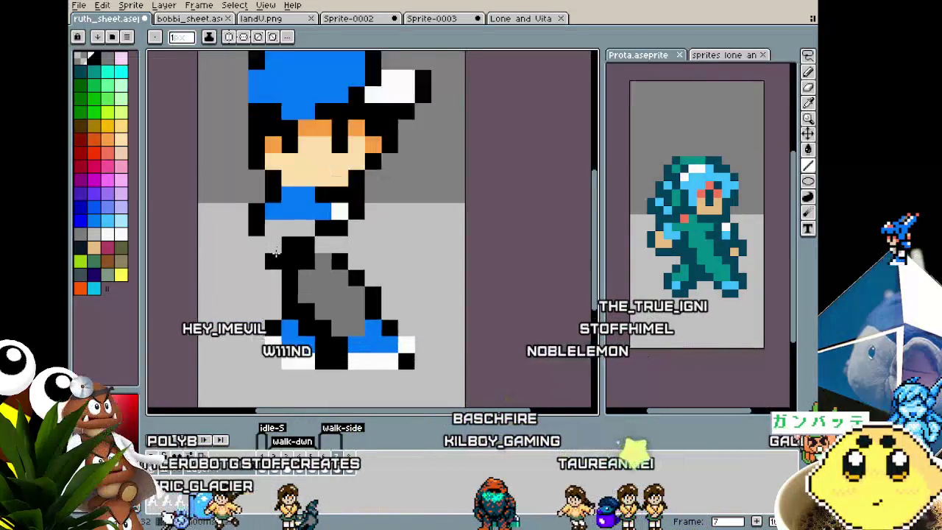
pyautogui.scroll(1, 291, 209)
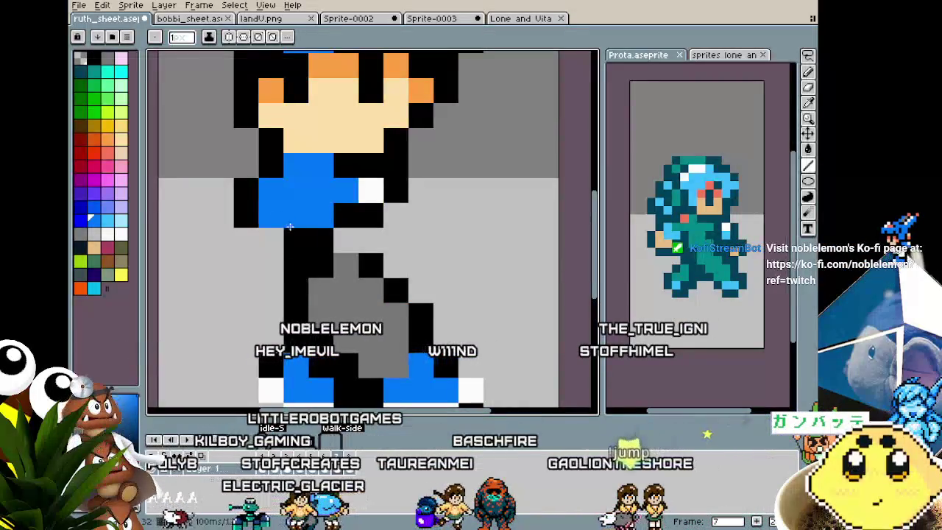
pyautogui.scroll(-1, 292, 229)
pyautogui.scroll(-1, 212, 227)
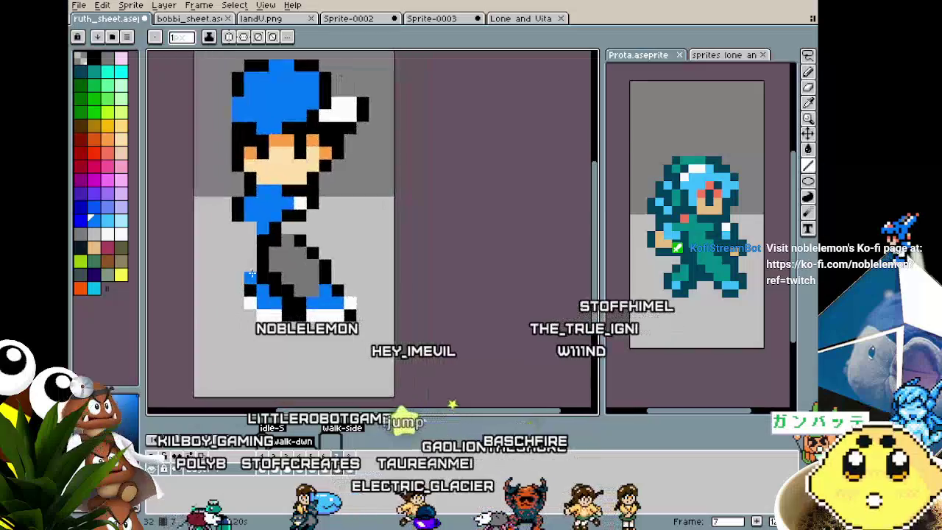
pyautogui.scroll(1, 213, 228)
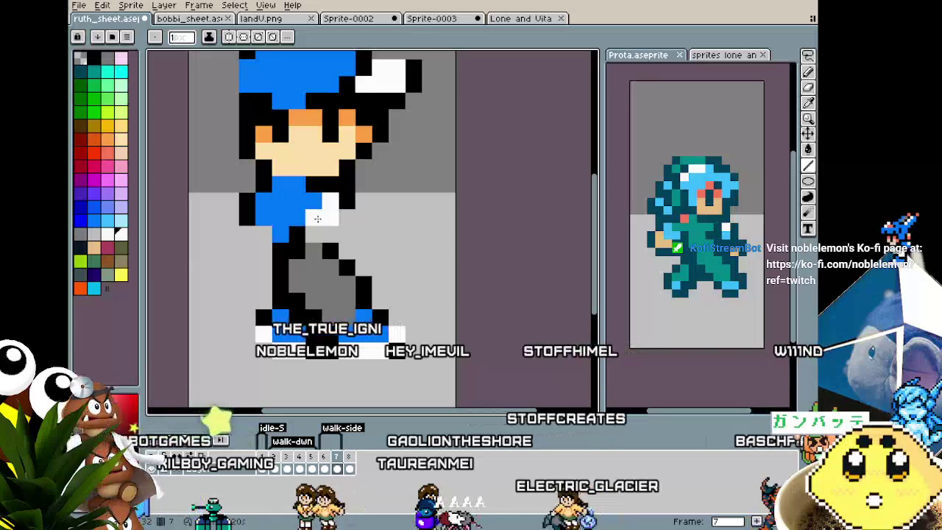
pyautogui.click(317, 219)
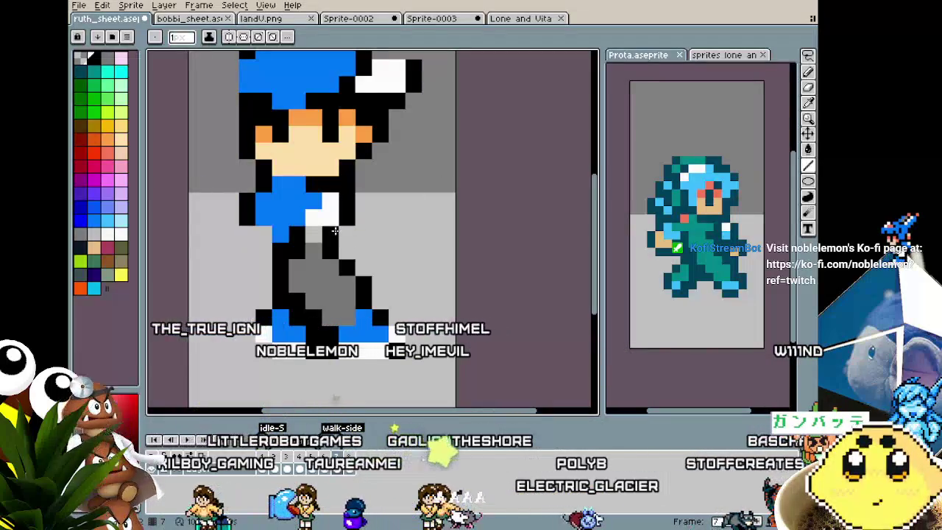
# - Sample a colour and paint a skin-coloured block at the end of the arm
pyautogui.keyDown('alt'); pyautogui.click(333, 209); pyautogui.keyUp('alt')
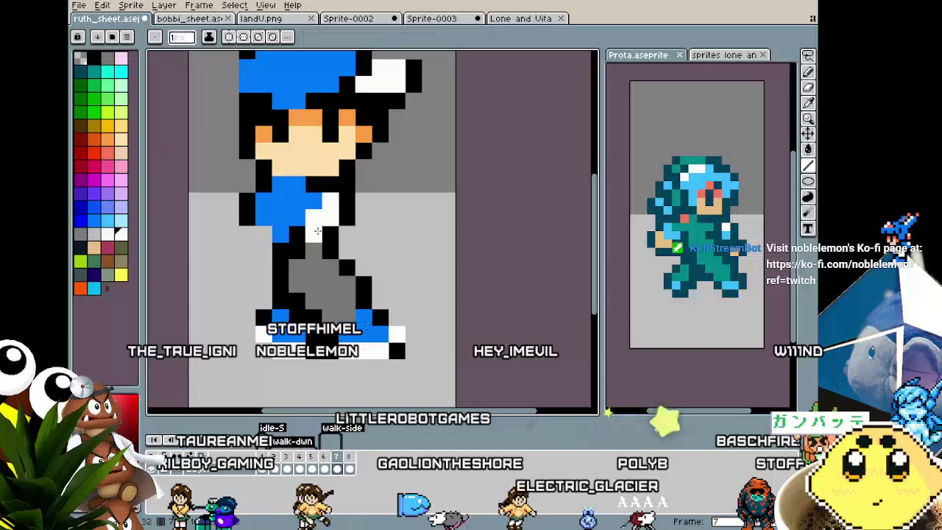
pyautogui.scroll(-2, 294, 250)
pyautogui.scroll(-2, 271, 276)
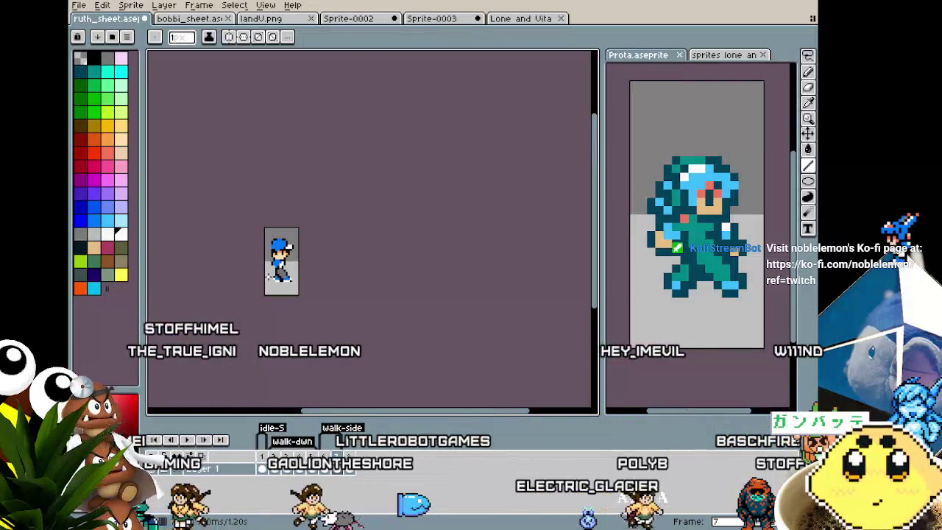
pyautogui.scroll(3, 268, 277)
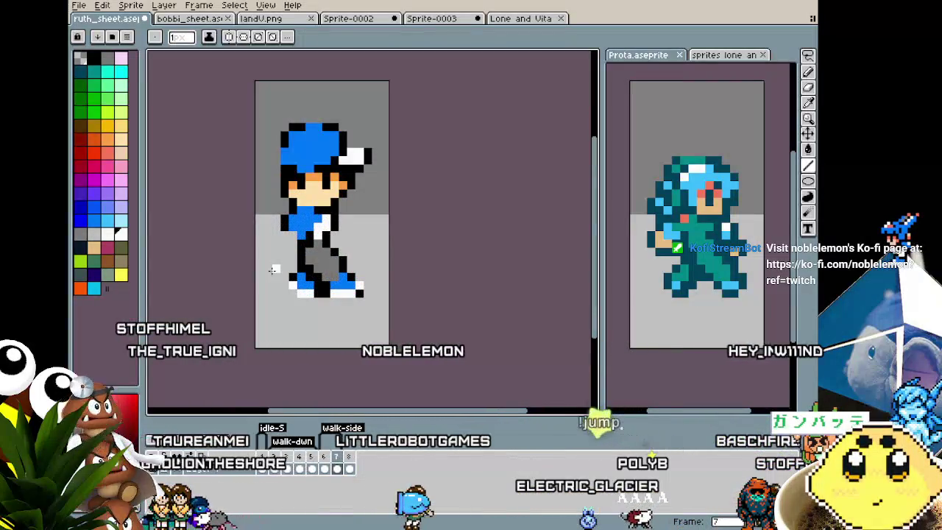
pyautogui.keyDown('alt'); pyautogui.click(316, 187); pyautogui.keyUp('alt')
pyautogui.moveTo(284, 238); pyautogui.dragTo(288, 254)
# - Set the brush size to 3 and draw a large skin-coloured hand left of the legs
pyautogui.press('-')
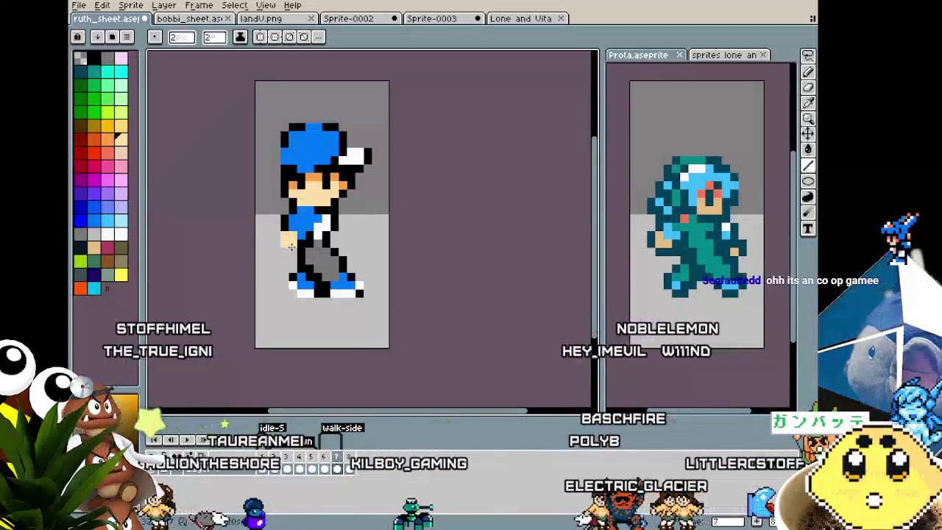
pyautogui.press('+')
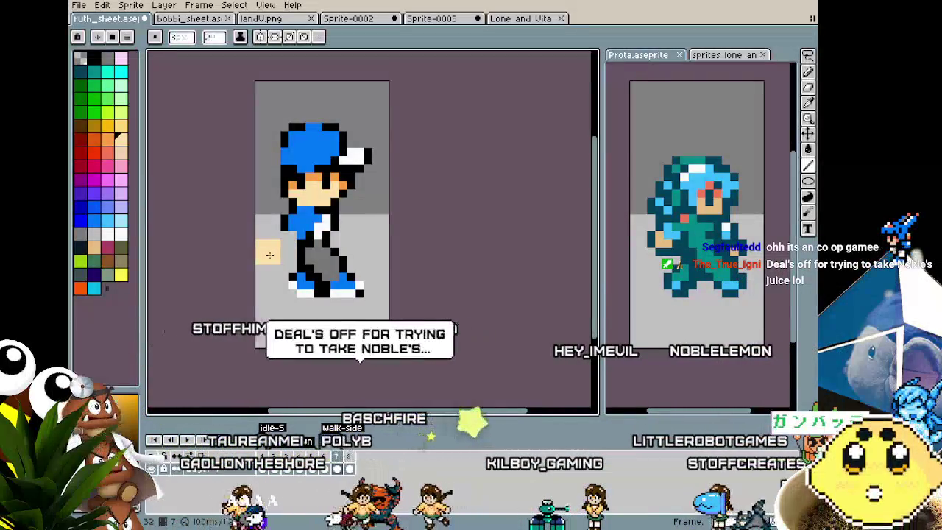
pyautogui.press('v')
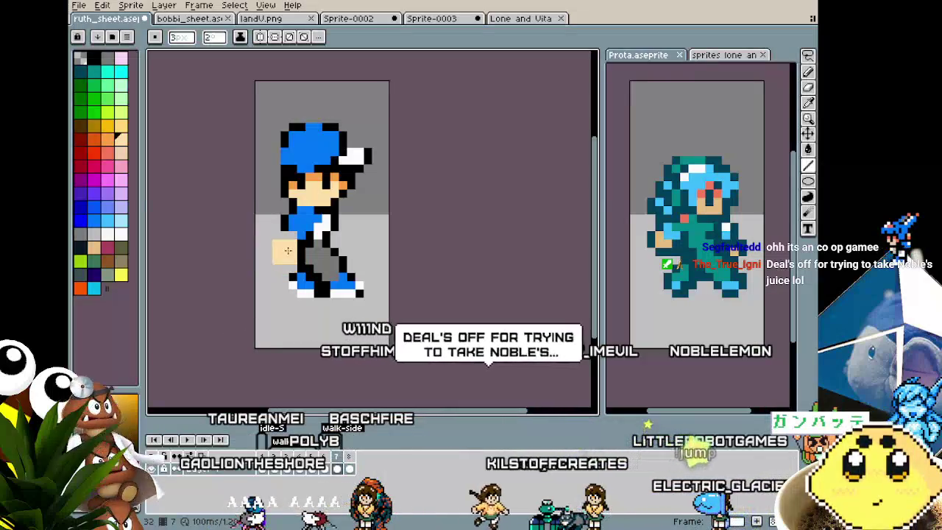
pyautogui.press('b')
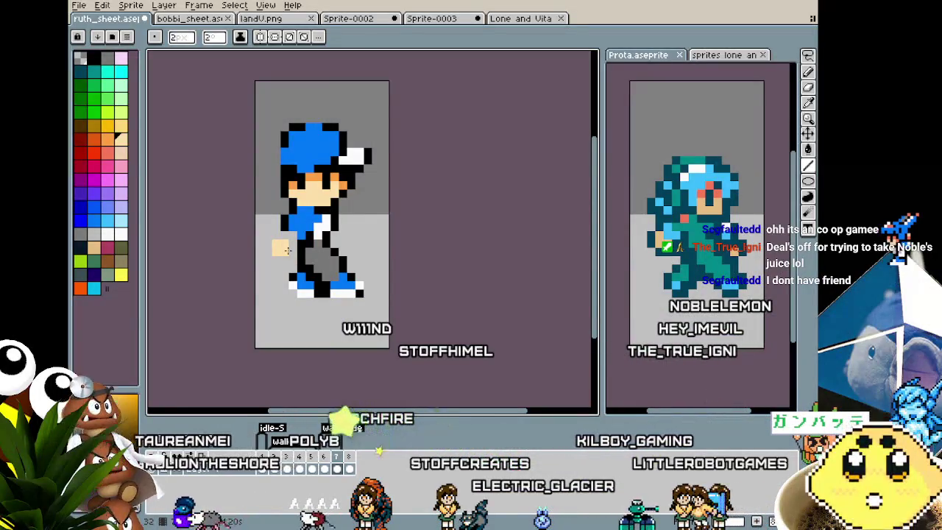
pyautogui.scroll(1, 286, 250)
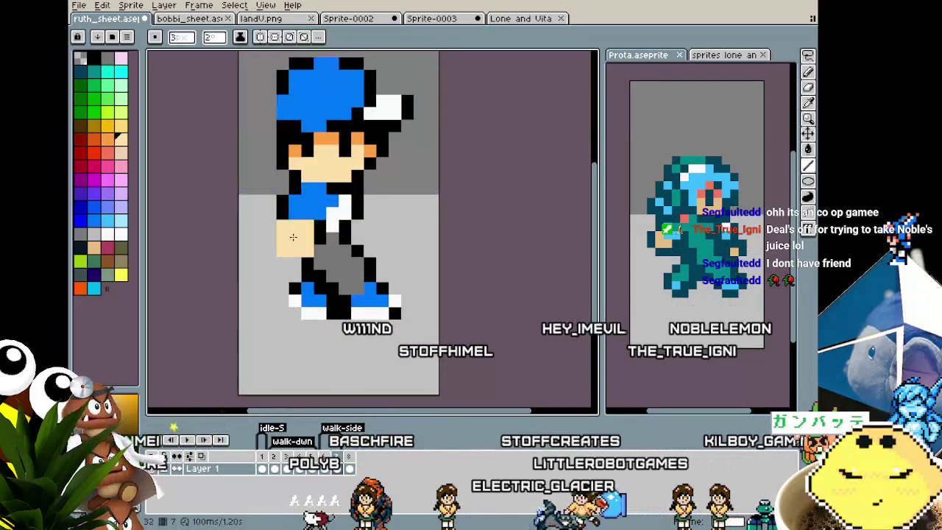
pyautogui.press('v')
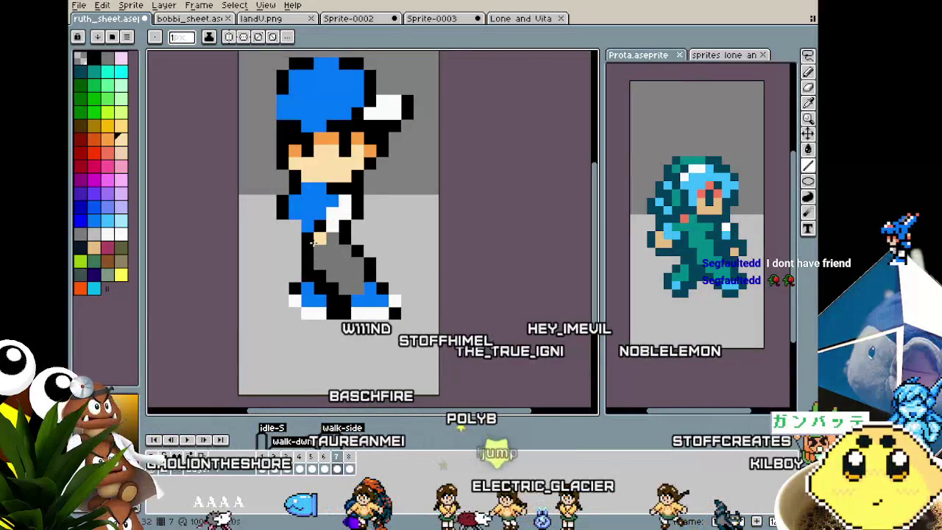
pyautogui.press('b')
pyautogui.moveTo(300, 225)
pyautogui.mouseDown()
pyautogui.moveTo(271, 251)
pyautogui.moveTo(313, 265)
pyautogui.mouseUp()
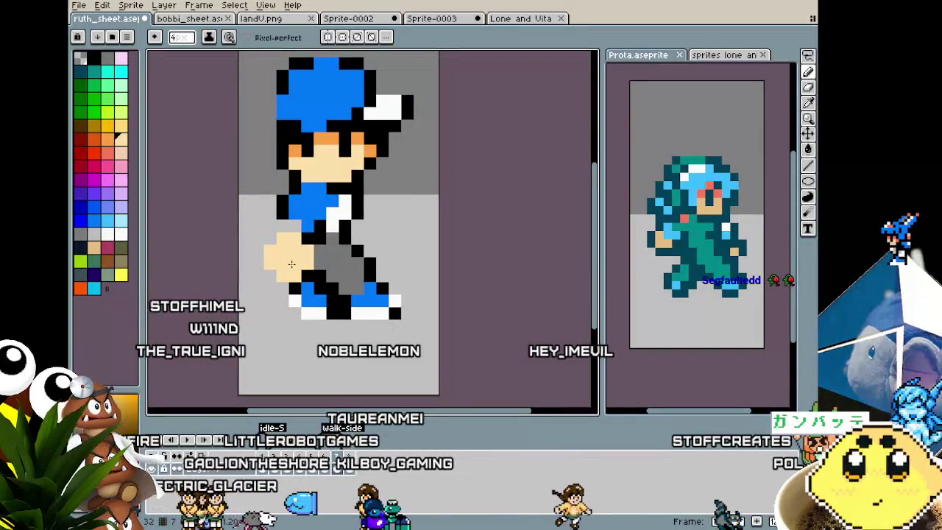
# - Restore the larger hand, nudge it down one pixel, and paint it white
pyautogui.hotkey('ctrl', 'z')
pyautogui.hotkey('ctrl', 'z')
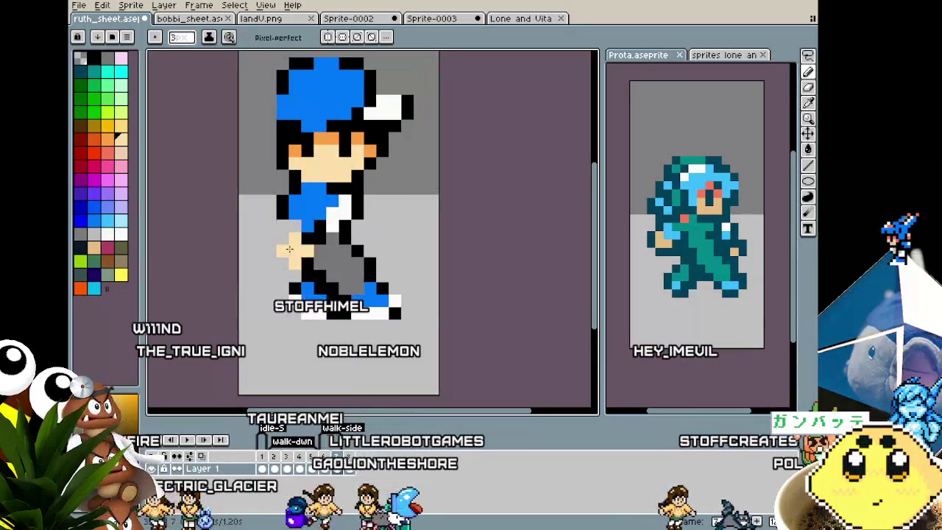
pyautogui.hotkey('ctrl', 'z')
pyautogui.hotkey('ctrl', 'y')
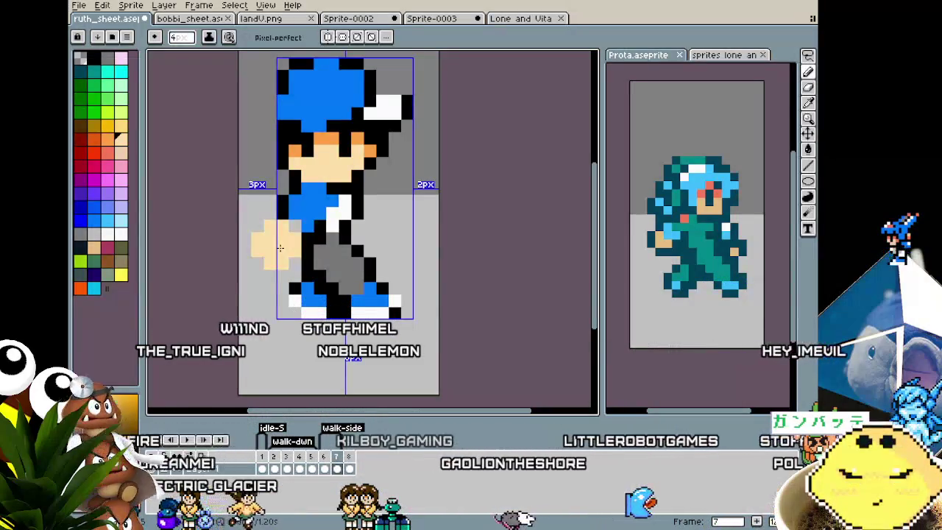
pyautogui.hotkey('ctrl', 'y')
pyautogui.moveTo(283, 241); pyautogui.dragTo(281, 248)
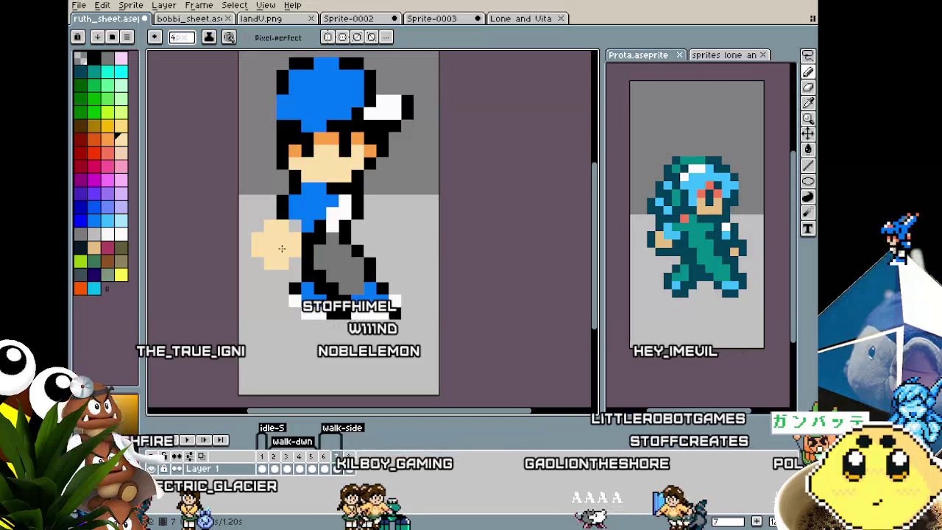
pyautogui.keyDown('alt'); pyautogui.click(313, 222); pyautogui.keyUp('alt')
pyautogui.moveTo(313, 222); pyautogui.dragTo(301, 241)
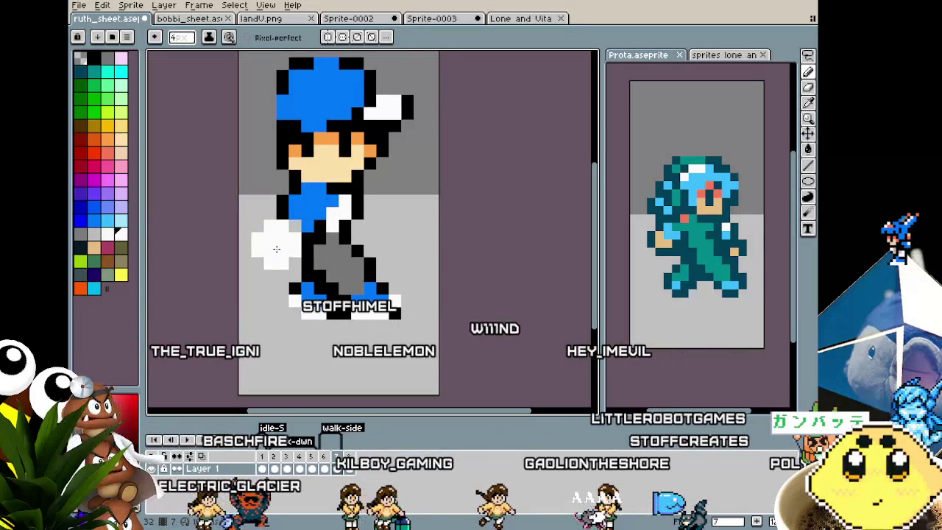
# - Paint the face's skin tone over the hand, undoing a stray black outline pixel
pyautogui.press('i')
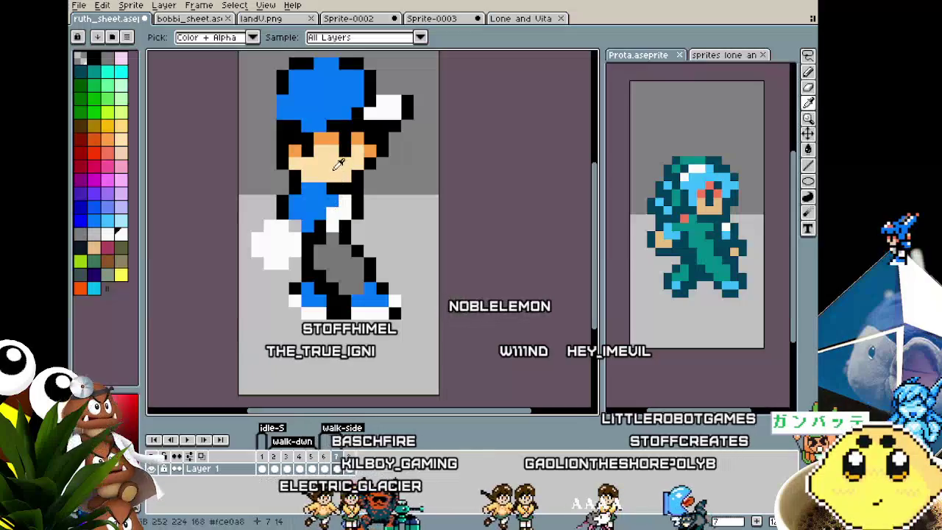
pyautogui.click(339, 163)
pyautogui.press('b')
pyautogui.moveTo(295, 227); pyautogui.dragTo(288, 234)
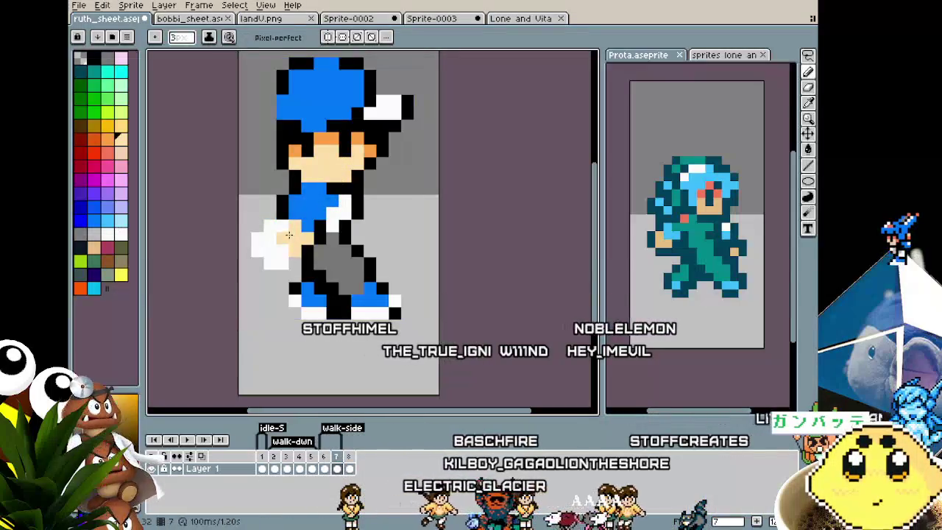
pyautogui.moveTo(297, 234)
pyautogui.mouseDown()
pyautogui.moveTo(295, 223)
pyautogui.moveTo(292, 231)
pyautogui.mouseUp()
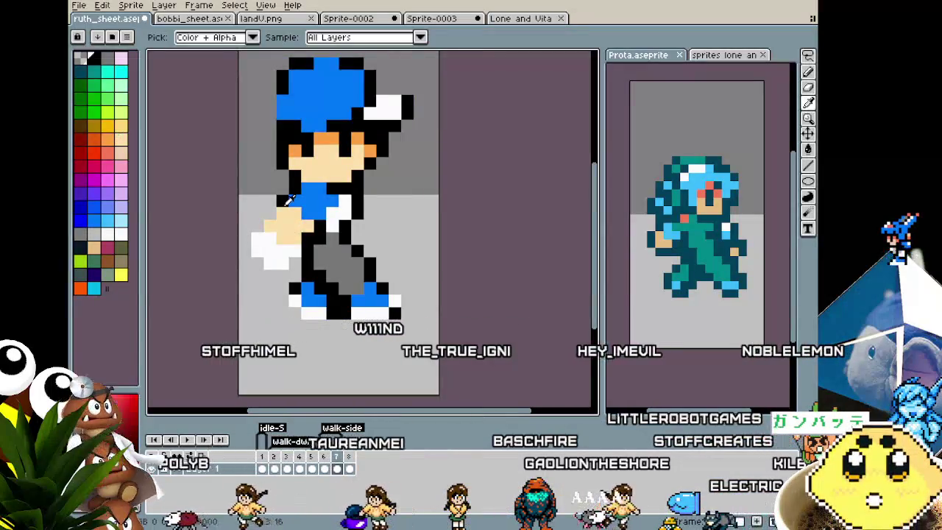
pyautogui.click(269, 212)
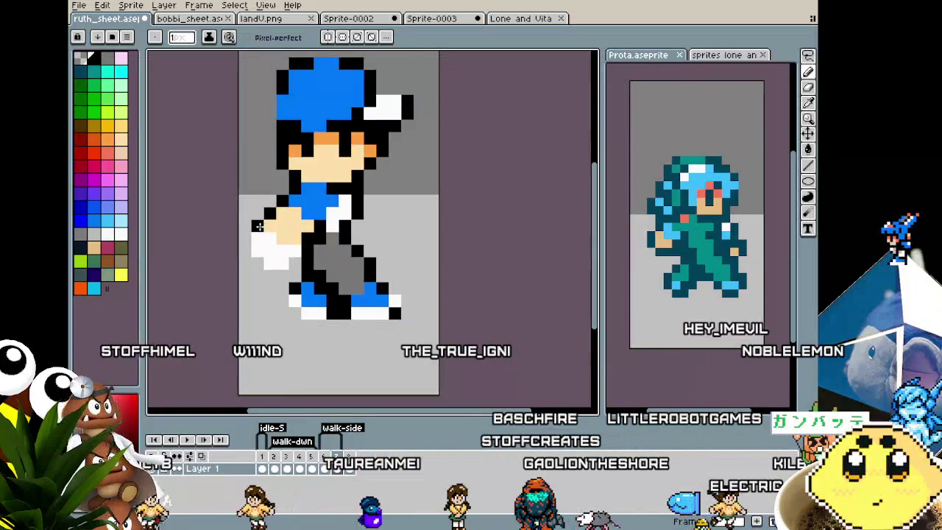
pyautogui.hotkey('ctrl', 'z')
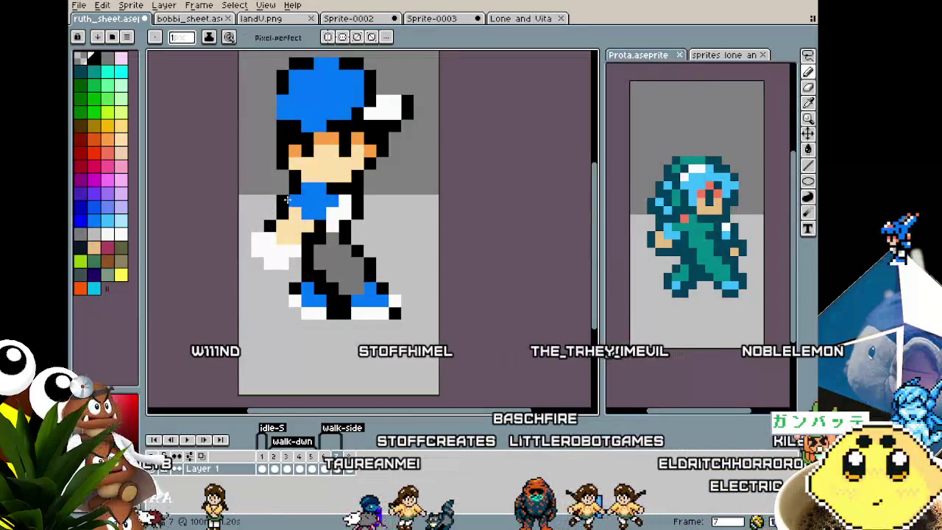
pyautogui.hotkey('ctrl', 'z')
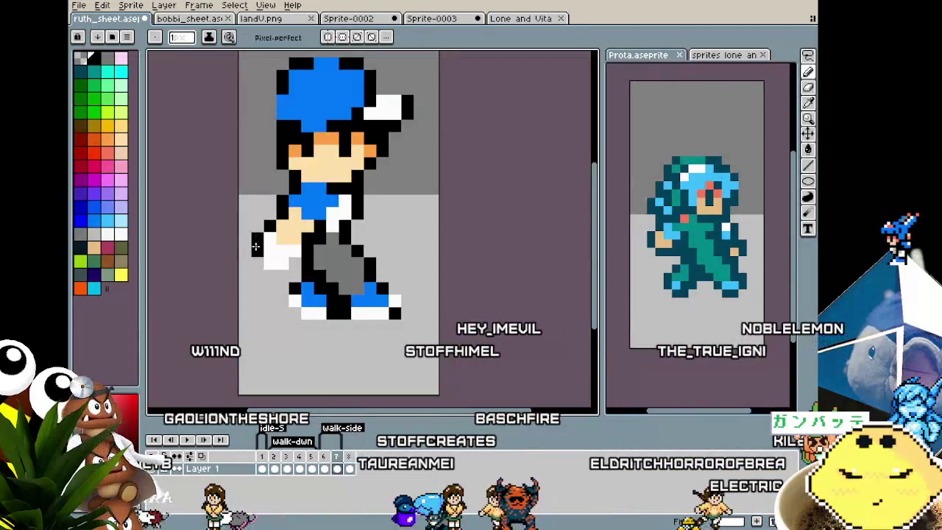
# - Make the hand's bottom row black with white above, then select the hand to raise it a pixel
pyautogui.click(283, 263)
pyautogui.rightClick(283, 252)
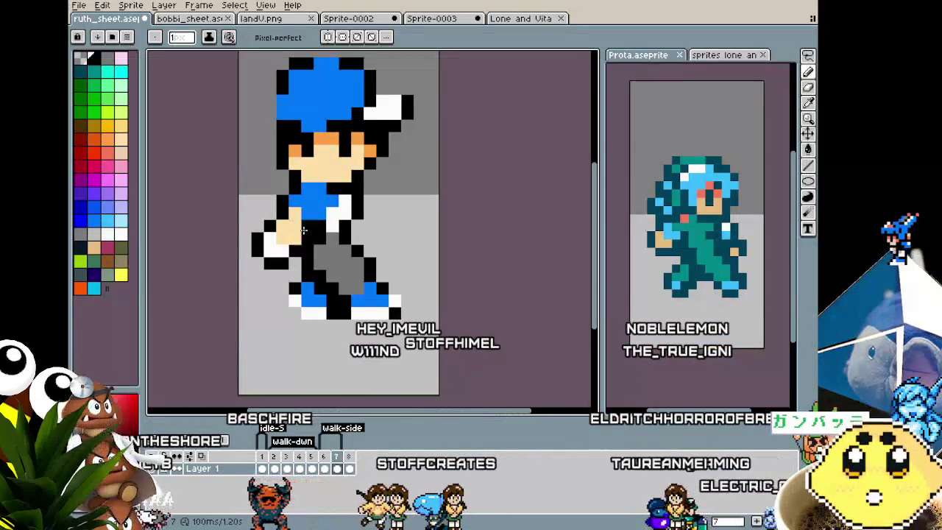
pyautogui.press('m')
pyautogui.moveTo(248, 204)
pyautogui.mouseDown()
pyautogui.moveTo(316, 271)
pyautogui.moveTo(285, 250)
pyautogui.mouseUp()
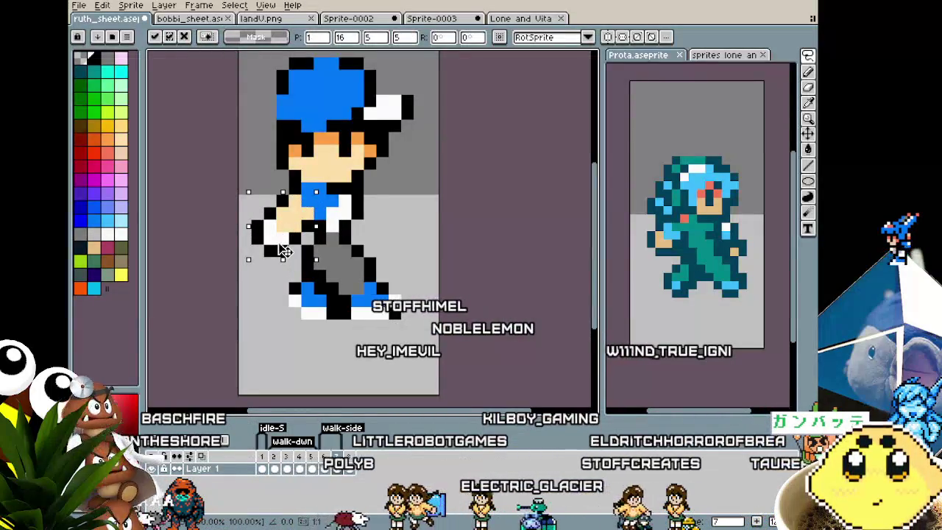
# - Commit the moved hand in place and return to the Pencil
pyautogui.press('Return')
pyautogui.scroll(-5, 372, 186)
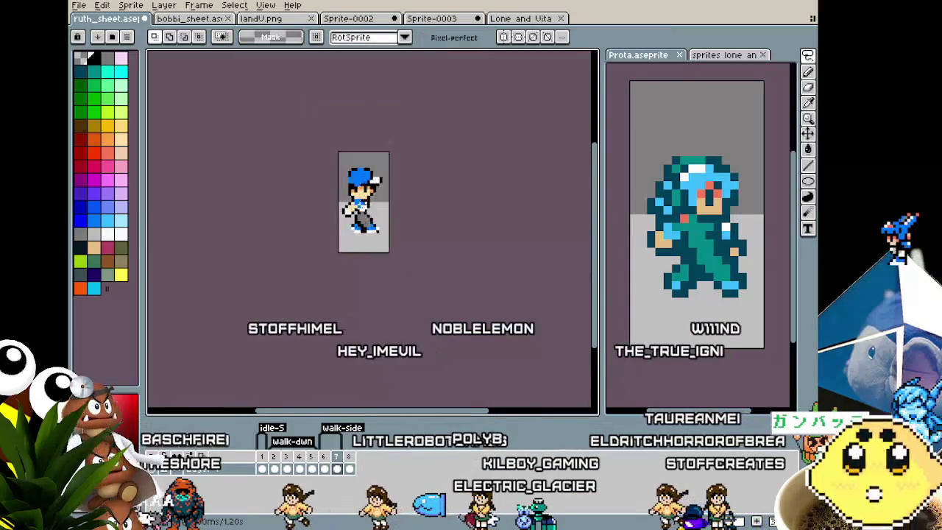
pyautogui.scroll(5, 353, 213)
pyautogui.press('b')
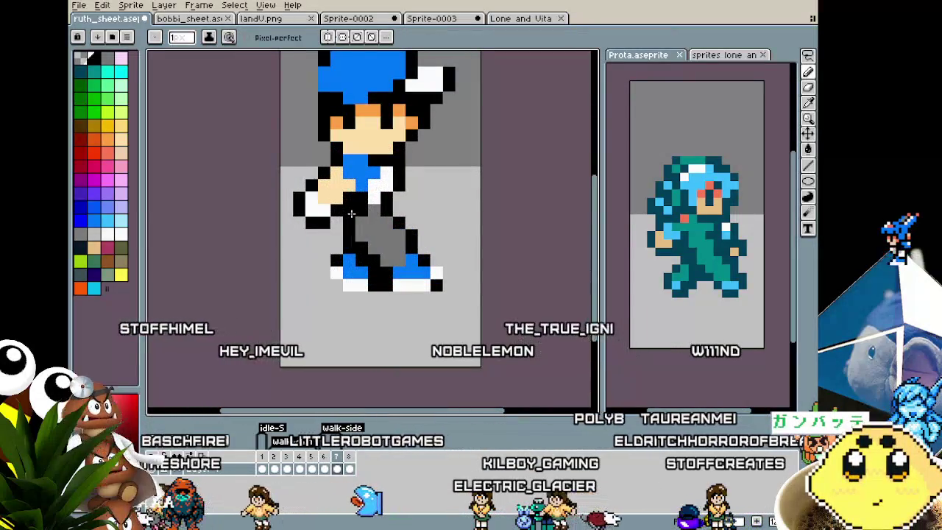
pyautogui.scroll(-3, 356, 237)
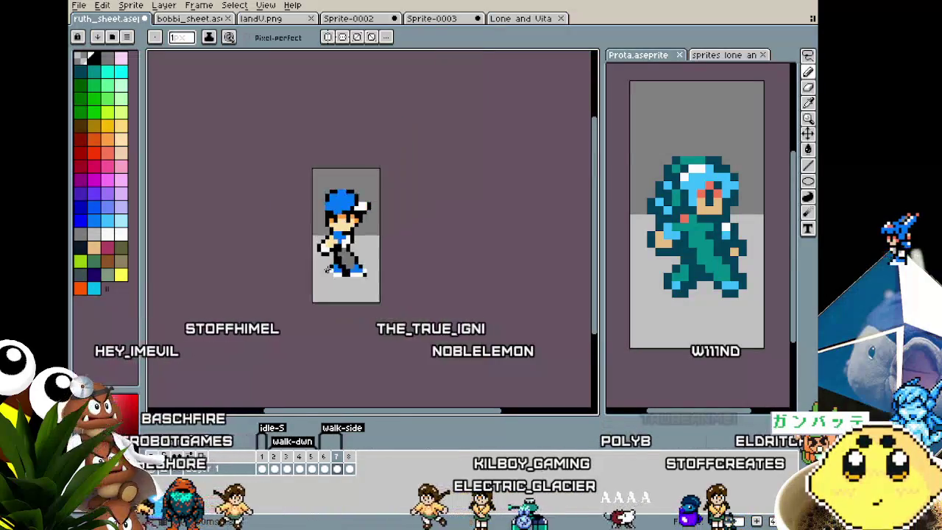
pyautogui.scroll(-2, 342, 248)
pyautogui.scroll(3, 334, 254)
pyautogui.scroll(1, 337, 255)
# - Sample white from the boy's hand and touch up the white hand and leg pixels
pyautogui.press('i')
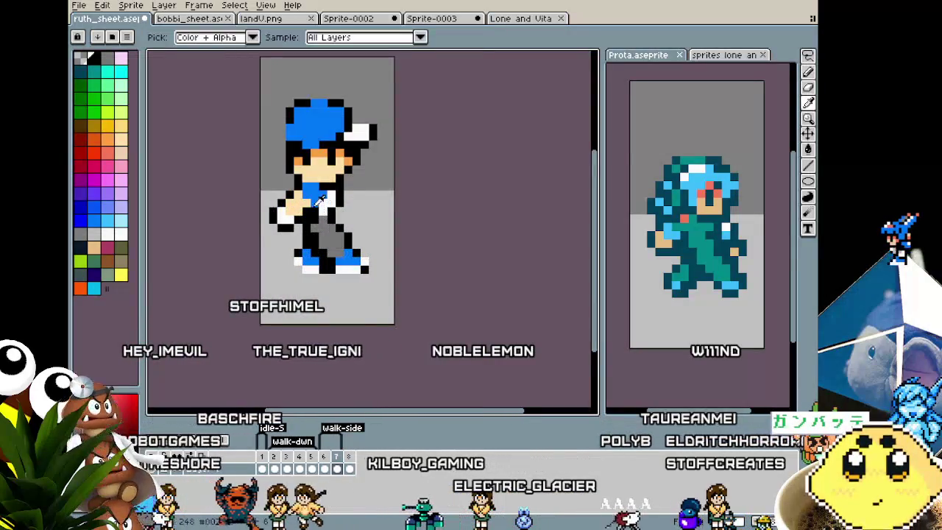
pyautogui.press('b')
pyautogui.press('i')
pyautogui.click(289, 209)
pyautogui.press('b')
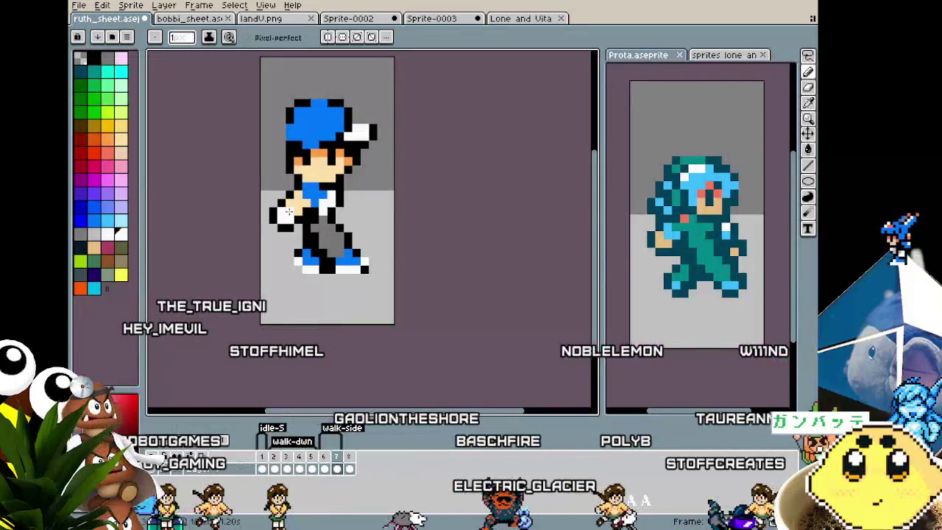
pyautogui.press('i')
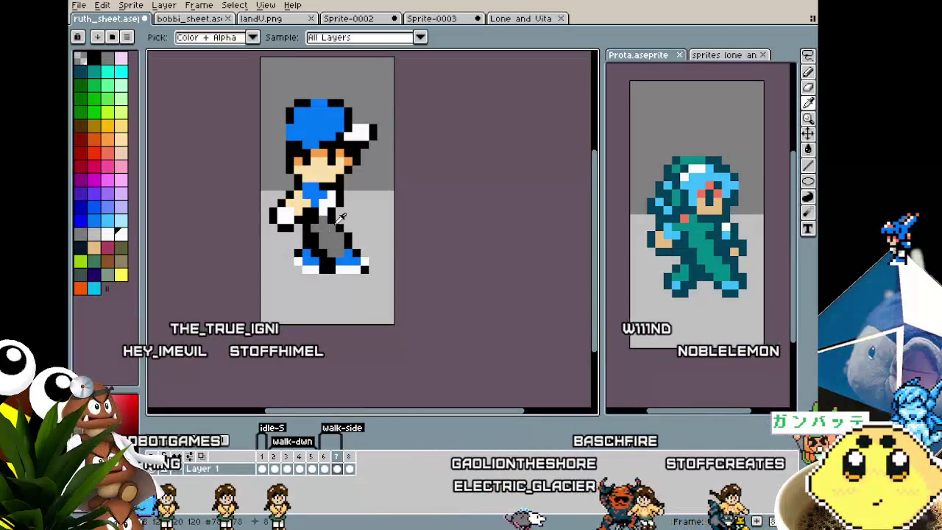
pyautogui.press('b')
pyautogui.scroll(-4, 310, 289)
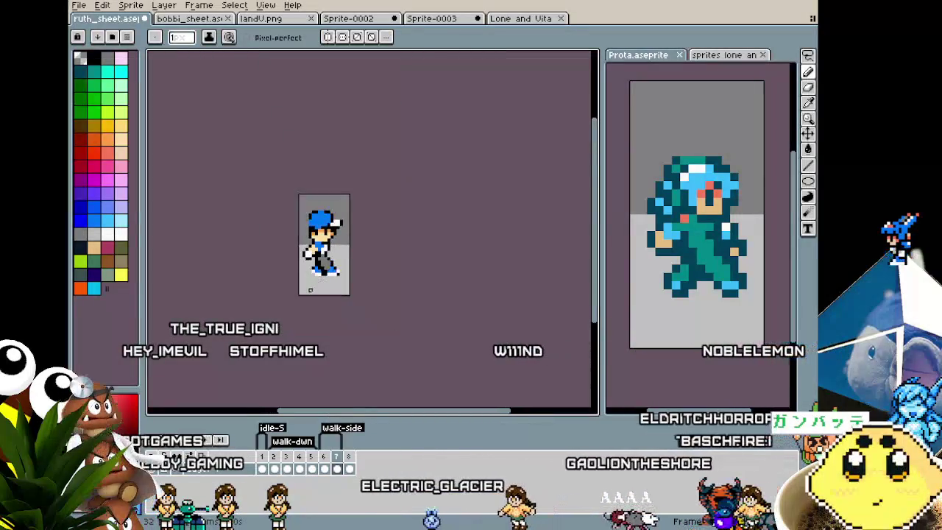
pyautogui.scroll(2, 310, 289)
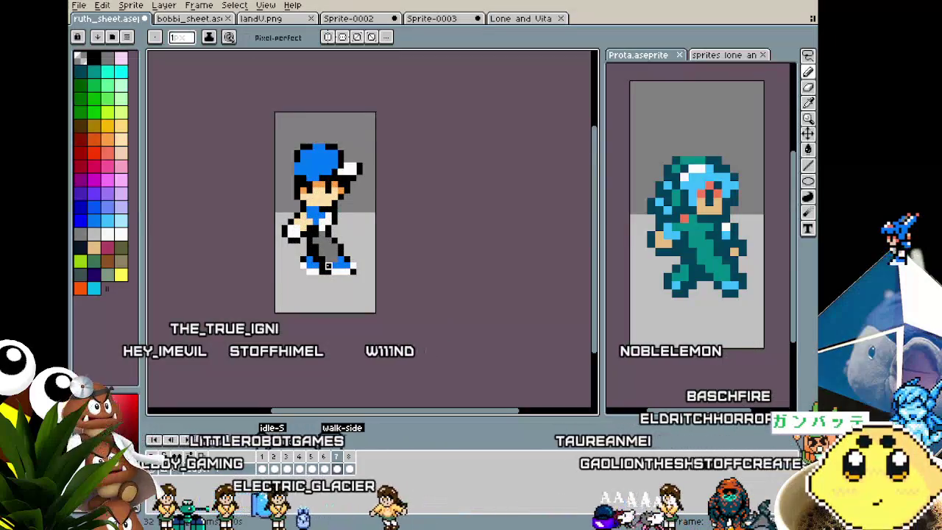
pyautogui.scroll(1, 328, 266)
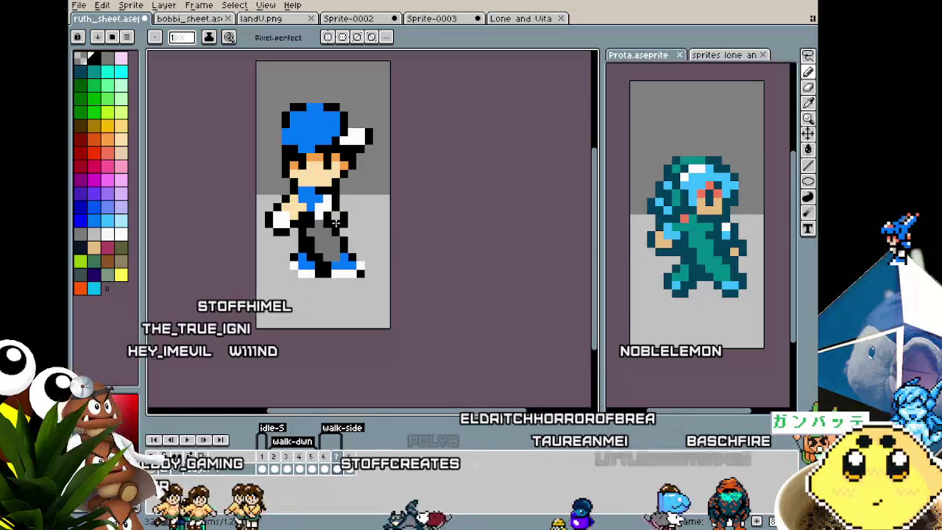
pyautogui.keyDown('alt'); pyautogui.click(336, 221); pyautogui.keyUp('alt')
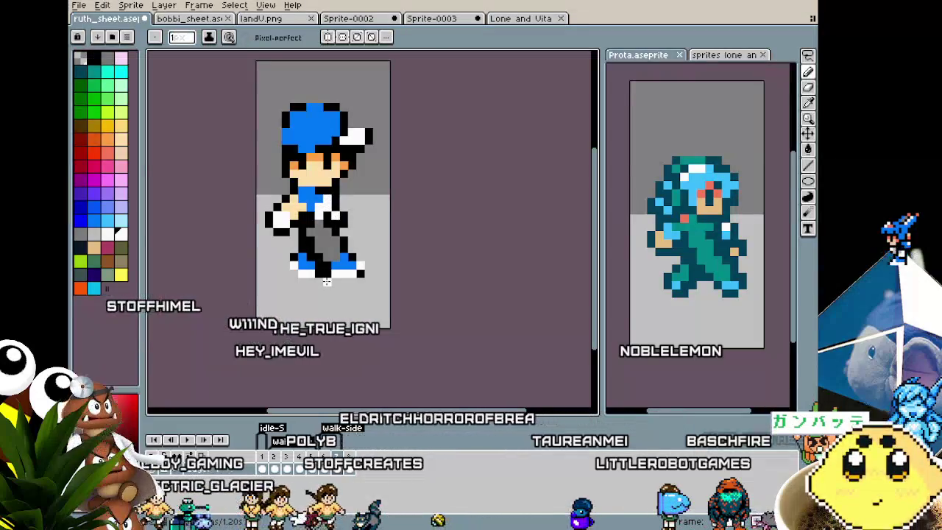
pyautogui.scroll(-3, 344, 284)
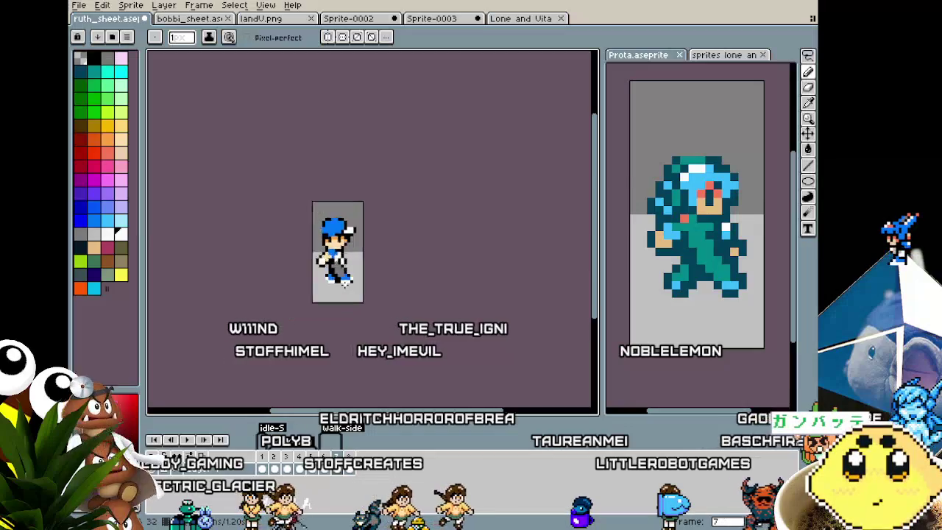
pyautogui.scroll(-1, 342, 276)
pyautogui.scroll(4, 346, 265)
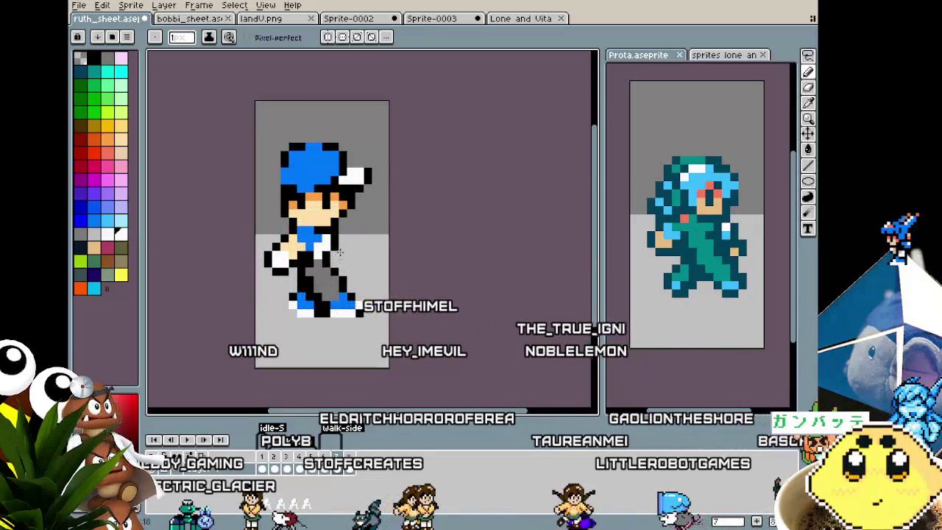
# - With a 1-pixel Pencil, redraw both white hands and rework the legs and shoes at close zoom
pyautogui.press('+')
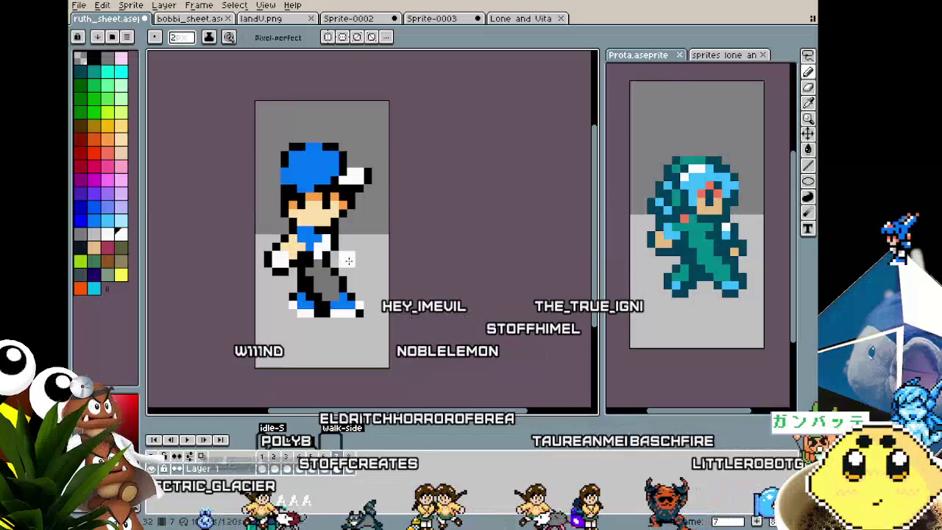
pyautogui.press('-')
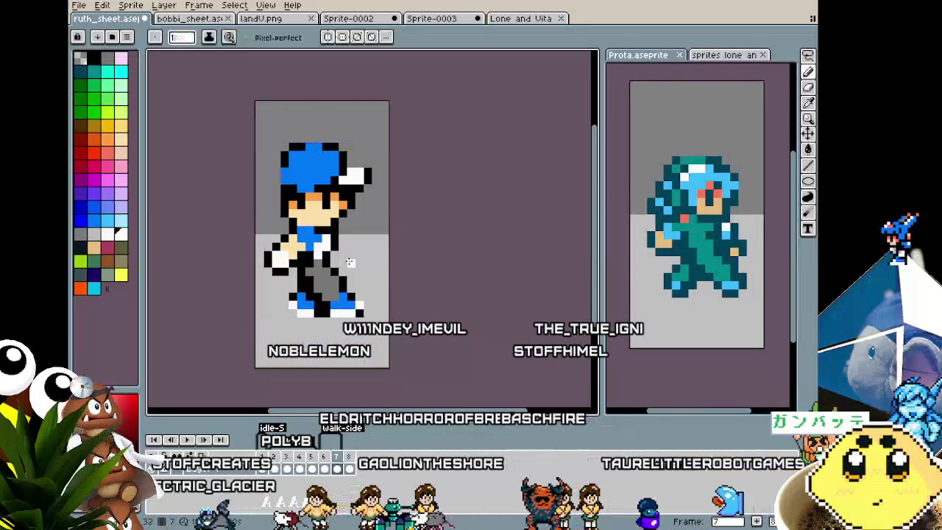
pyautogui.scroll(1, 344, 261)
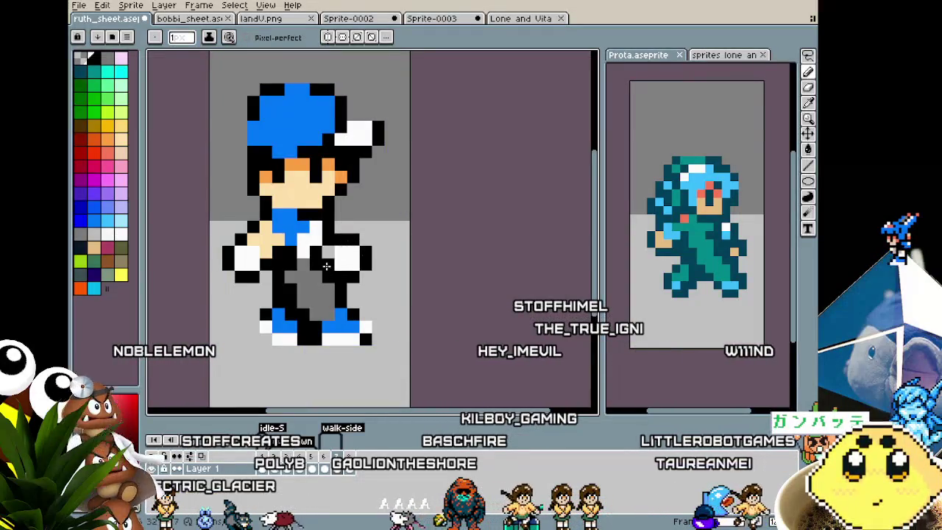
pyautogui.scroll(-5, 348, 298)
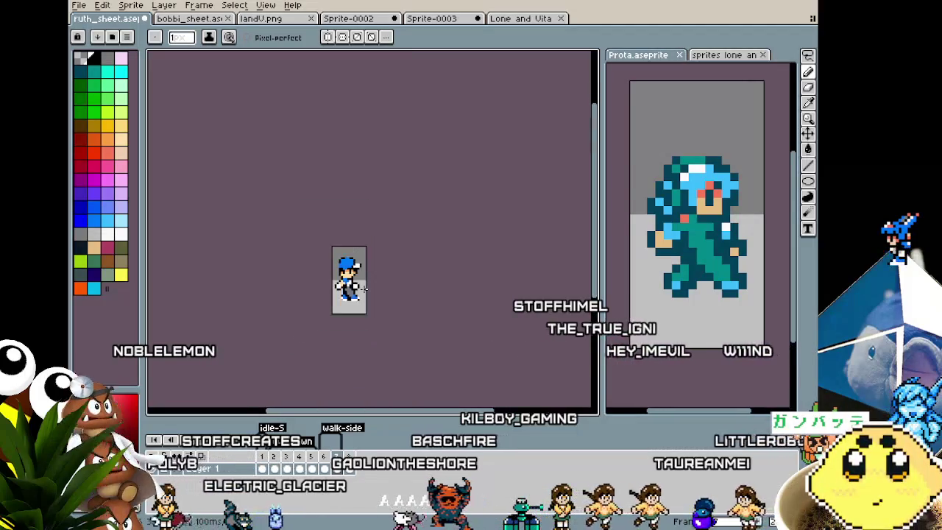
pyautogui.scroll(-1, 368, 305)
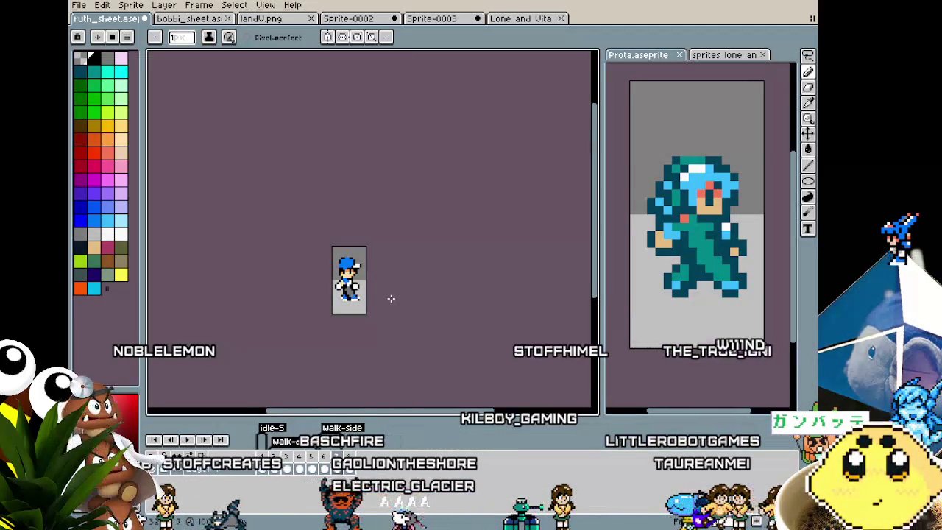
pyautogui.scroll(2, 360, 298)
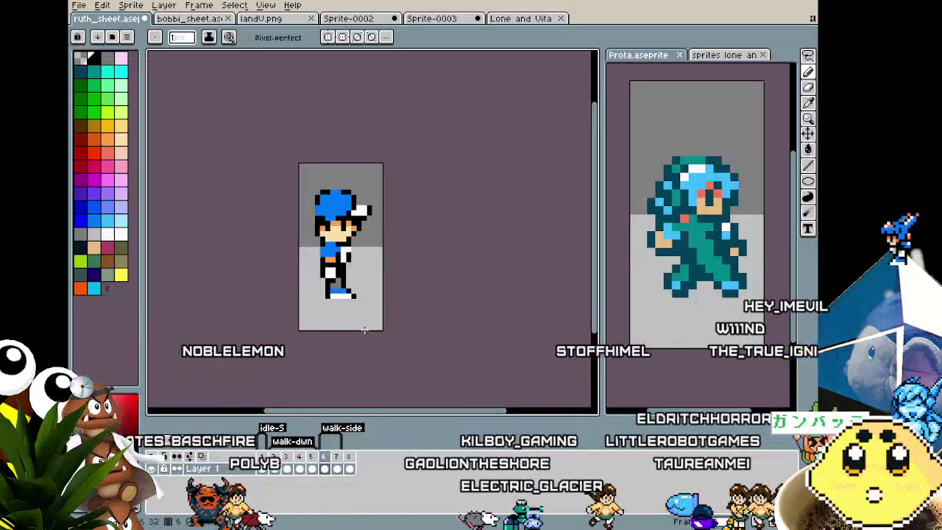
pyautogui.scroll(1, 322, 316)
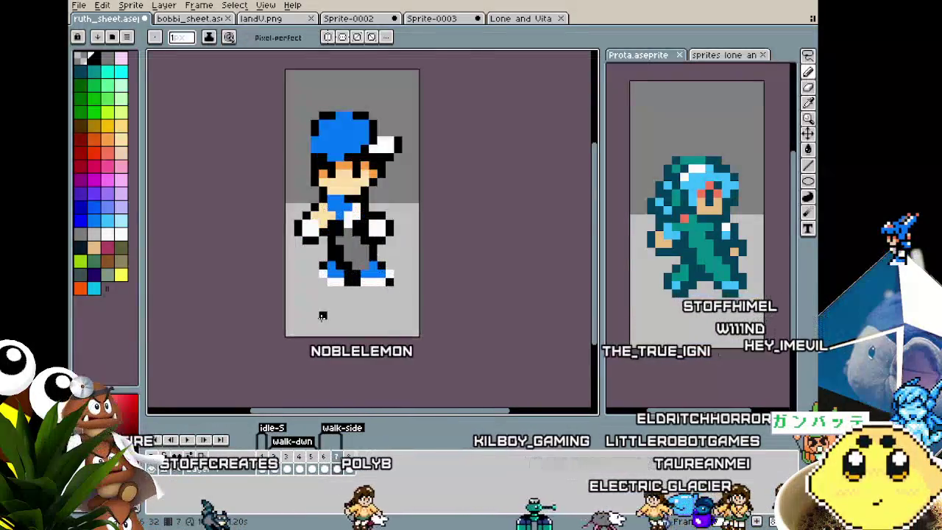
pyautogui.scroll(1, 323, 314)
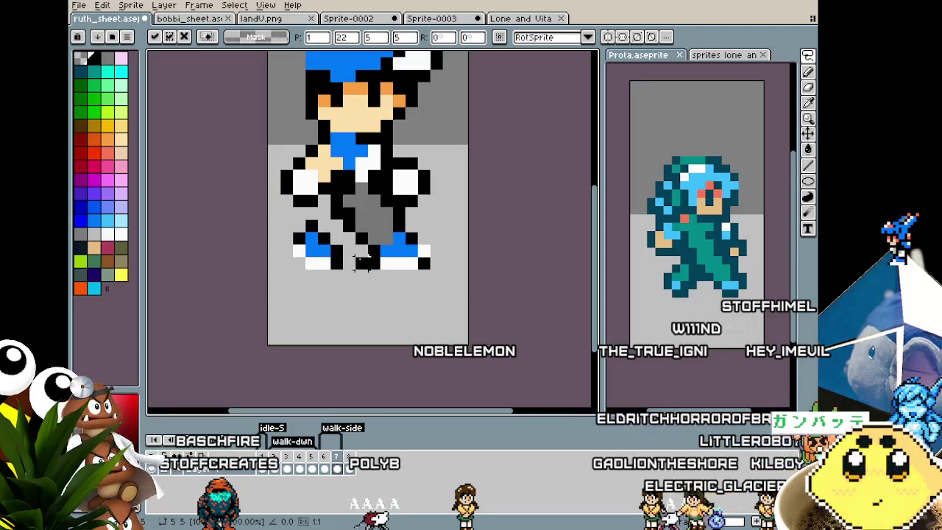
pyautogui.press('b')
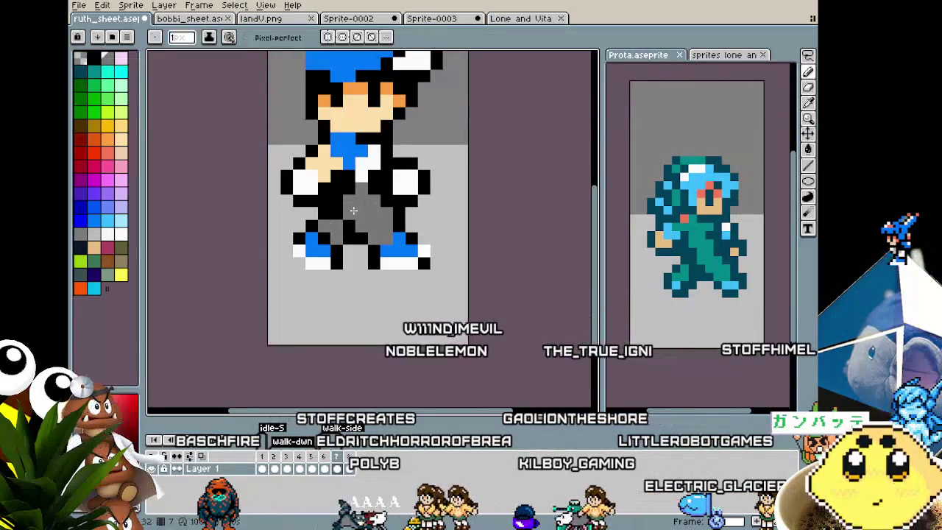
pyautogui.scroll(-4, 324, 307)
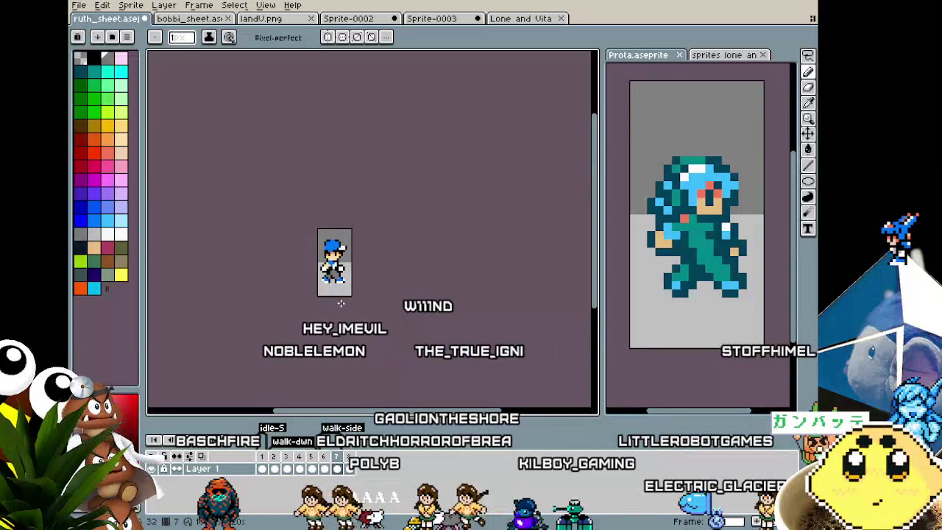
pyautogui.scroll(2, 341, 304)
pyautogui.scroll(1, 334, 284)
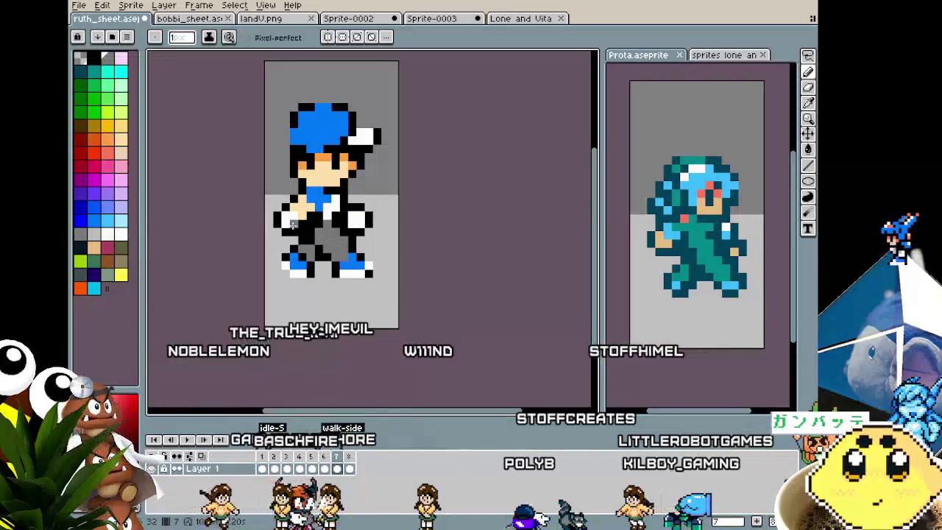
pyautogui.press('m')
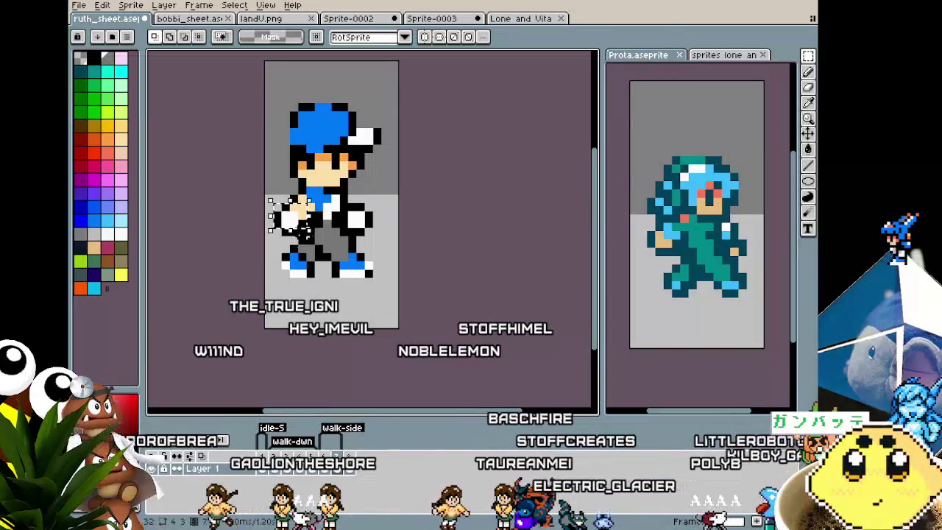
# - Move the boy's front hand down one pixel and commit it in place
pyautogui.moveTo(306, 236); pyautogui.dragTo(305, 243)
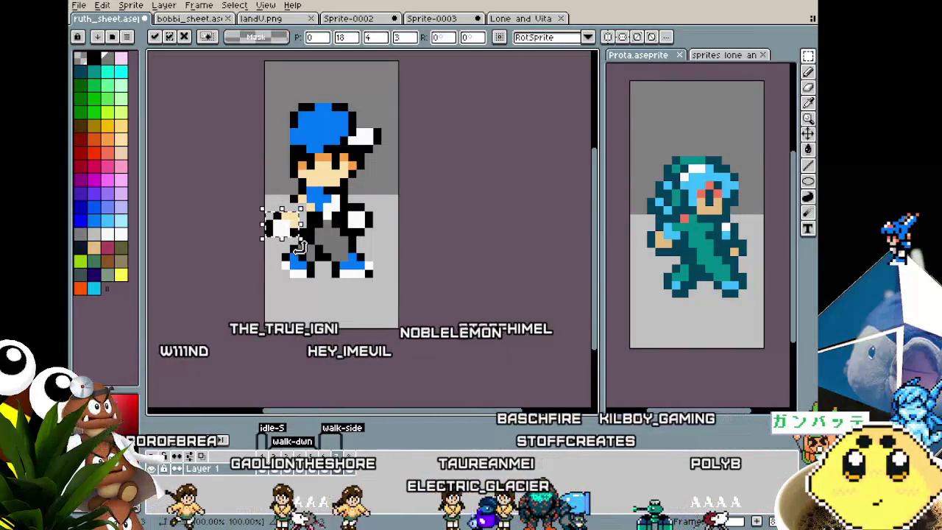
pyautogui.hotkey('ctrl', 'd')
pyautogui.press('i')
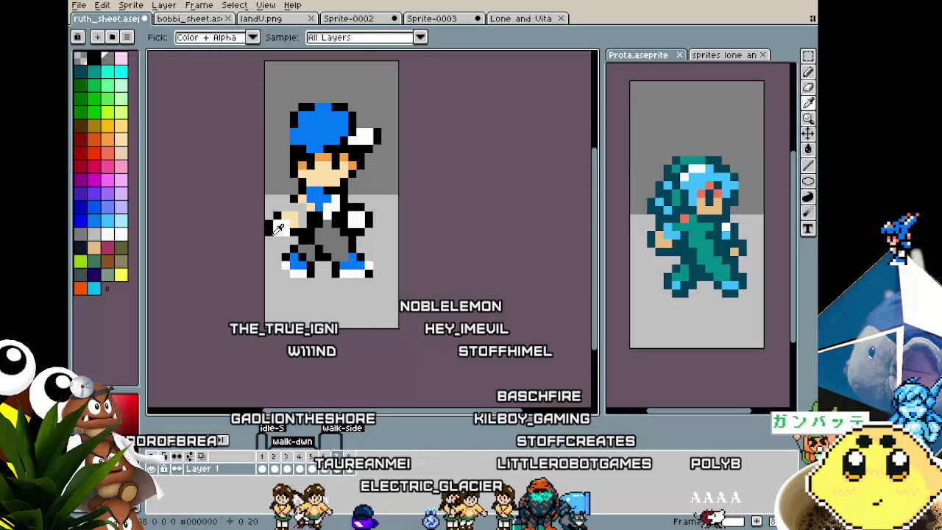
pyautogui.press('b')
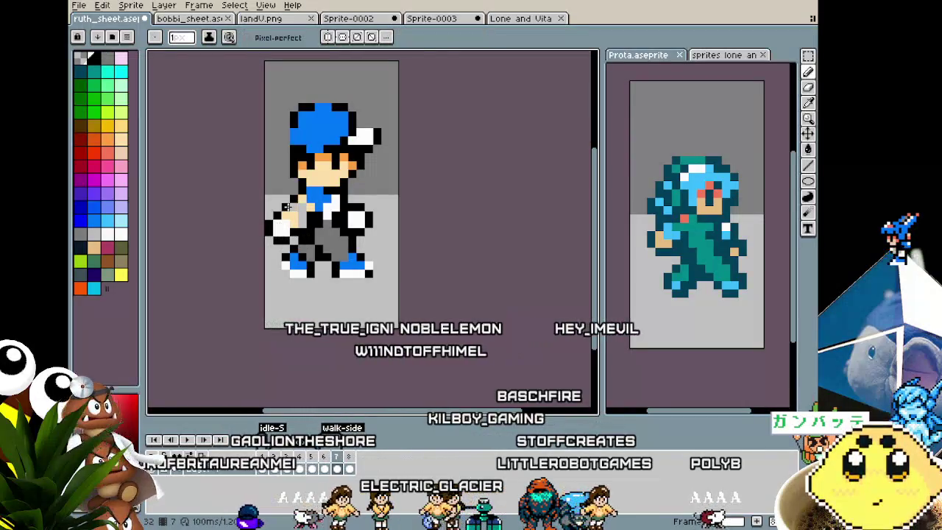
# - Sample the boy's skin colour and pencil skin pixels into the front arm
pyautogui.keyDown('alt'); pyautogui.click(293, 207); pyautogui.keyUp('alt')
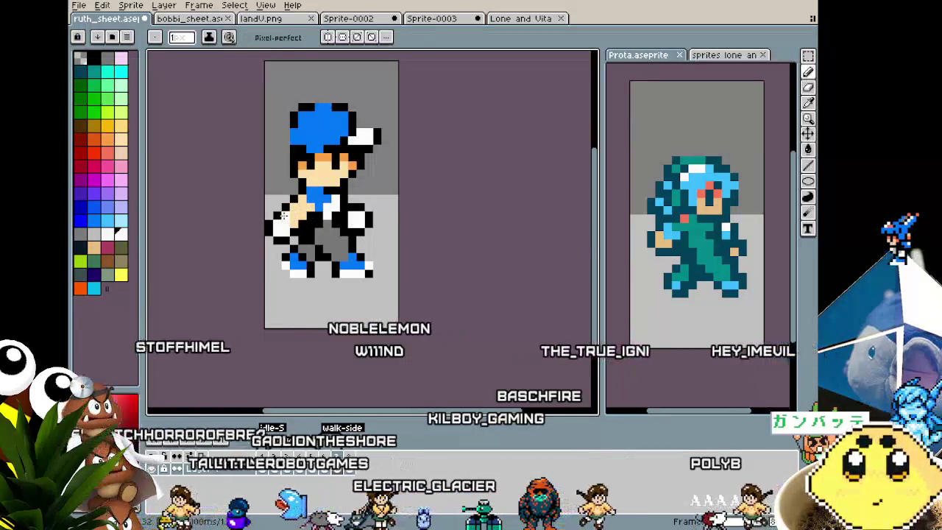
pyautogui.click(287, 214)
pyautogui.scroll(-3, 287, 214)
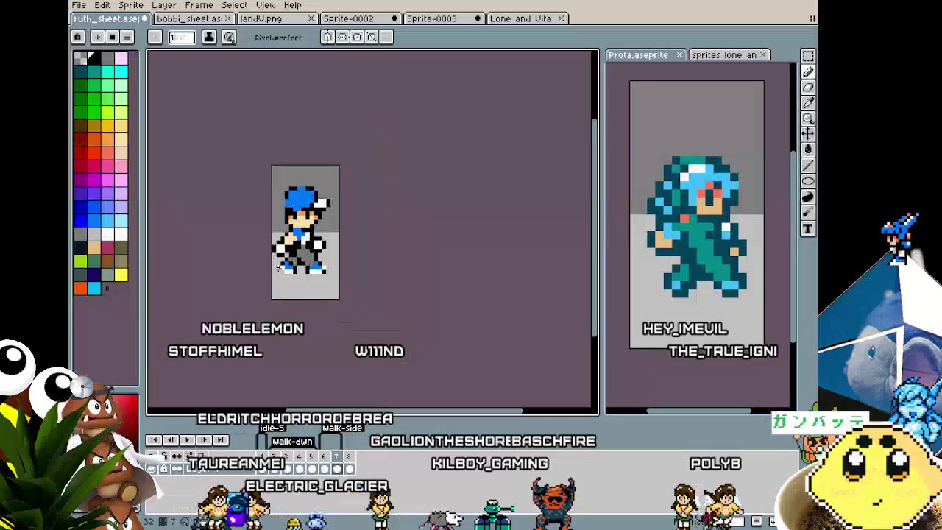
pyautogui.scroll(-1, 278, 267)
pyautogui.scroll(4, 279, 266)
pyautogui.press('alt')
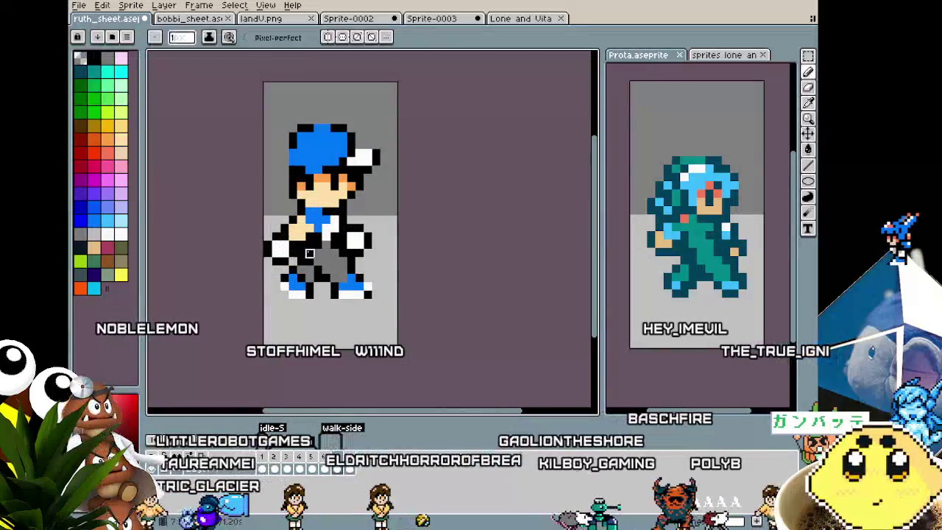
pyautogui.keyDown('alt'); pyautogui.click(309, 269); pyautogui.keyUp('alt')
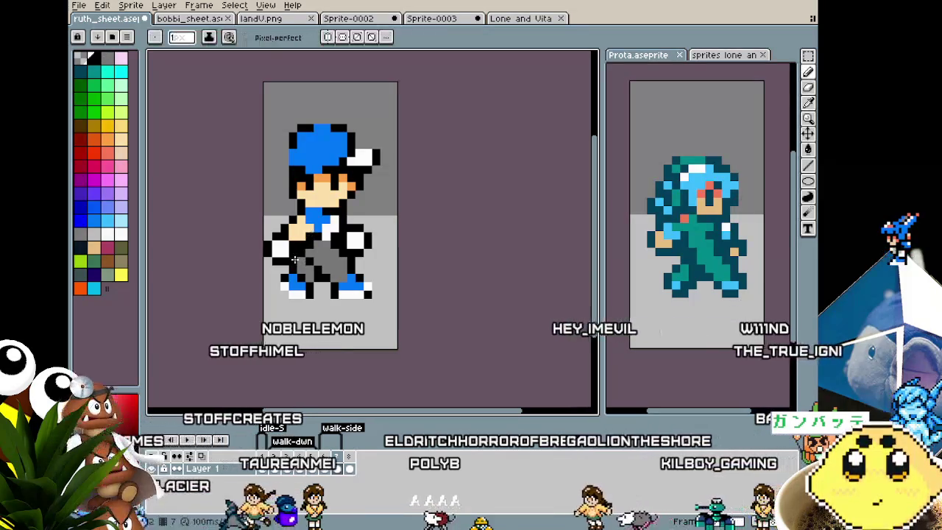
# - Sample the shirt's blue #0078f8 as the foreground colour and return to the Pencil
pyautogui.scroll(-3, 293, 259)
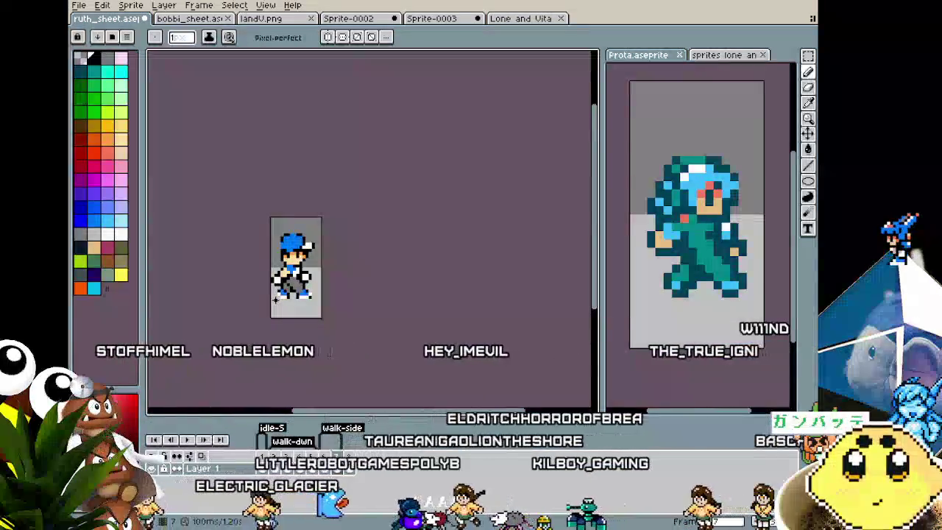
pyautogui.scroll(5, 284, 265)
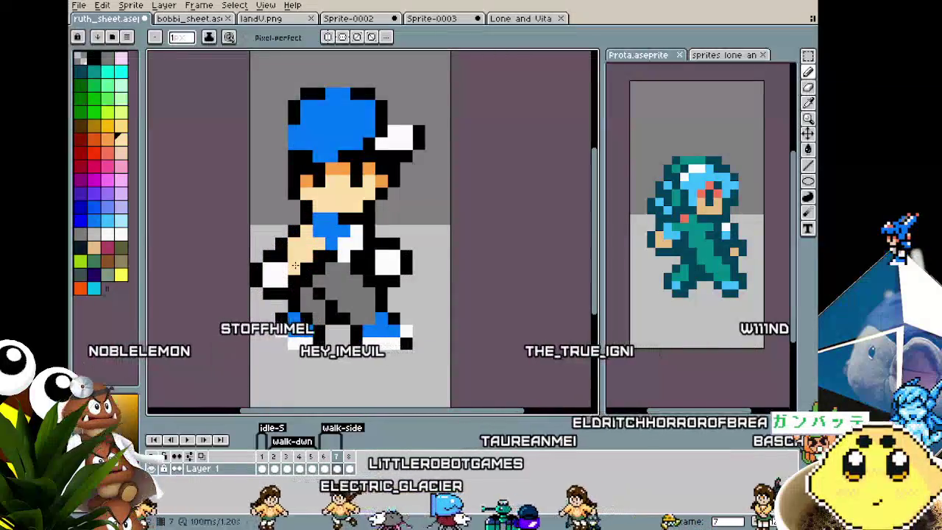
pyautogui.scroll(-1, 230, 317)
pyautogui.scroll(-3, 257, 309)
pyautogui.scroll(5, 268, 306)
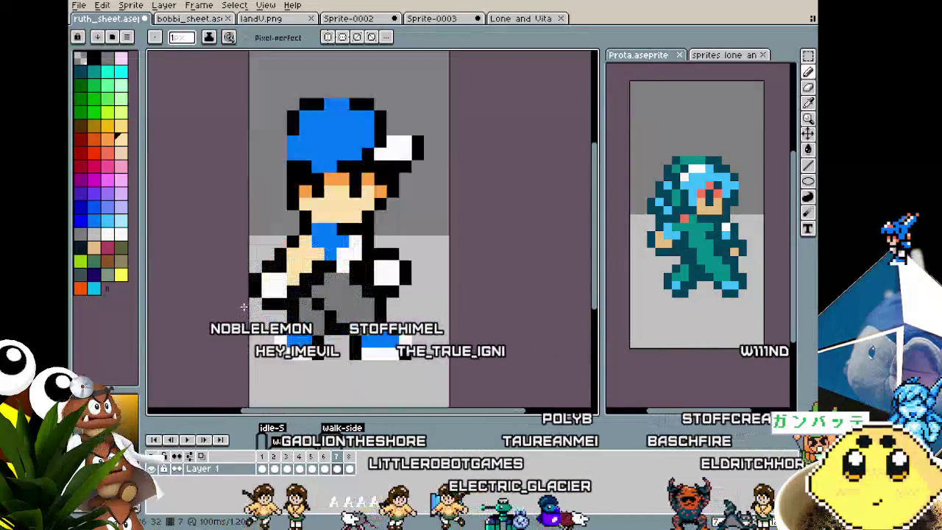
pyautogui.press('i')
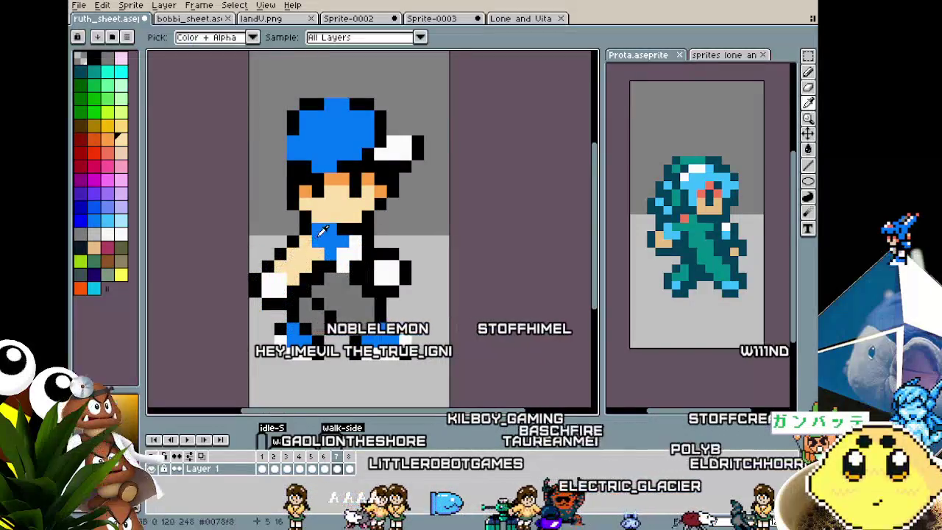
pyautogui.click(317, 224)
pyautogui.press('b')
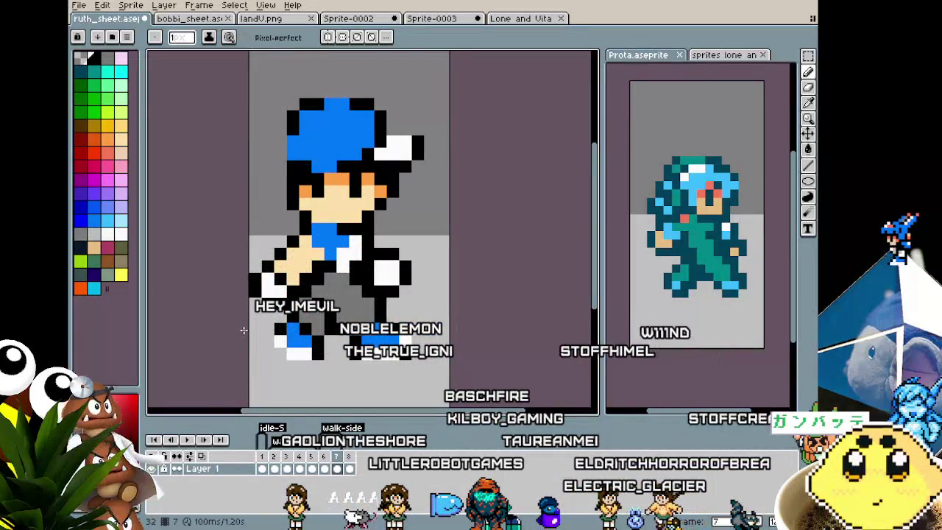
# - Pan the sprite view slightly and switch to the Rectangular Marquee
pyautogui.scroll(-5, 243, 329)
pyautogui.scroll(3, 244, 330)
pyautogui.scroll(2, 250, 317)
pyautogui.press('i')
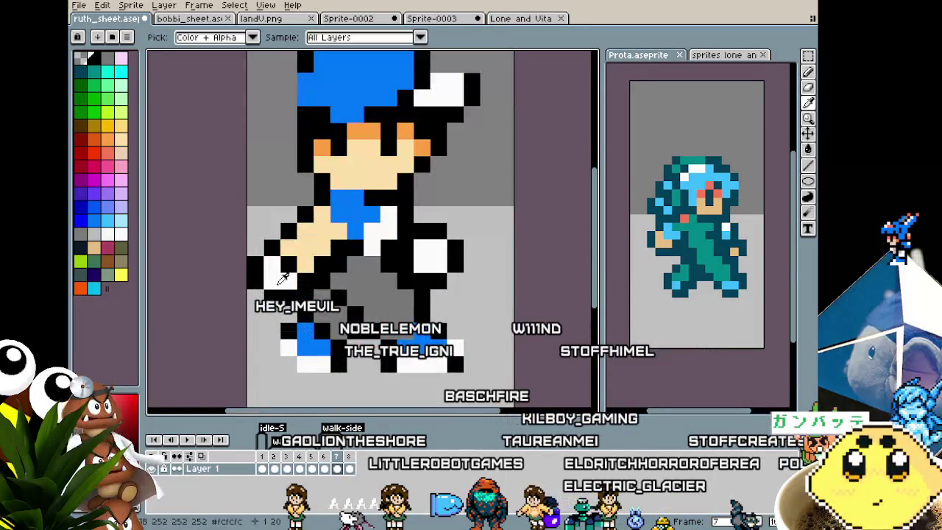
pyautogui.scroll(-2, 298, 272)
pyautogui.scroll(-2, 267, 324)
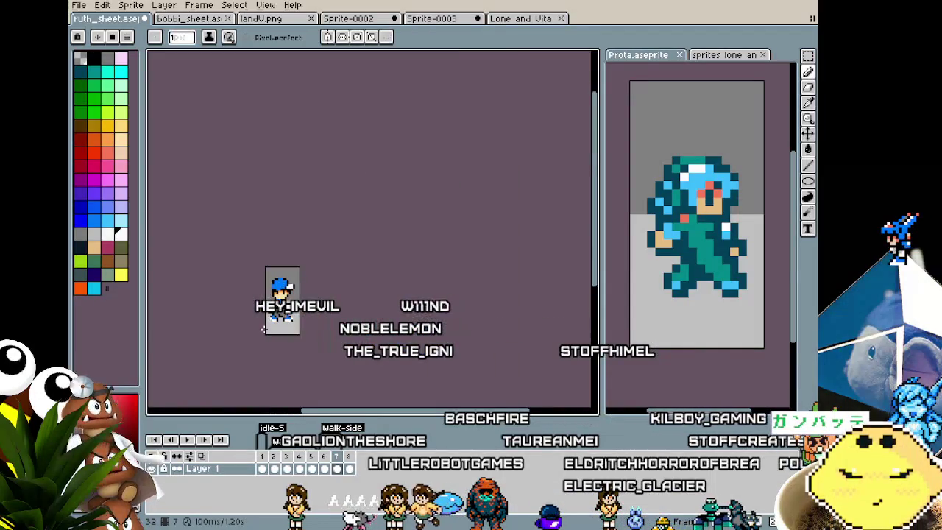
pyautogui.scroll(1, 262, 331)
pyautogui.scroll(1, 268, 316)
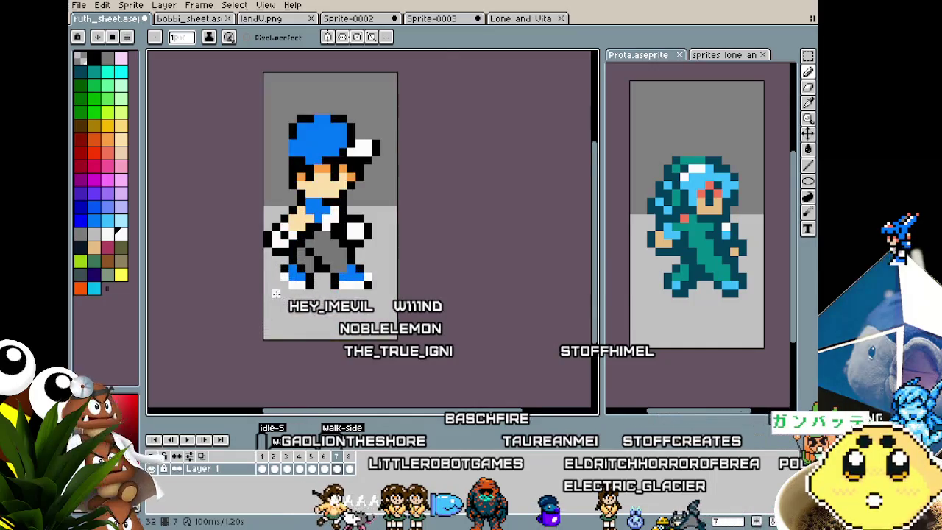
pyautogui.scroll(1, 272, 301)
pyautogui.moveTo(272, 283); pyautogui.dragTo(265, 292)
pyautogui.press('m')
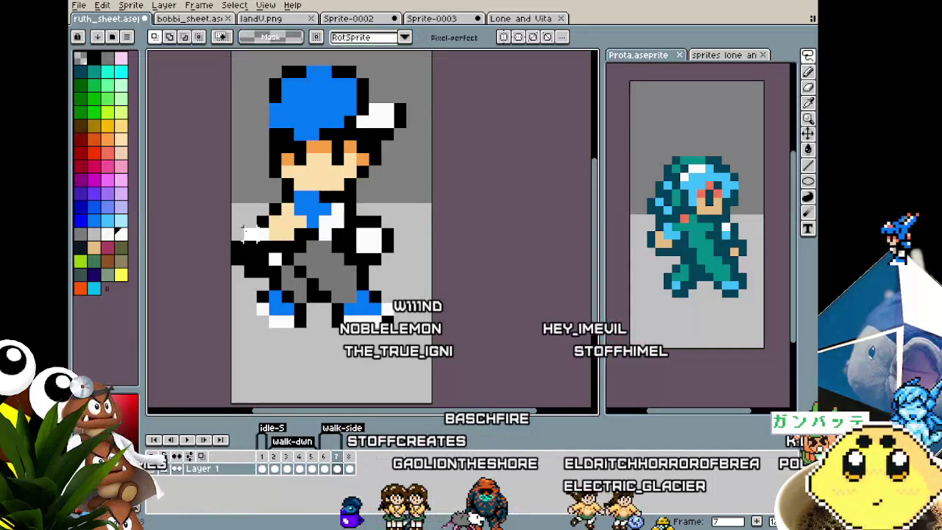
# - Select the boy's forward arm and hand in frame 7, then deselect it
pyautogui.moveTo(241, 225); pyautogui.dragTo(297, 268)
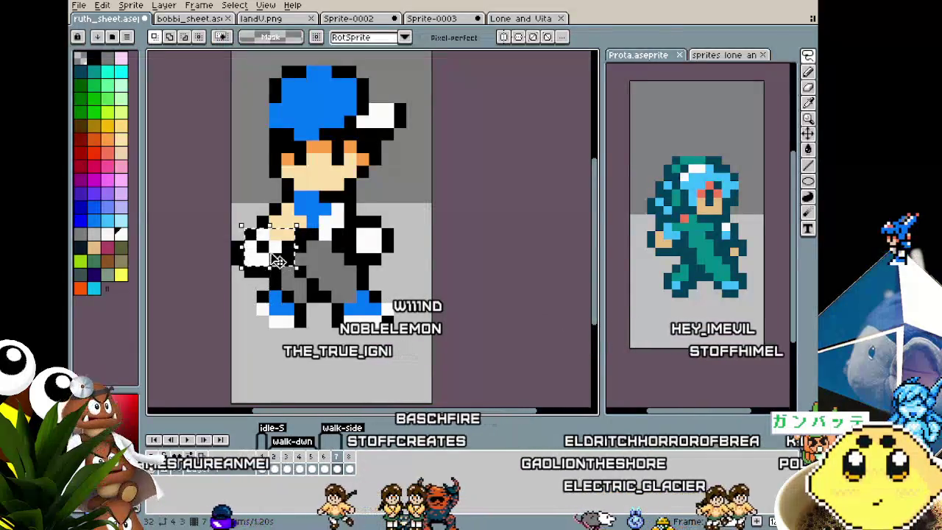
pyautogui.hotkey('ctrl', 'd')
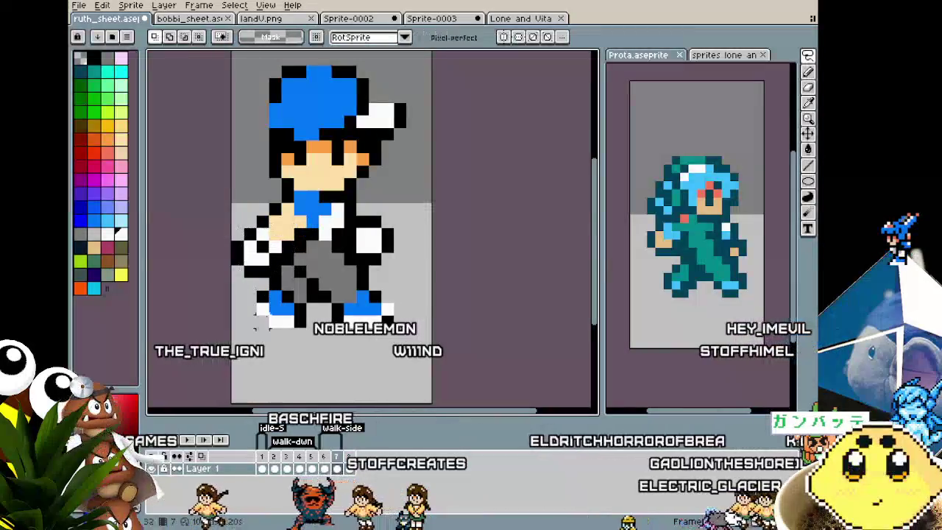
pyautogui.scroll(-1, 263, 315)
pyautogui.scroll(-1, 264, 315)
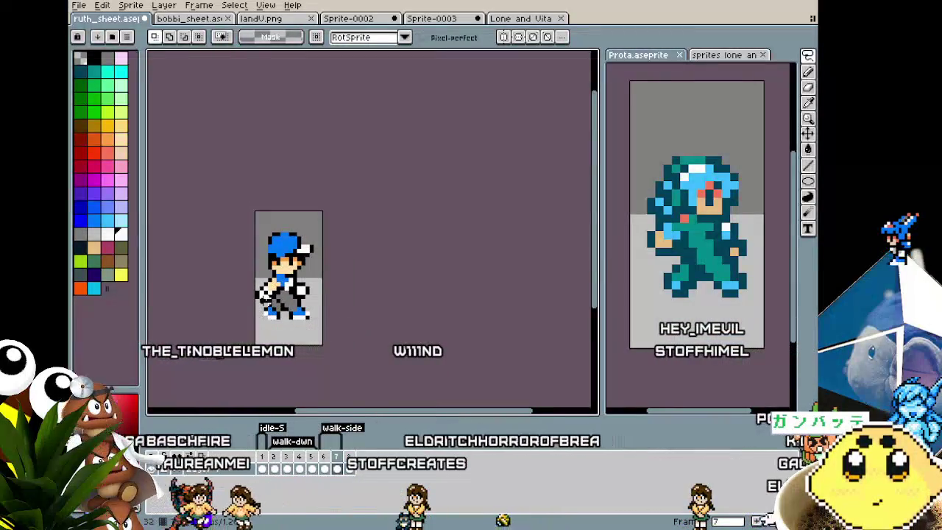
pyautogui.scroll(1, 263, 297)
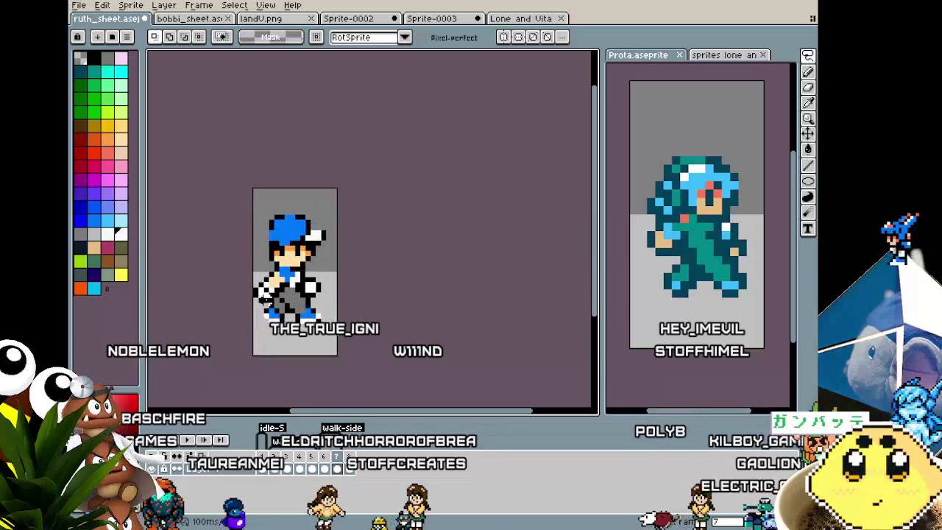
pyautogui.scroll(1, 263, 297)
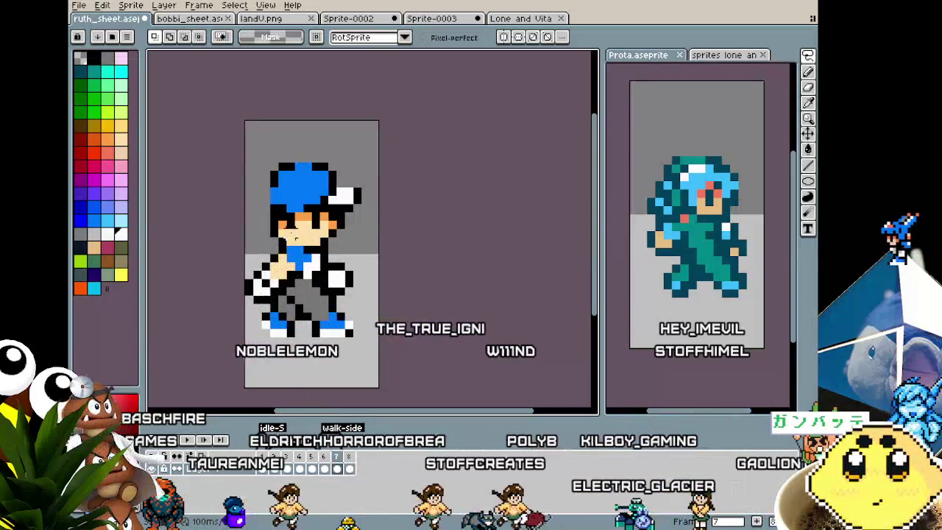
# - Sample the shirt's blue as the drawing colour
pyautogui.press('i')
pyautogui.click(282, 251)
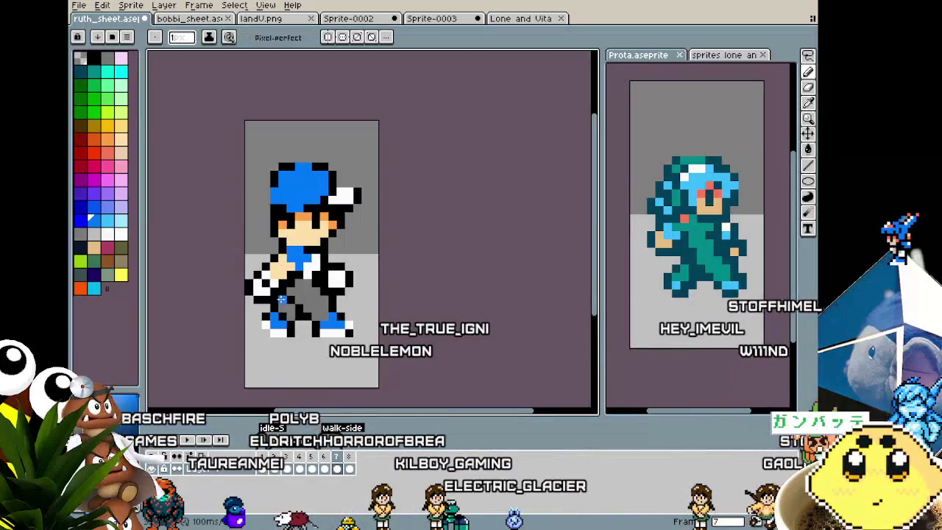
pyautogui.scroll(-3, 279, 301)
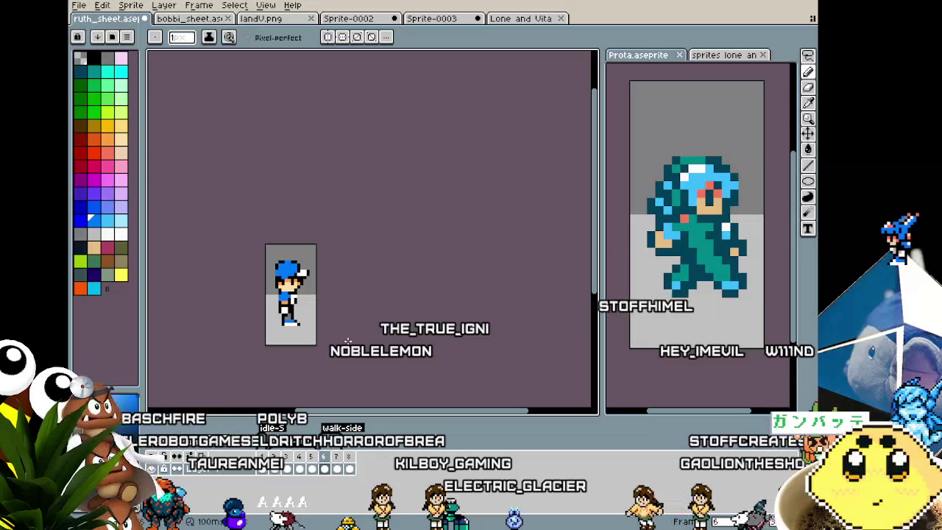
pyautogui.scroll(1, 331, 309)
pyautogui.scroll(2, 309, 265)
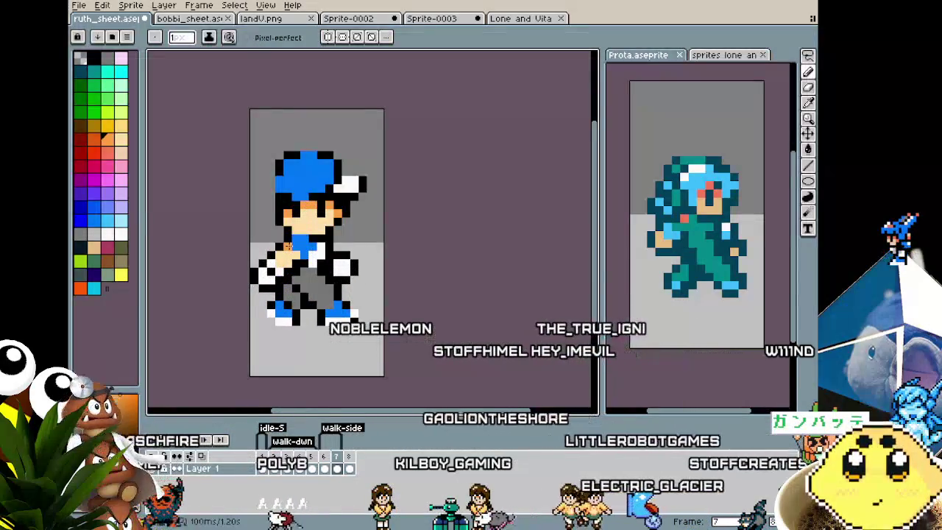
# - Pan the view left and sample red from the sprite as the new drawing colour
pyautogui.scroll(-1, 253, 321)
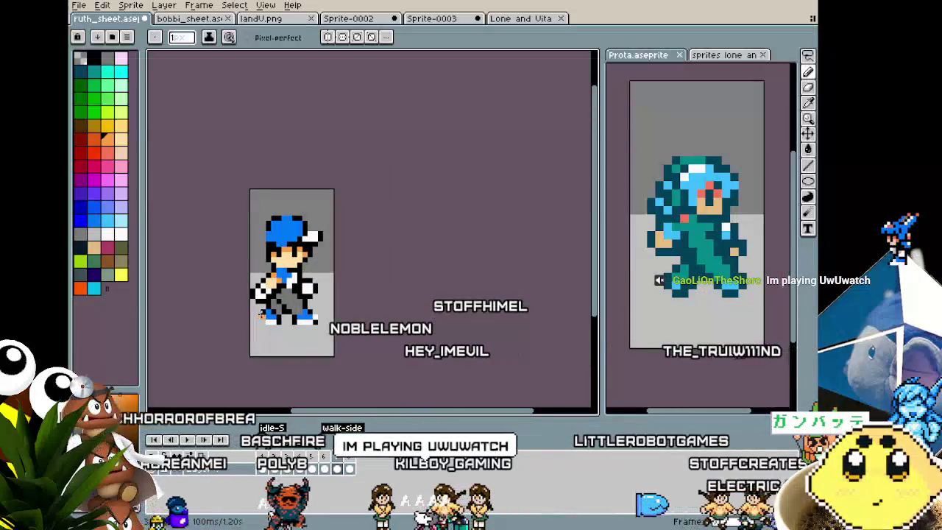
pyautogui.scroll(1, 291, 320)
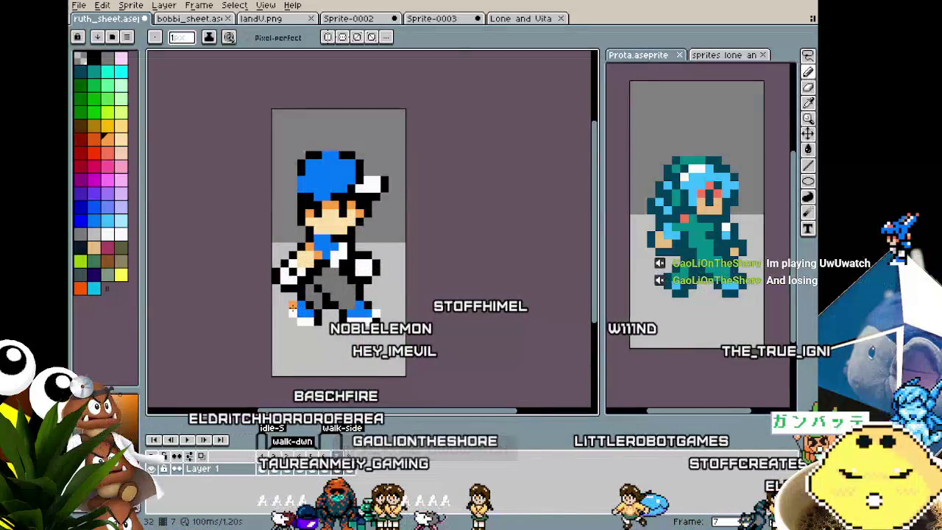
pyautogui.scroll(1, 292, 309)
pyautogui.moveTo(292, 309); pyautogui.dragTo(259, 308)
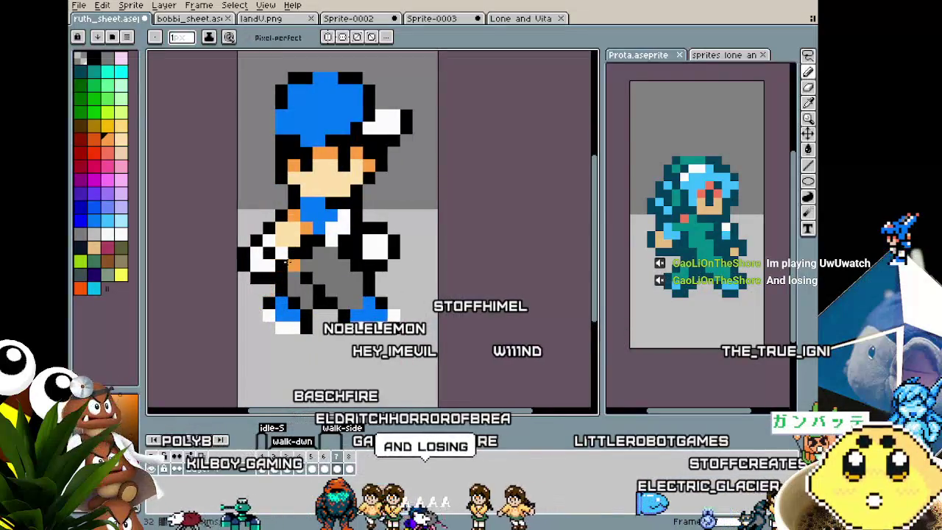
pyautogui.scroll(-2, 287, 263)
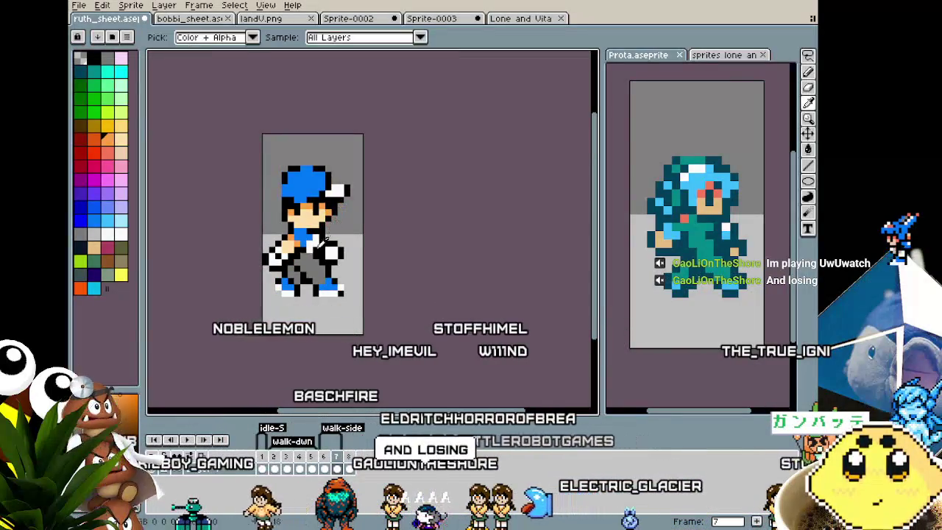
pyautogui.keyDown('alt'); pyautogui.click(298, 247); pyautogui.keyUp('alt')
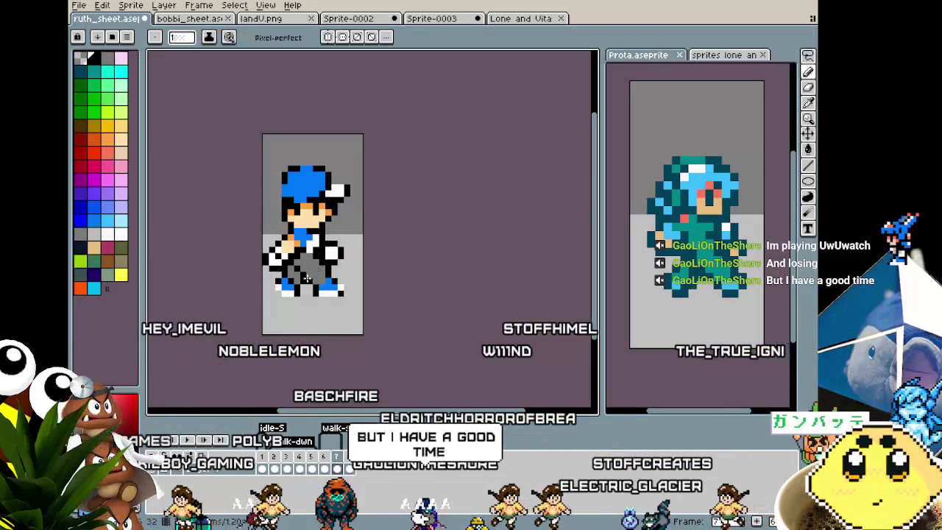
pyautogui.scroll(1, 307, 278)
pyautogui.scroll(1, 307, 278)
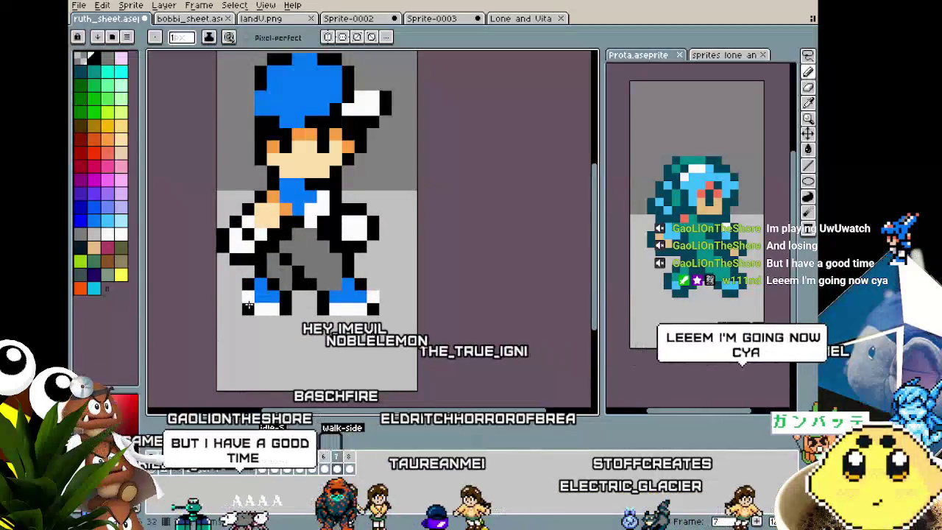
pyautogui.scroll(-2, 285, 349)
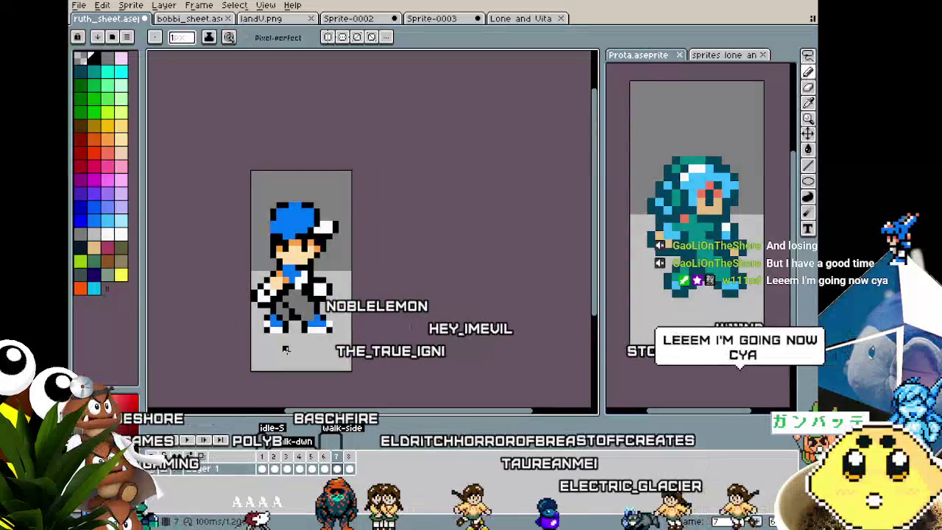
pyautogui.scroll(1, 285, 350)
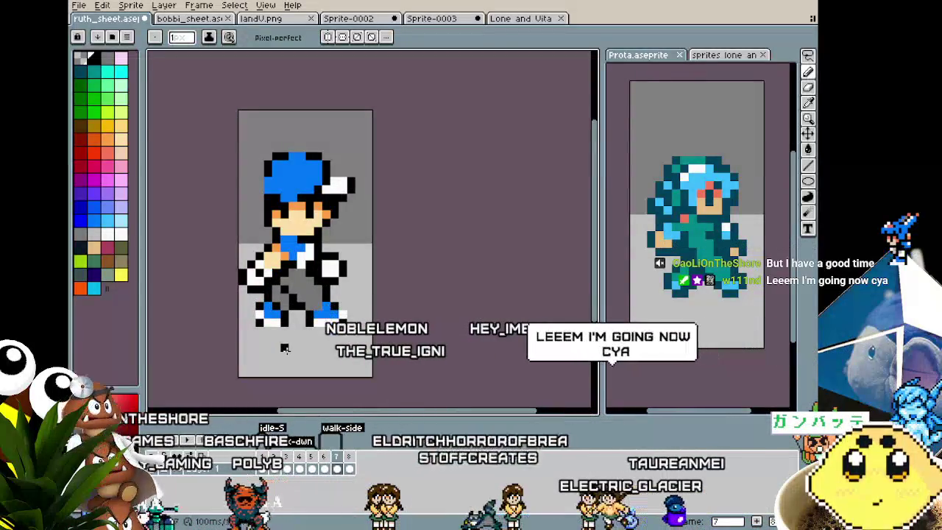
pyautogui.scroll(2, 286, 349)
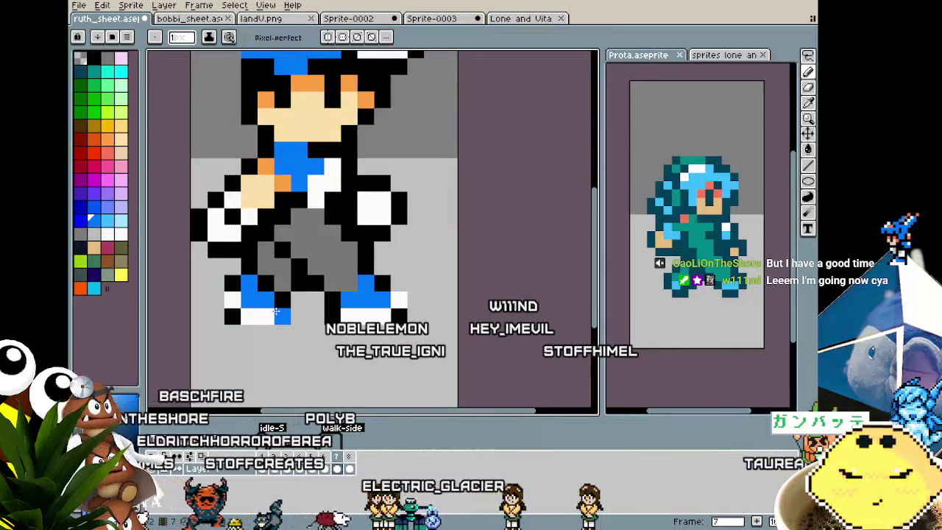
# - Sample the orange skin tone from the boy's hand and pan the sprite back into view
pyautogui.scroll(-1, 232, 355)
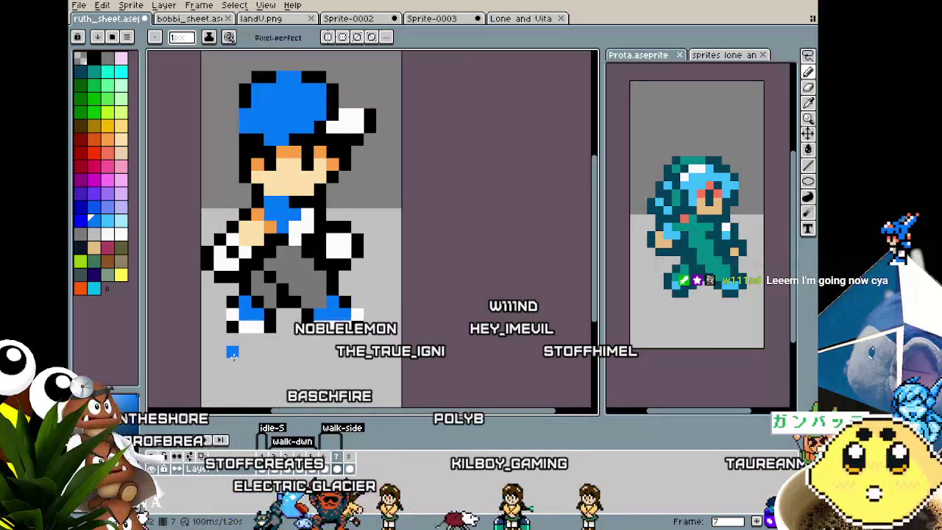
pyautogui.press('i')
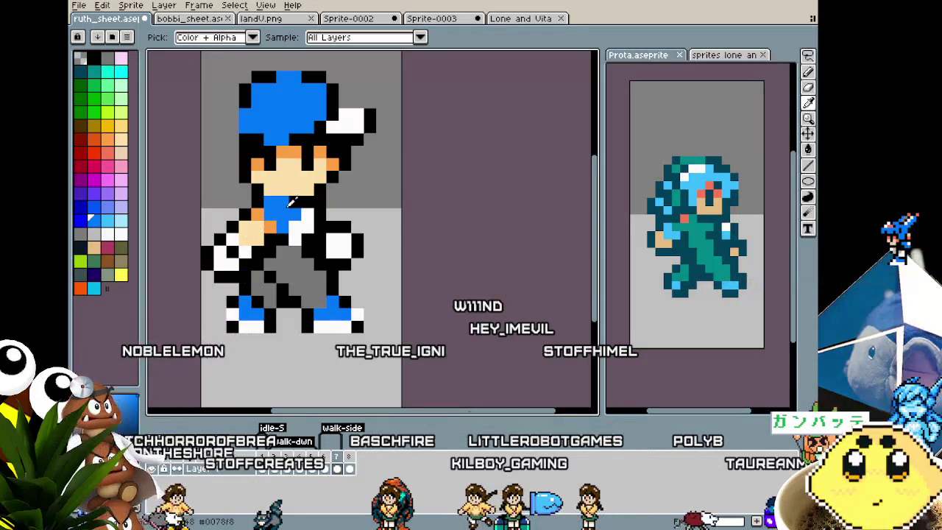
pyautogui.press('b')
pyautogui.press('i')
pyautogui.click(269, 222)
pyautogui.press('b')
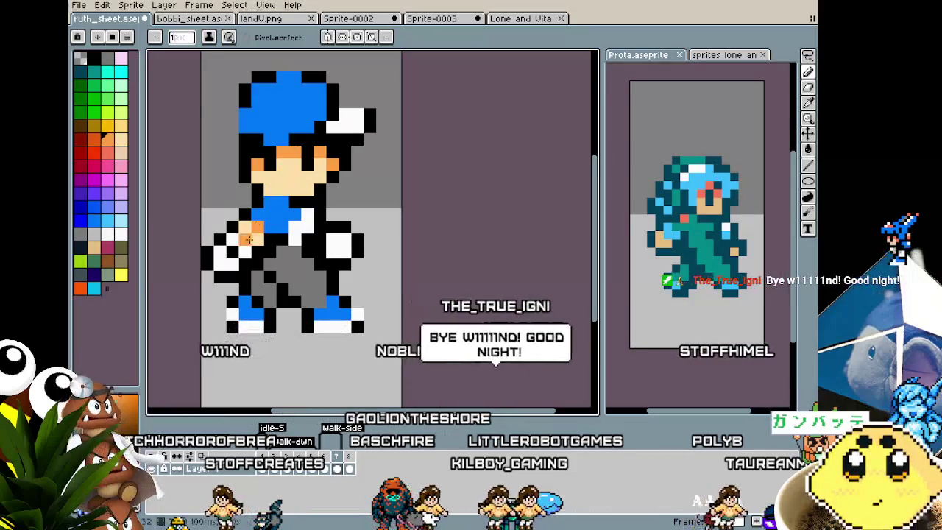
pyautogui.scroll(-3, 253, 229)
pyautogui.moveTo(238, 311); pyautogui.dragTo(299, 285)
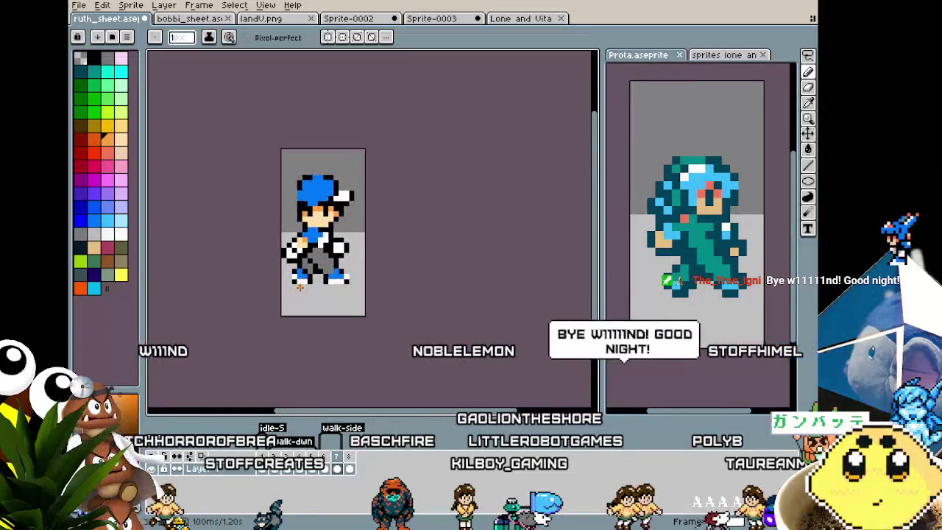
pyautogui.scroll(1, 342, 253)
pyautogui.scroll(1, 342, 254)
# - Alternate between Eyedropper and Pencil to retouch the front hand's colouring
pyautogui.press('i')
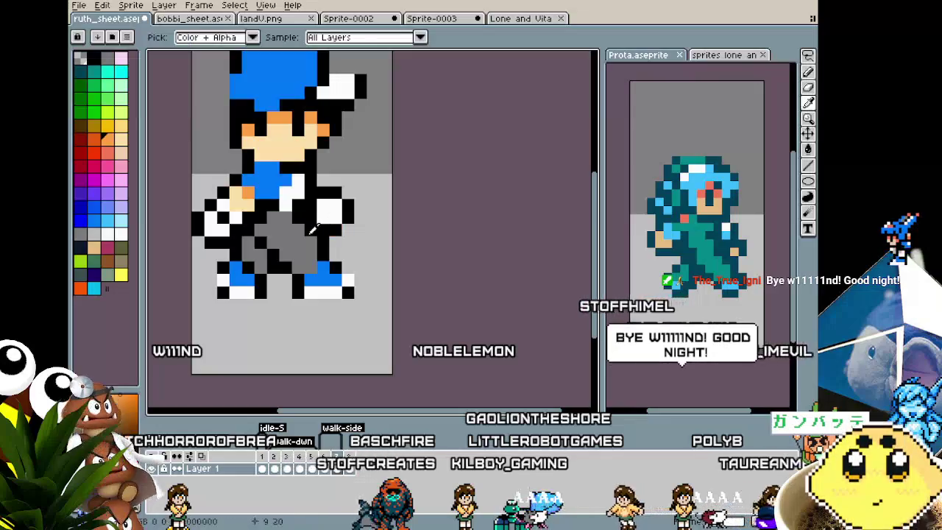
pyautogui.press('b')
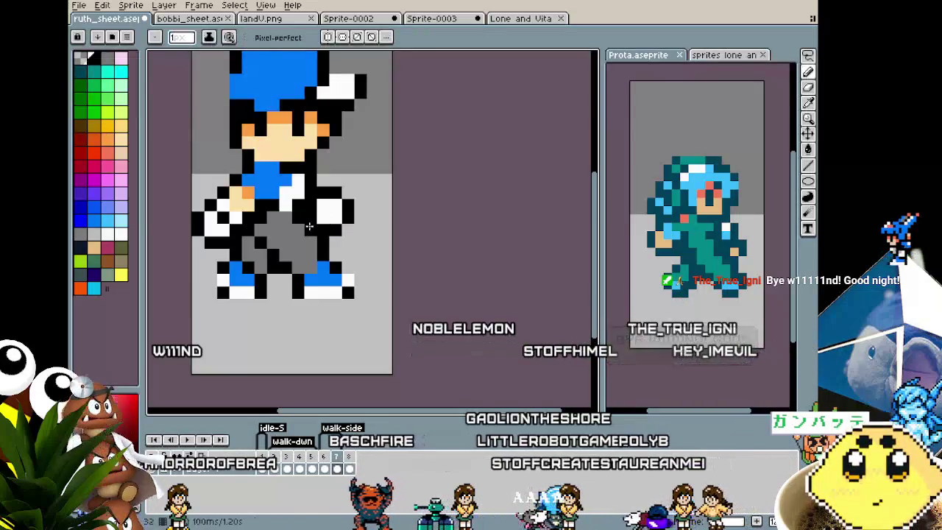
pyautogui.scroll(-1, 299, 289)
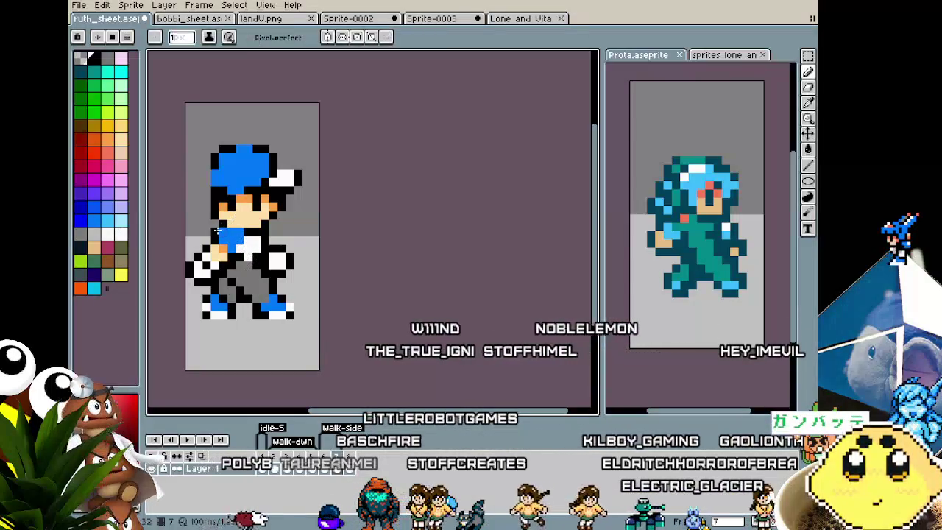
pyautogui.scroll(-1, 222, 299)
pyautogui.scroll(-1, 221, 299)
pyautogui.scroll(1, 220, 298)
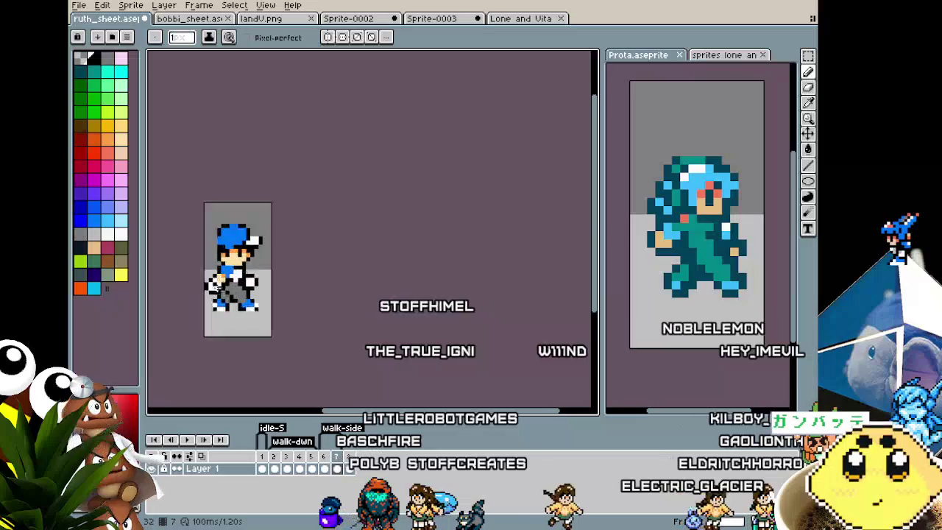
pyautogui.scroll(2, 236, 243)
pyautogui.scroll(1, 244, 224)
pyautogui.press('i')
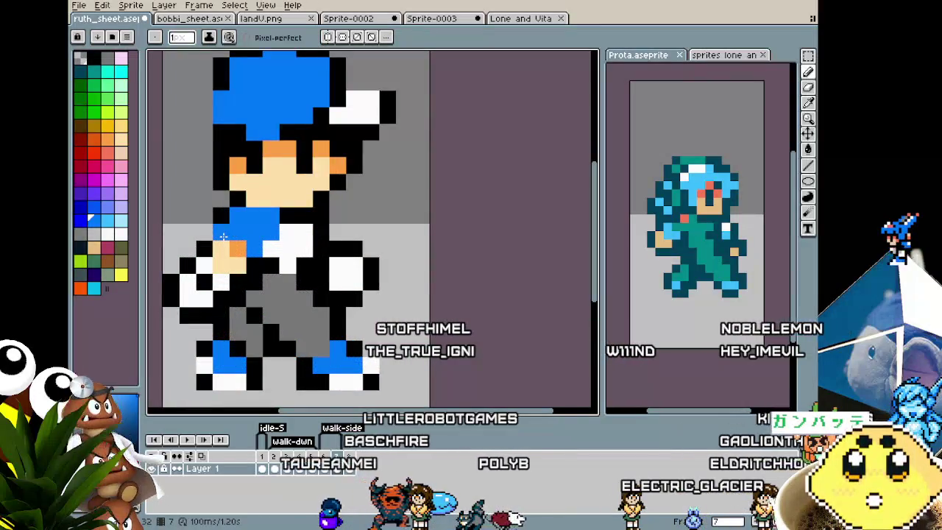
pyautogui.scroll(-2, 210, 230)
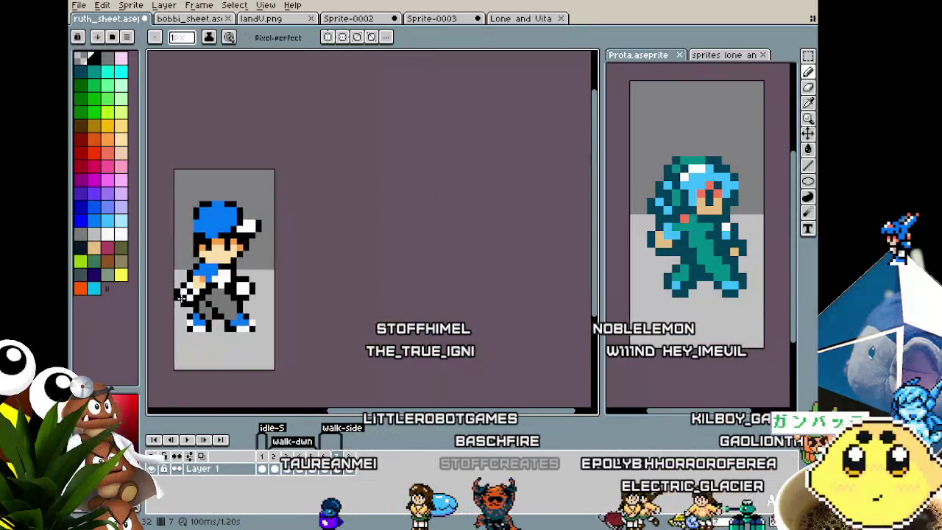
pyautogui.scroll(-1, 168, 321)
pyautogui.scroll(1, 169, 317)
pyautogui.scroll(2, 184, 272)
pyautogui.press('i')
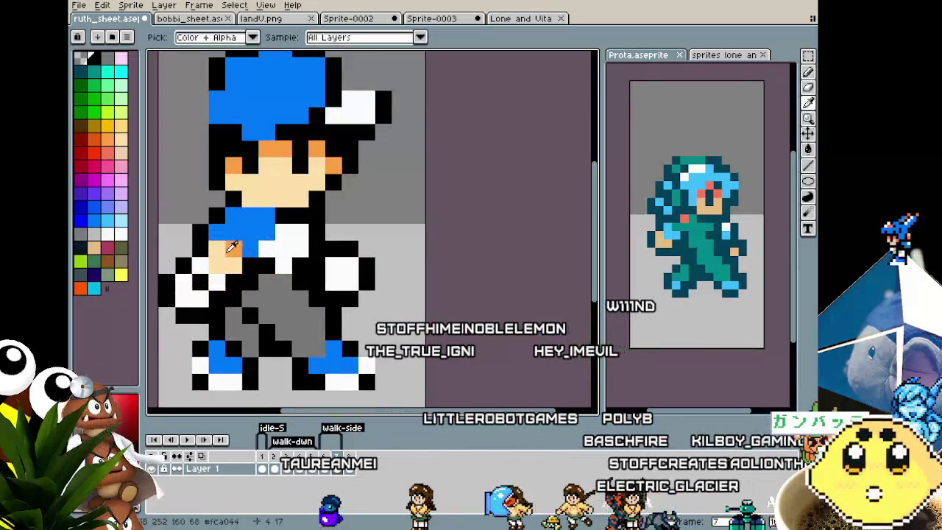
pyautogui.press('b')
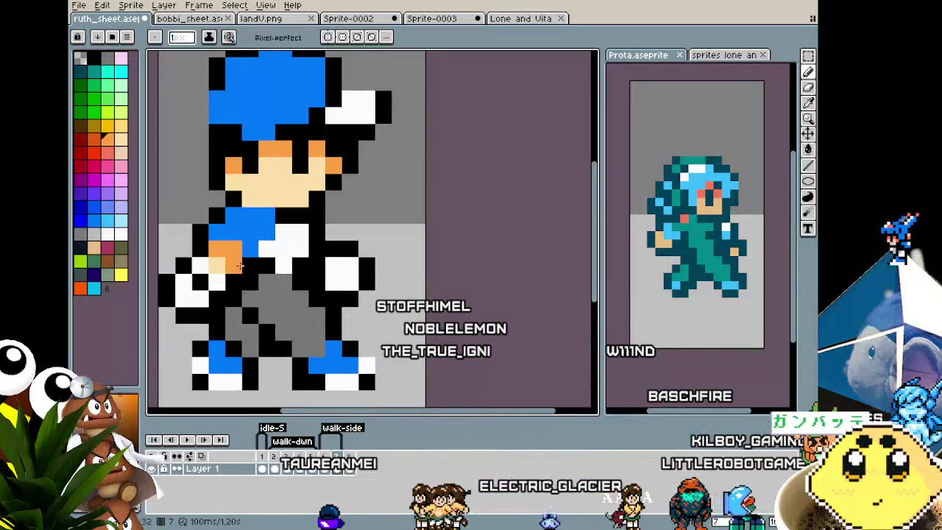
pyautogui.scroll(-2, 240, 265)
pyautogui.scroll(-1, 199, 327)
# - Clear the selection so nothing remains selected on the sprite
pyautogui.hotkey('ctrl', 'd')
pyautogui.press('b')
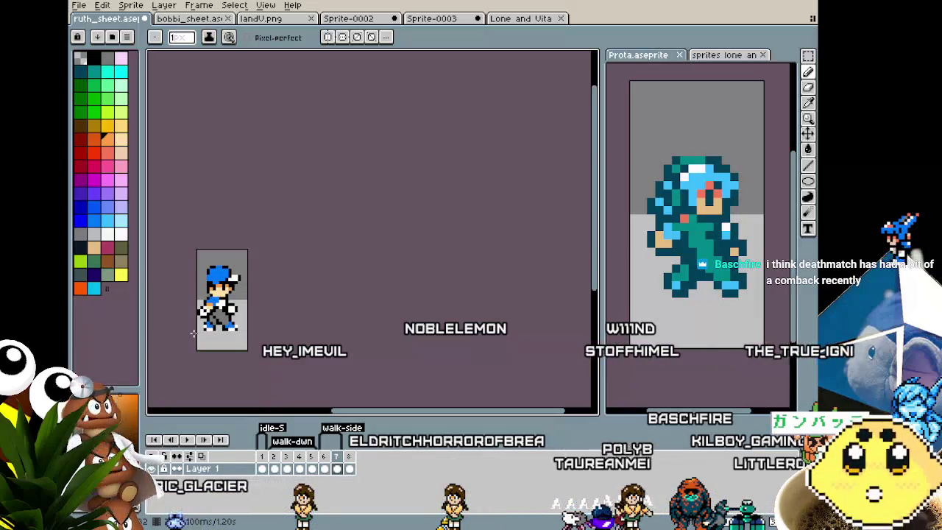
pyautogui.scroll(1, 221, 331)
pyautogui.scroll(1, 280, 331)
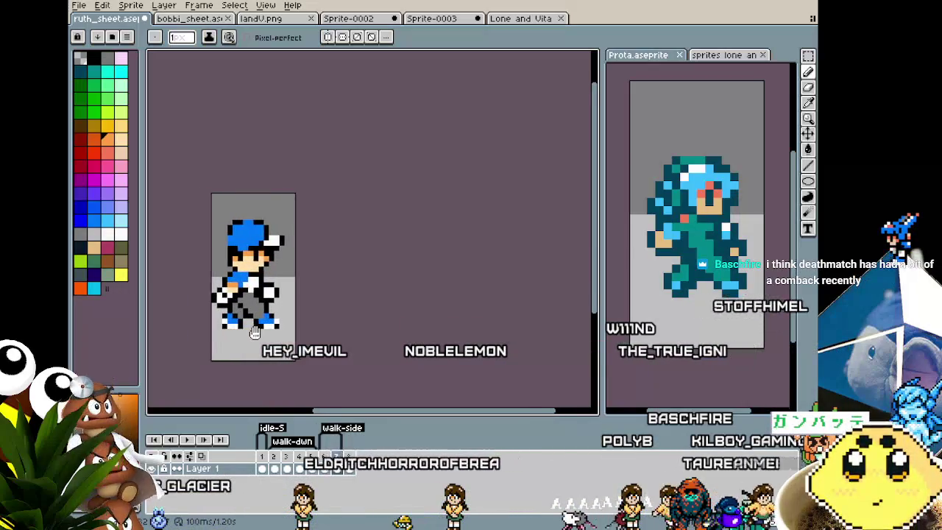
pyautogui.scroll(1, 342, 333)
pyautogui.scroll(1, 343, 333)
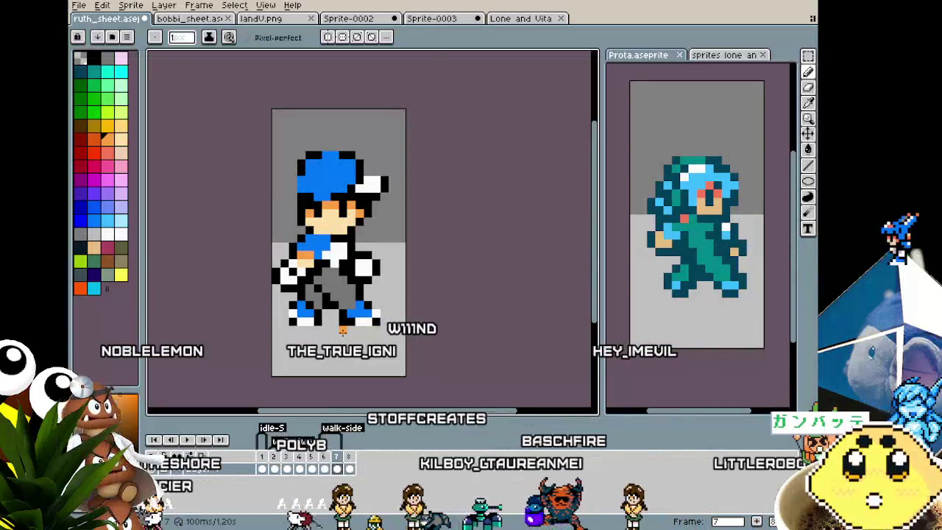
# - Sample black from the sprite's outline as the drawing colour
pyautogui.scroll(1, 342, 332)
pyautogui.scroll(-1, 353, 350)
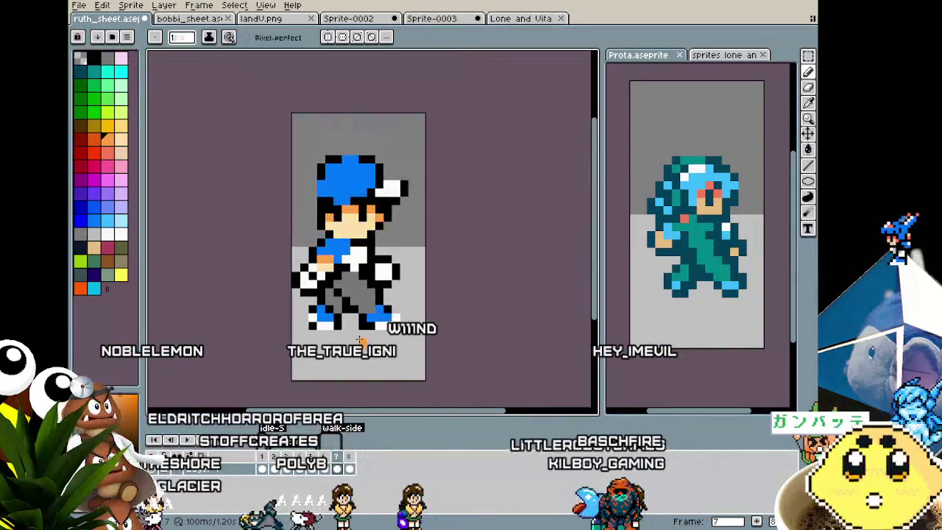
pyautogui.scroll(2, 323, 355)
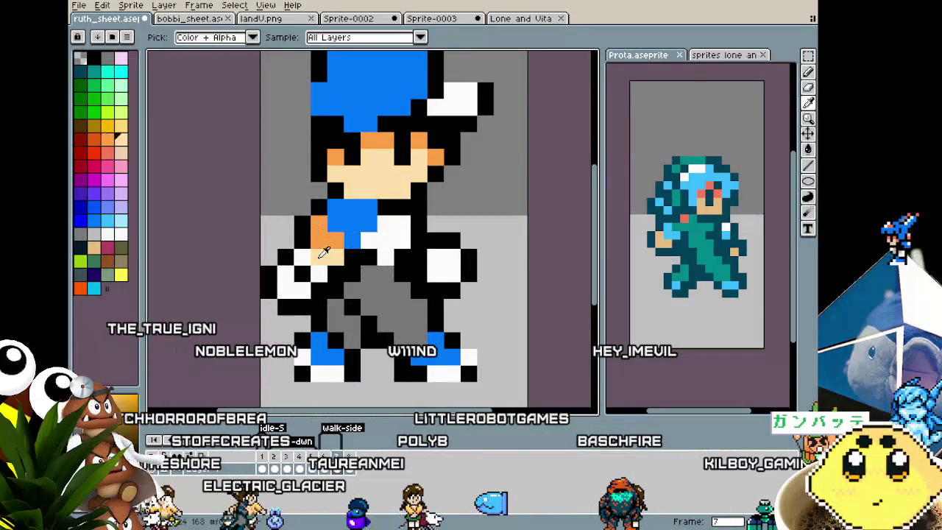
pyautogui.scroll(-3, 297, 313)
pyautogui.scroll(1, 320, 362)
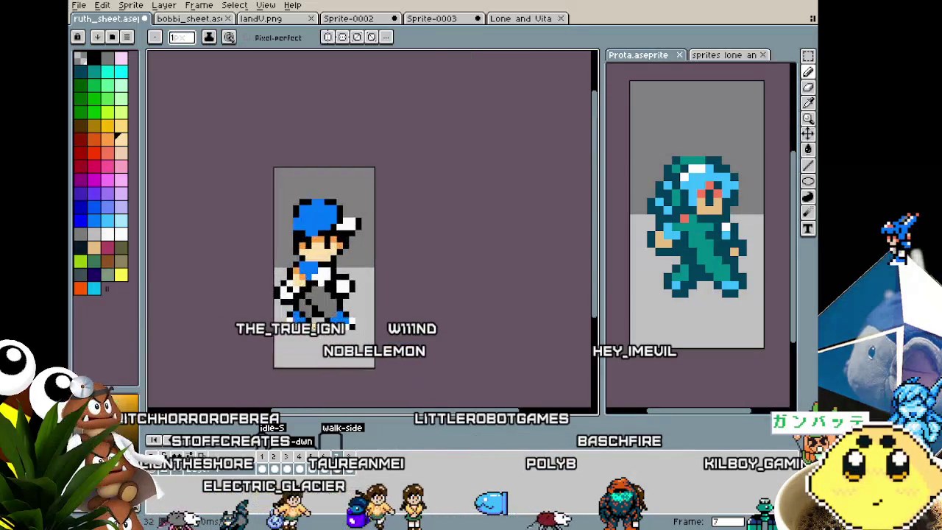
pyautogui.scroll(1, 302, 298)
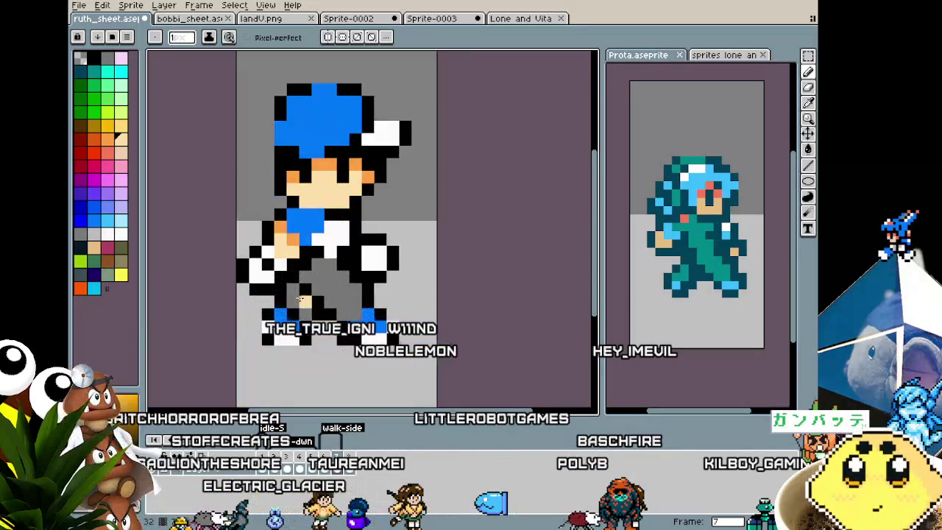
pyautogui.keyDown('alt'); pyautogui.click(276, 261); pyautogui.keyUp('alt')
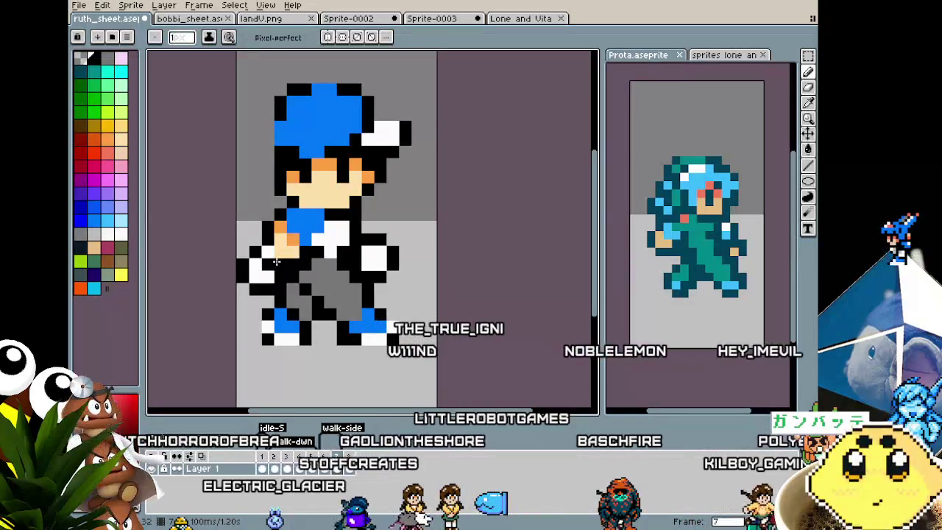
# - Re-sample the outline black and place one black pixel on the hand's left edge
pyautogui.scroll(-1, 338, 272)
pyautogui.scroll(-1, 295, 280)
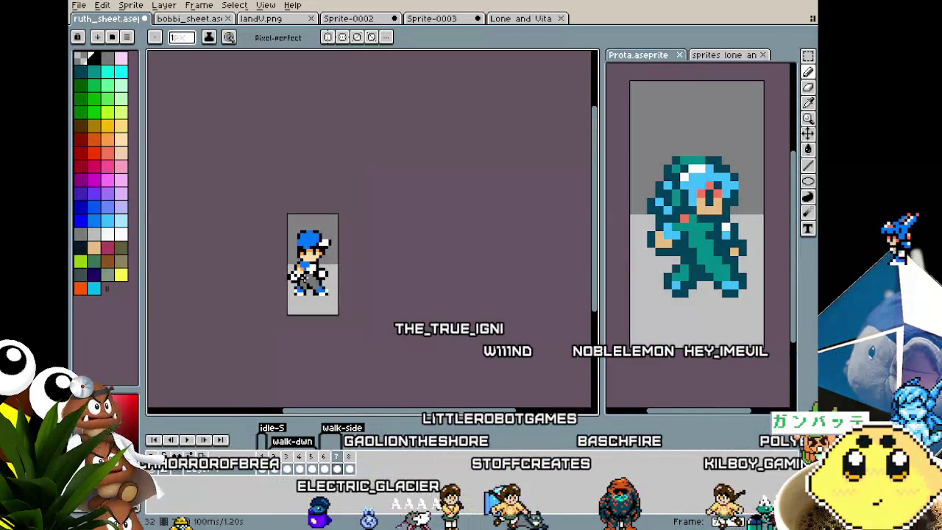
pyautogui.scroll(1, 285, 281)
pyautogui.scroll(1, 286, 279)
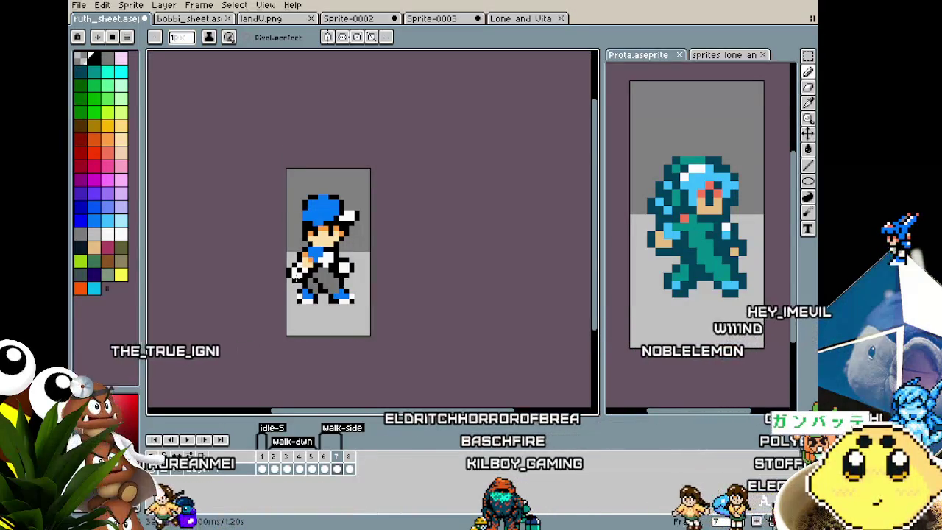
pyautogui.scroll(2, 296, 274)
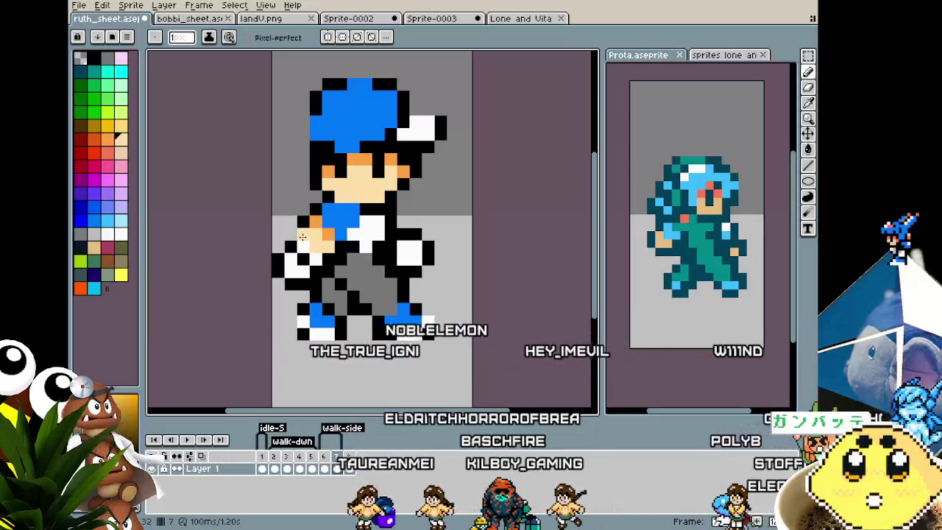
pyautogui.keyDown('alt'); pyautogui.click(329, 248); pyautogui.keyUp('alt')
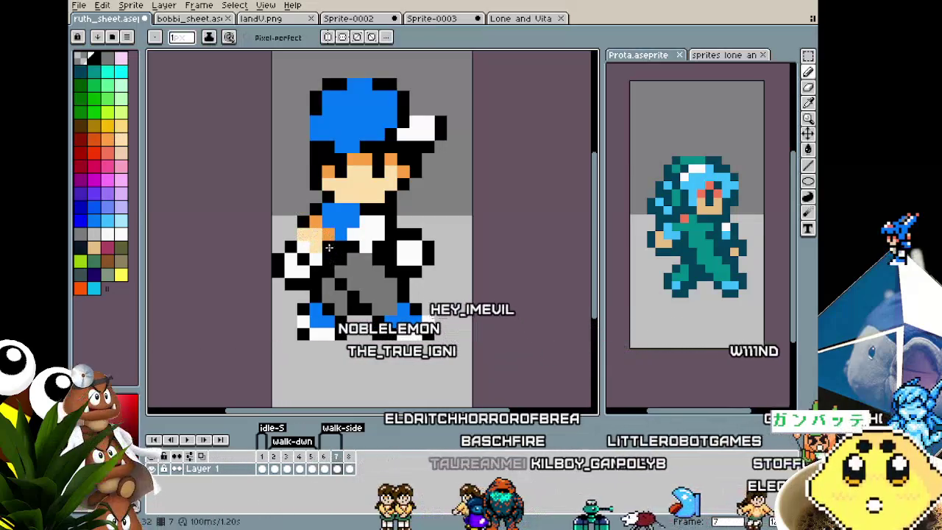
pyautogui.click(293, 234)
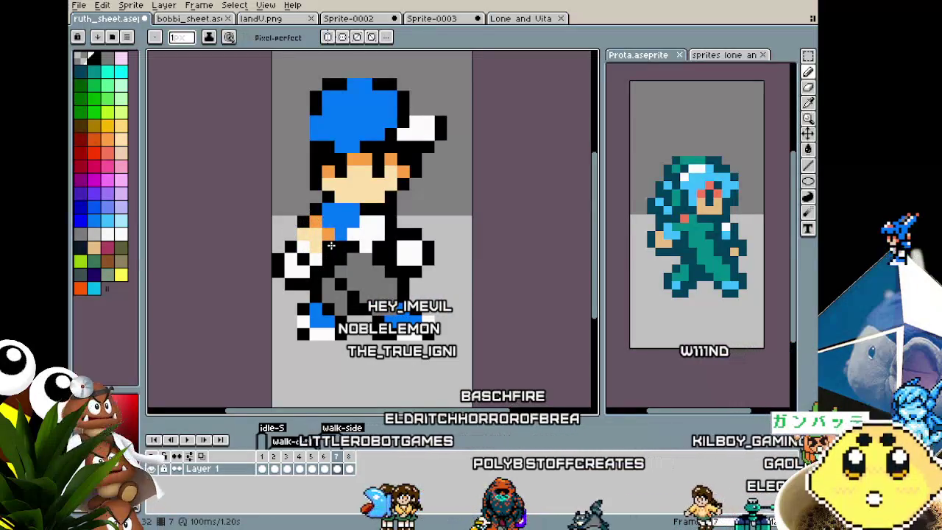
pyautogui.scroll(-3, 258, 339)
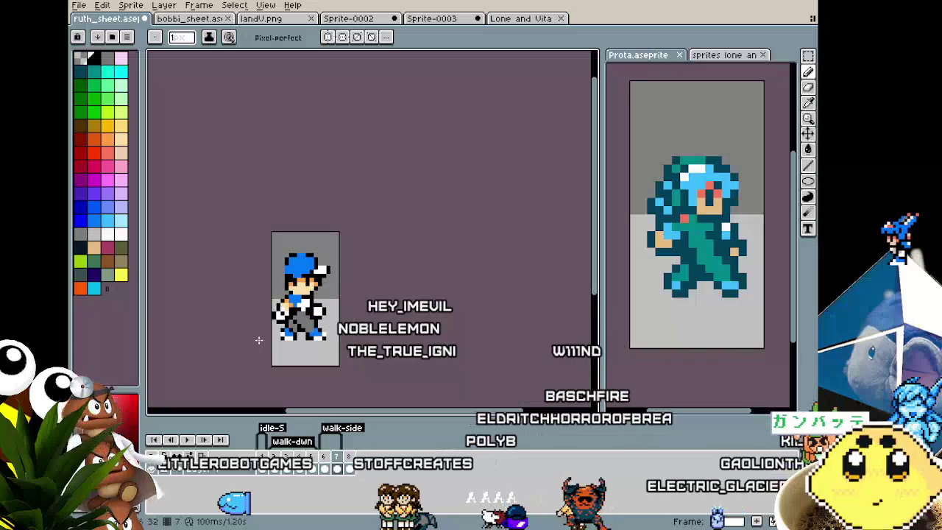
pyautogui.scroll(1, 258, 339)
pyautogui.scroll(3, 254, 341)
pyautogui.moveTo(251, 341); pyautogui.dragTo(230, 345)
pyautogui.press('i')
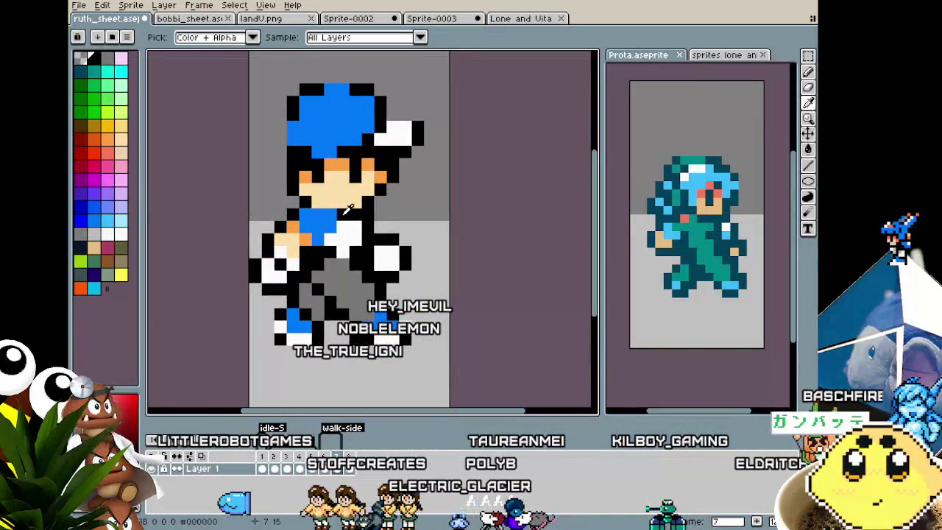
pyautogui.press('b')
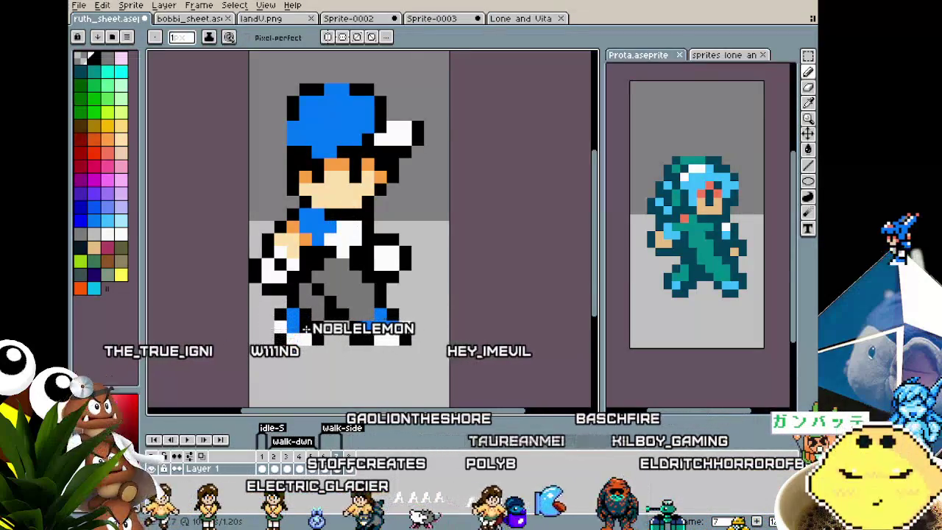
pyautogui.scroll(-3, 306, 330)
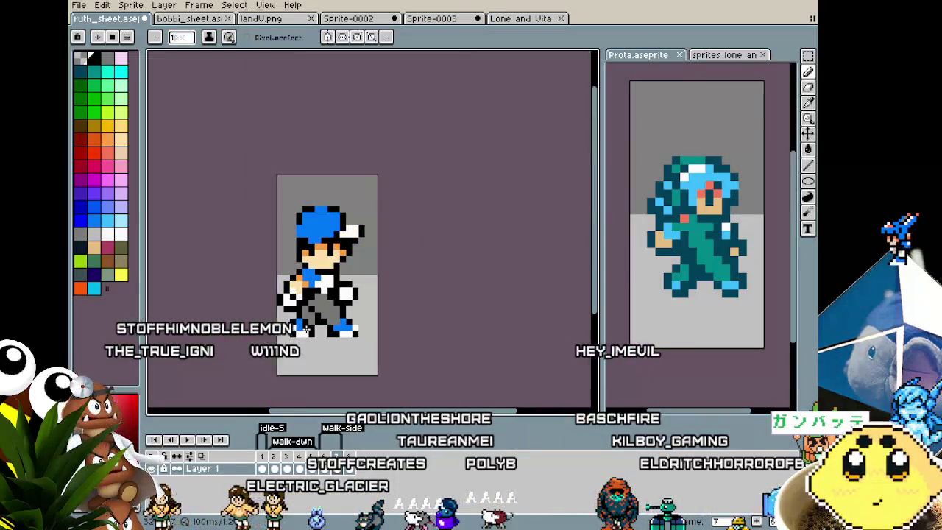
pyautogui.scroll(1, 307, 330)
pyautogui.scroll(2, 261, 357)
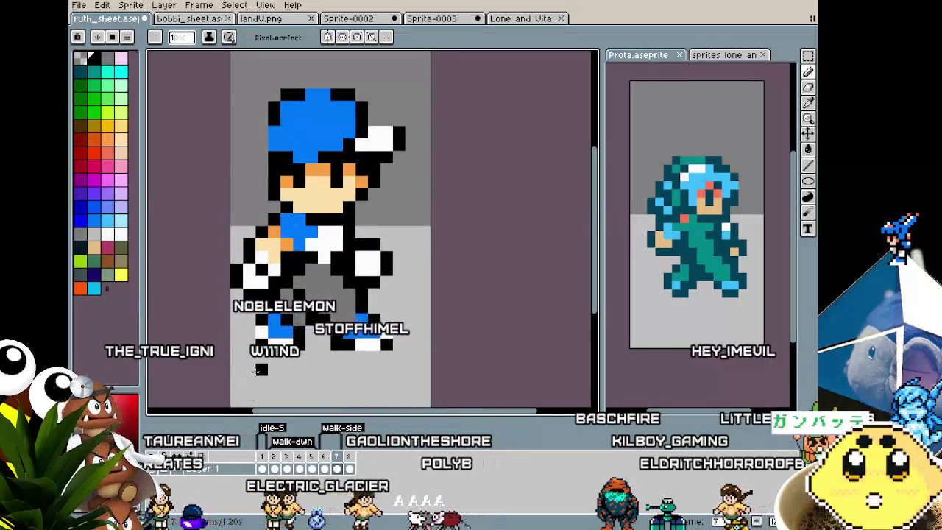
pyautogui.scroll(-1, 258, 370)
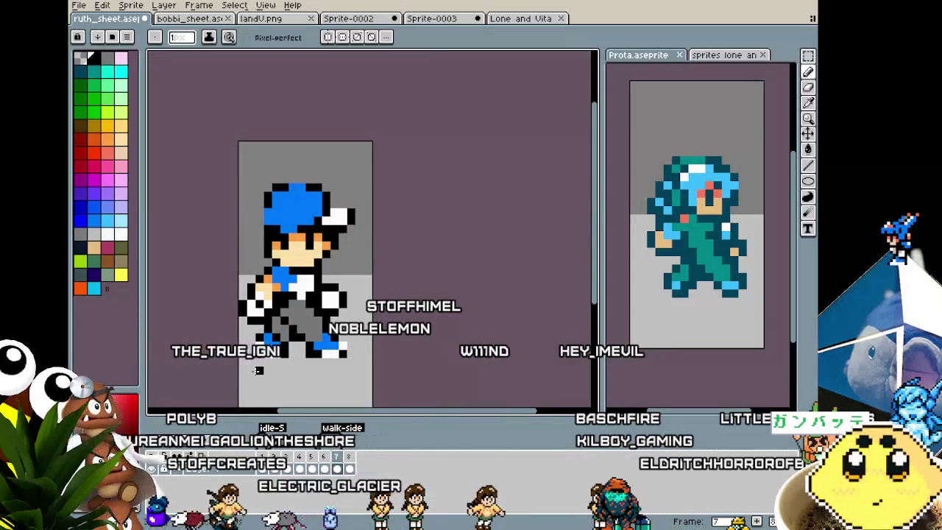
pyautogui.scroll(1, 257, 363)
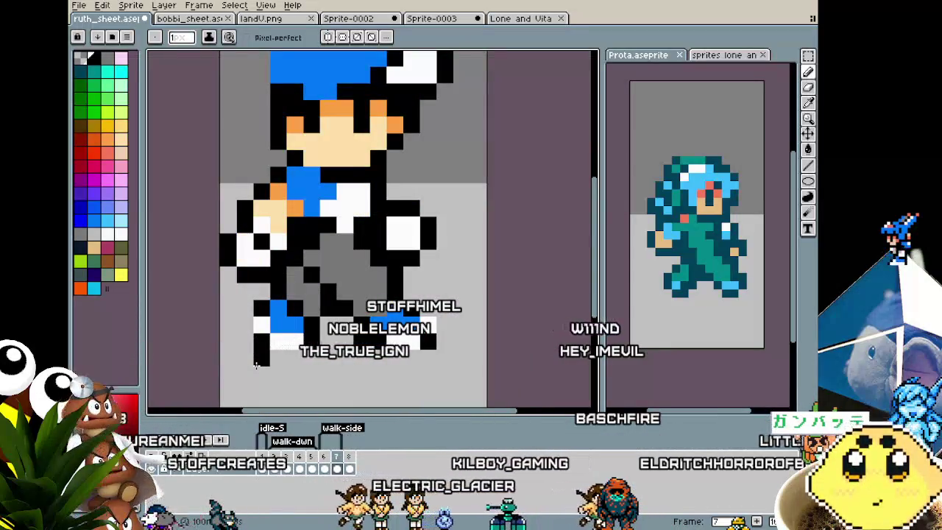
pyautogui.keyDown('alt'); pyautogui.click(309, 181); pyautogui.keyUp('alt')
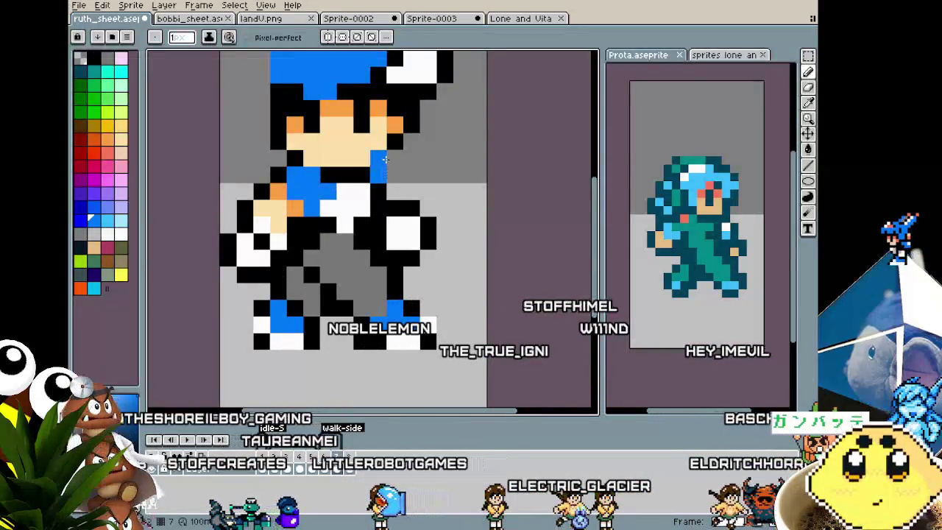
pyautogui.keyDown('alt'); pyautogui.click(391, 153); pyautogui.keyUp('alt')
pyautogui.keyDown('alt'); pyautogui.click(394, 186); pyautogui.keyUp('alt')
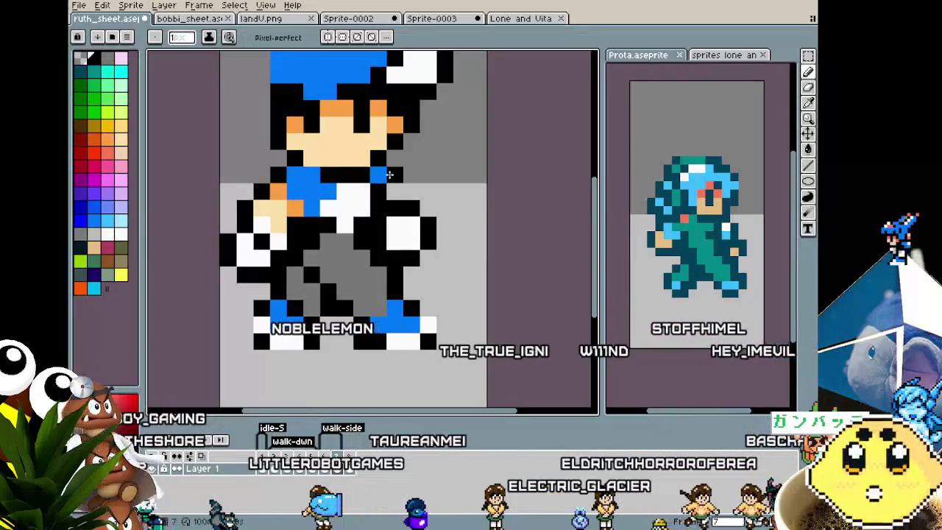
pyautogui.scroll(-3, 373, 237)
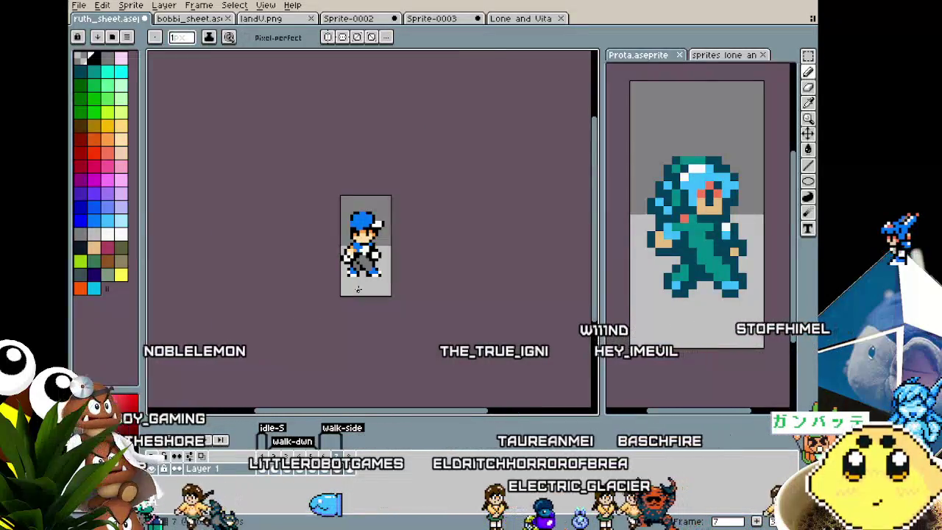
pyautogui.scroll(1, 358, 290)
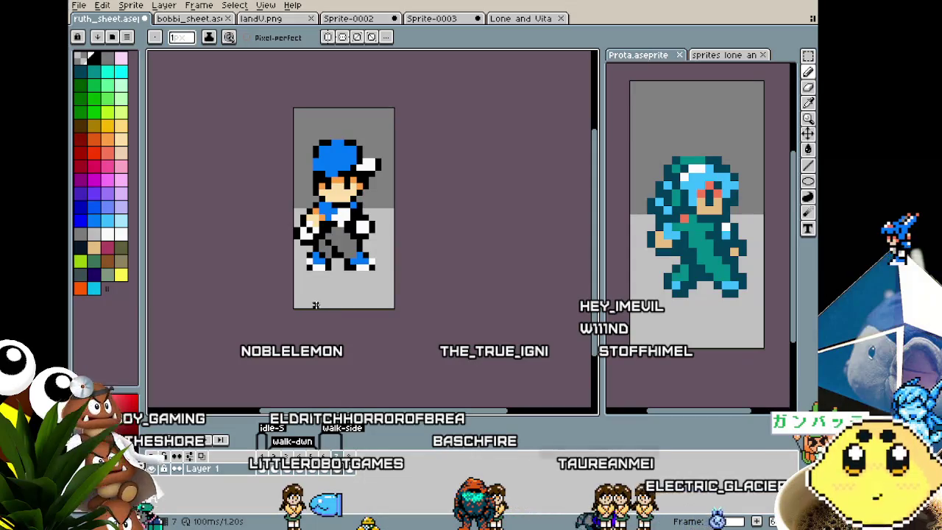
pyautogui.scroll(3, 302, 225)
pyautogui.scroll(1, 299, 223)
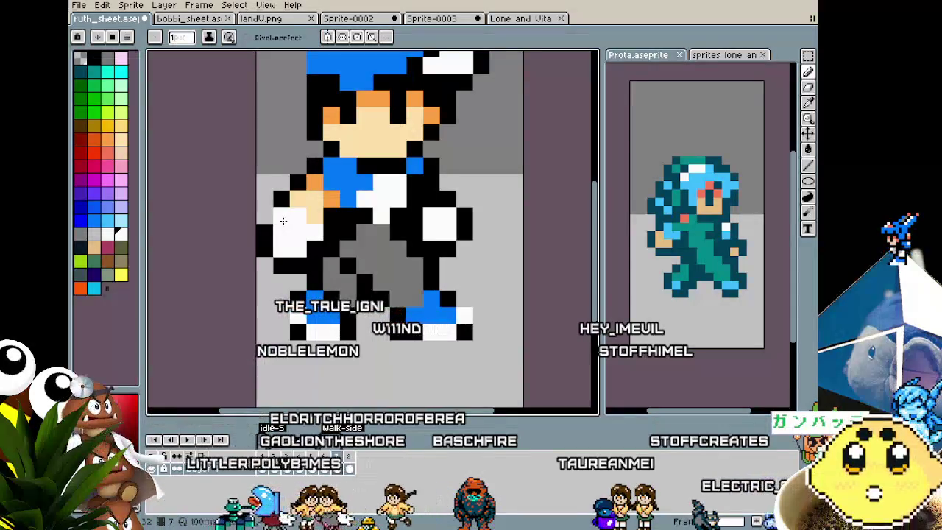
pyautogui.keyDown('alt'); pyautogui.click(275, 214); pyautogui.keyUp('alt')
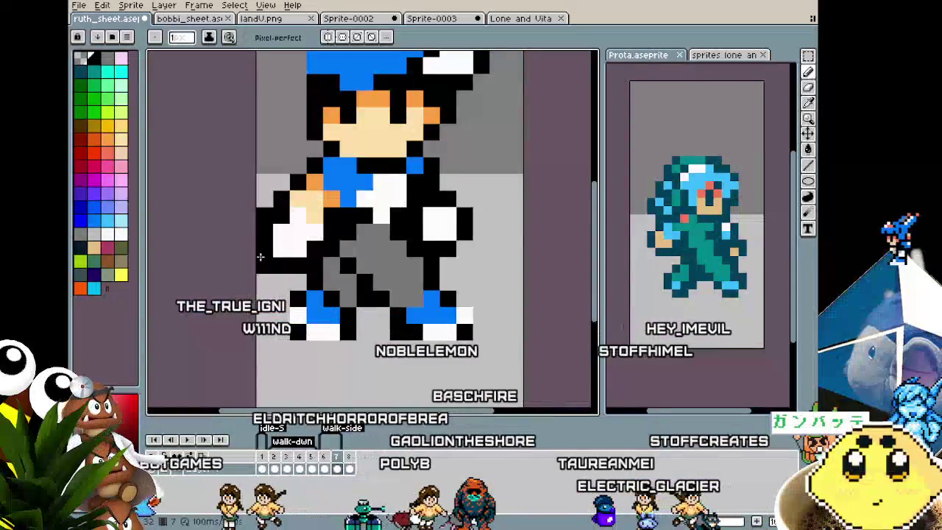
pyautogui.scroll(-4, 263, 242)
pyautogui.scroll(-2, 249, 305)
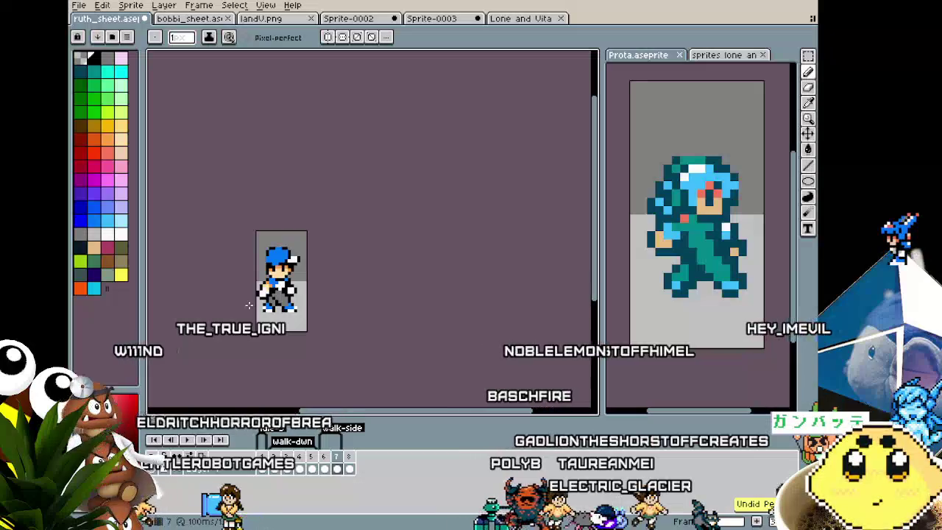
pyautogui.scroll(2, 249, 305)
pyautogui.scroll(1, 249, 304)
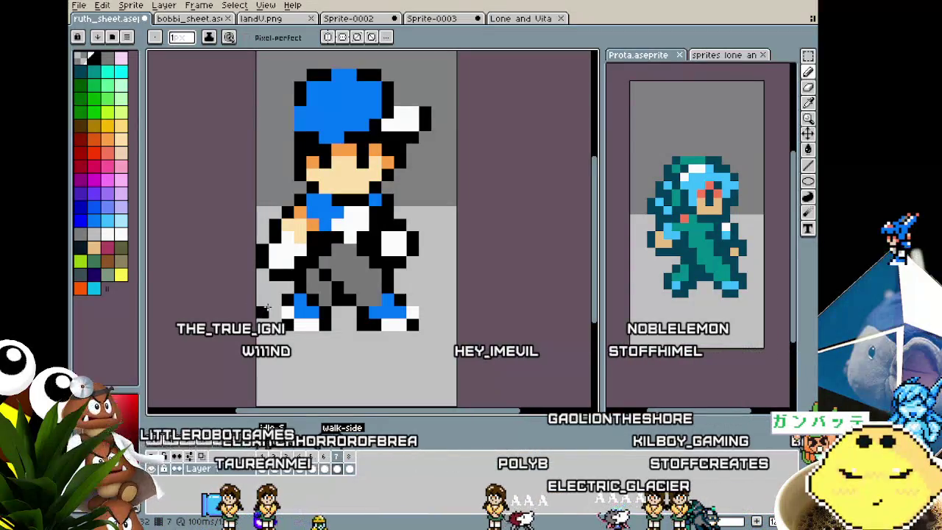
# - Colour the pixel below the boy's collar blue in the zoomed view
pyautogui.moveTo(266, 309); pyautogui.dragTo(256, 305)
pyautogui.press('alt')
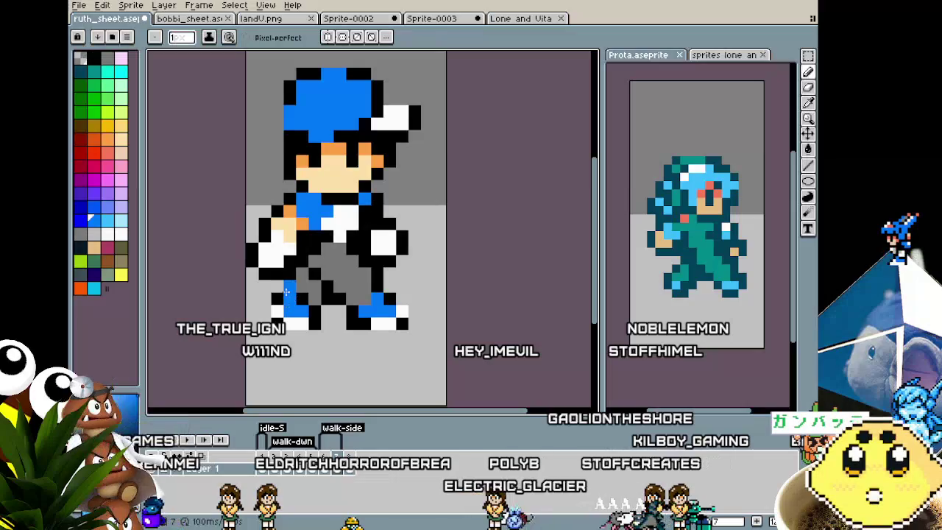
pyautogui.press('alt')
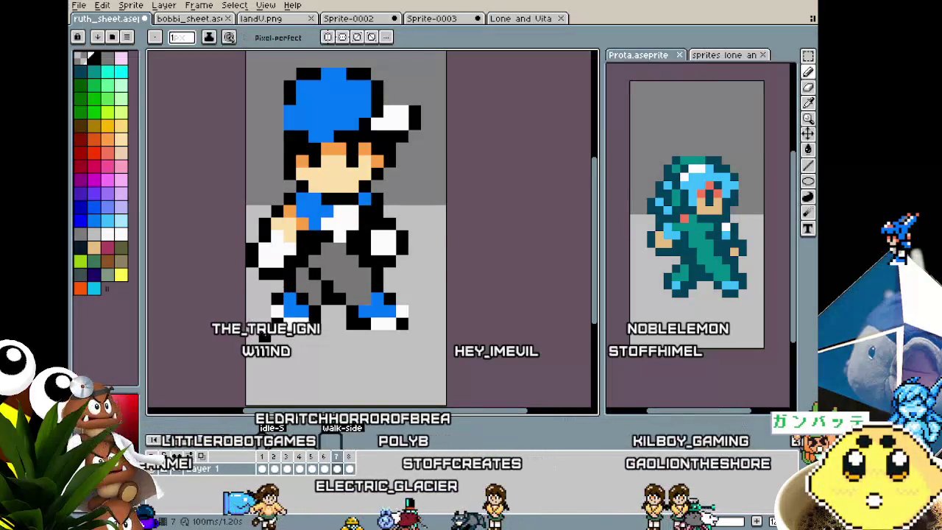
pyautogui.scroll(-2, 265, 332)
pyautogui.scroll(2, 265, 332)
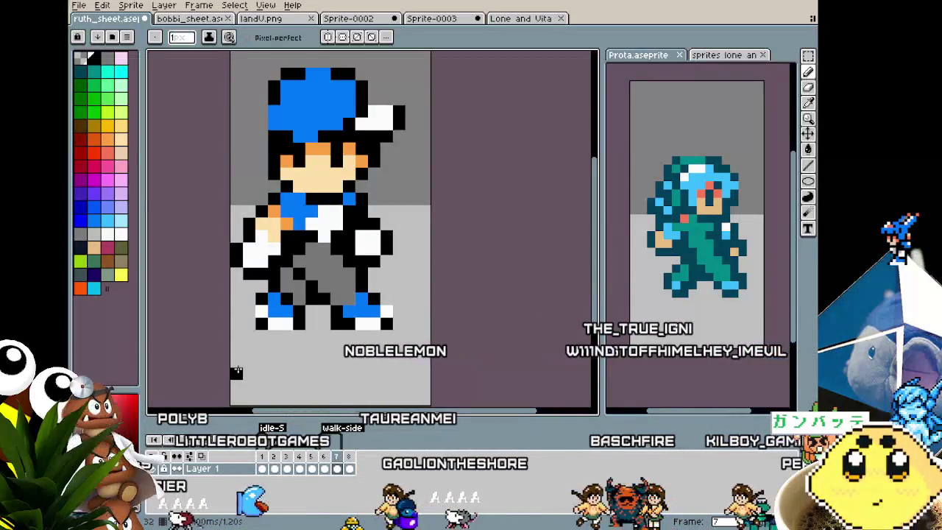
pyautogui.scroll(1, 251, 339)
pyautogui.moveTo(251, 338); pyautogui.dragTo(224, 340)
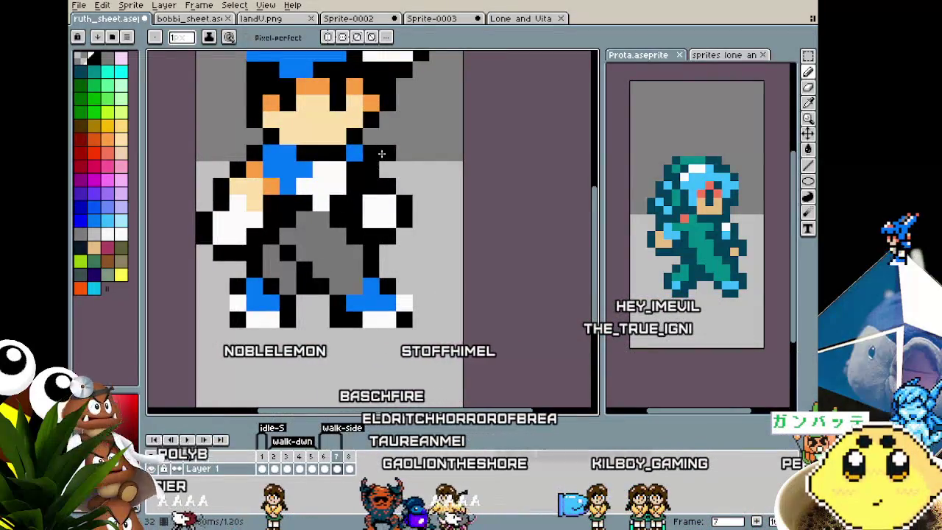
pyautogui.click(363, 165)
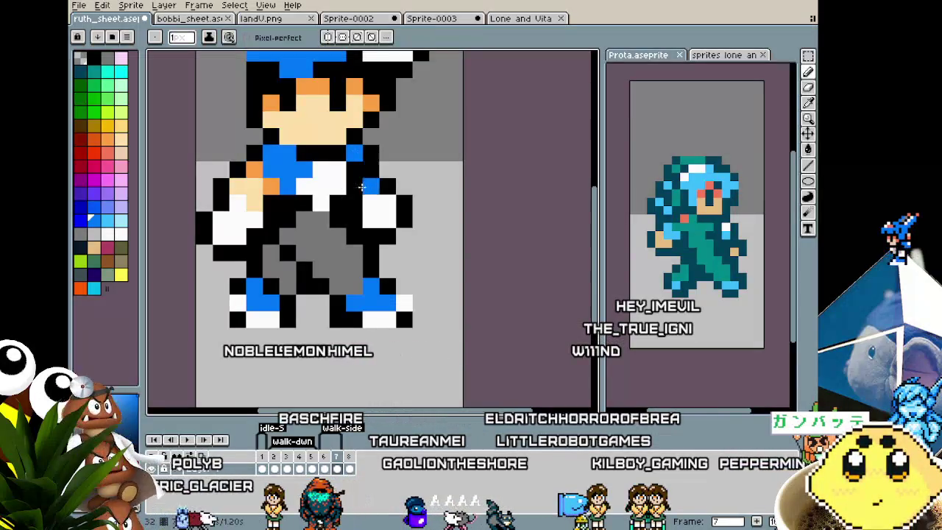
# - Sample black and then white from the sprite to touch up the arm
pyautogui.scroll(-5, 368, 177)
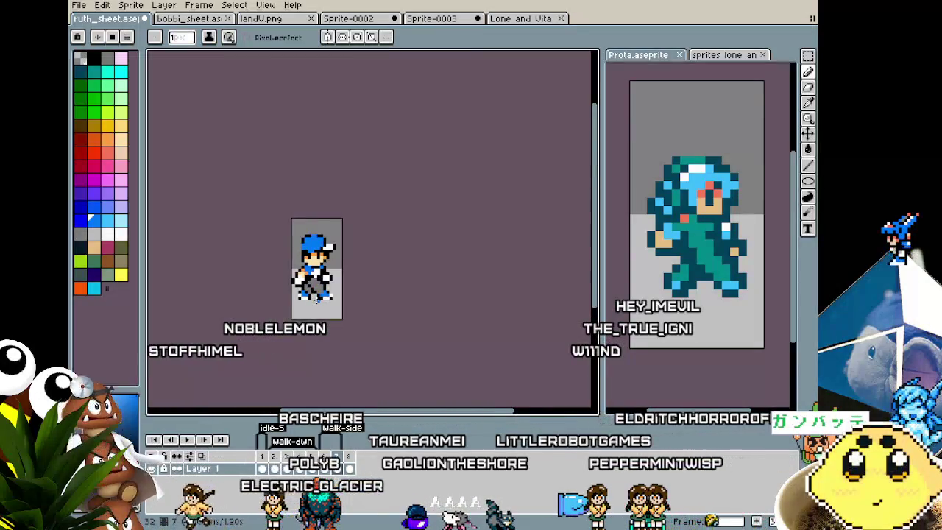
pyautogui.scroll(3, 317, 298)
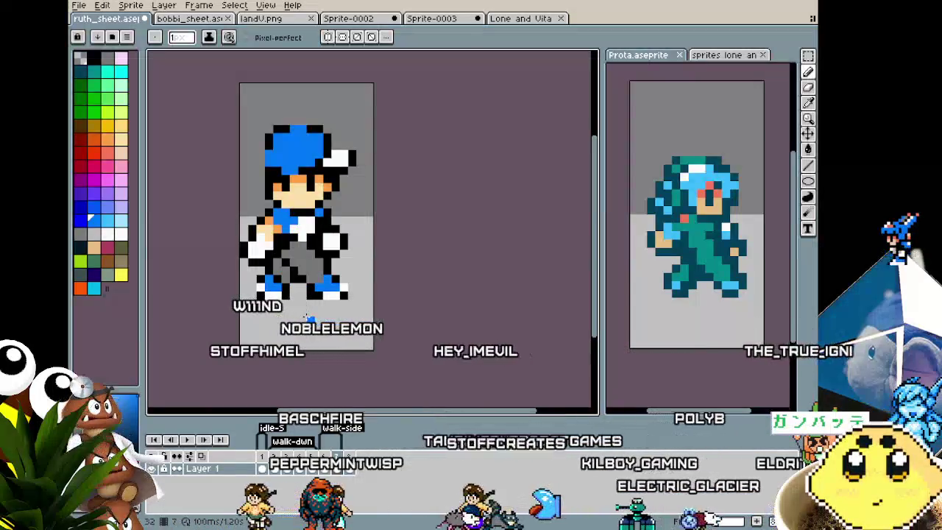
pyautogui.keyDown('alt'); pyautogui.click(259, 236); pyautogui.keyUp('alt')
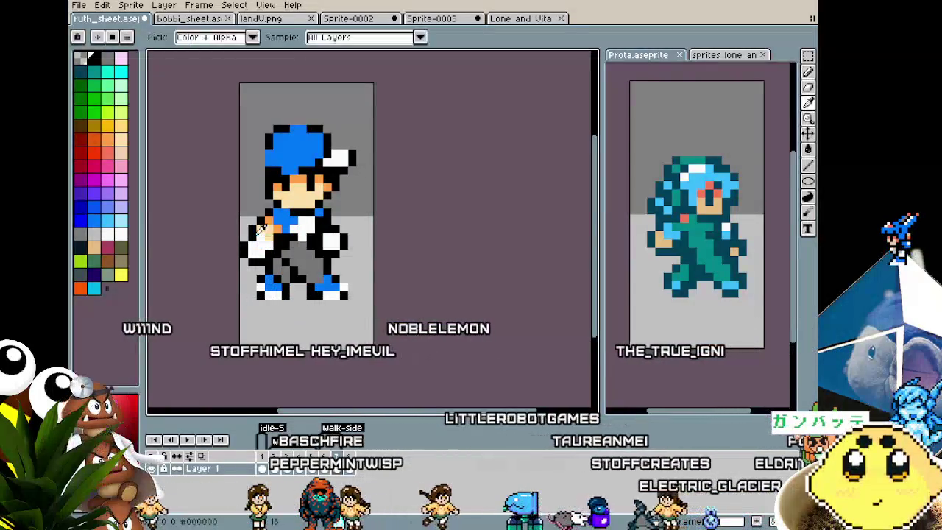
pyautogui.scroll(-2, 253, 300)
pyautogui.scroll(-1, 253, 299)
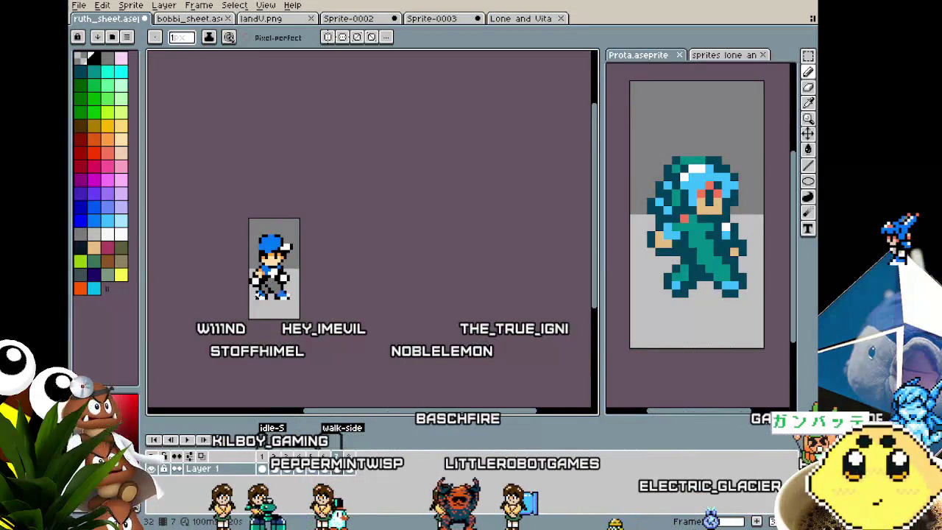
pyautogui.scroll(1, 310, 281)
pyautogui.scroll(2, 311, 281)
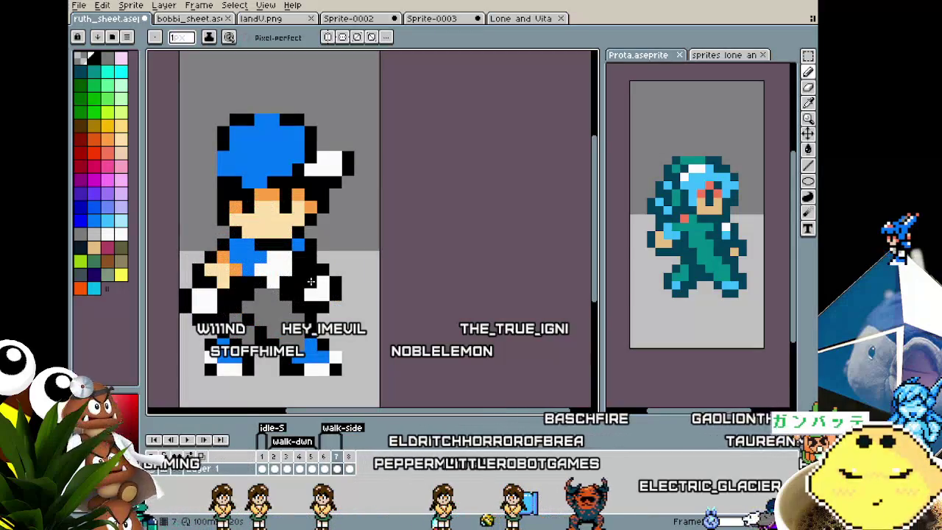
pyautogui.keyDown('alt'); pyautogui.click(288, 282); pyautogui.keyUp('alt')
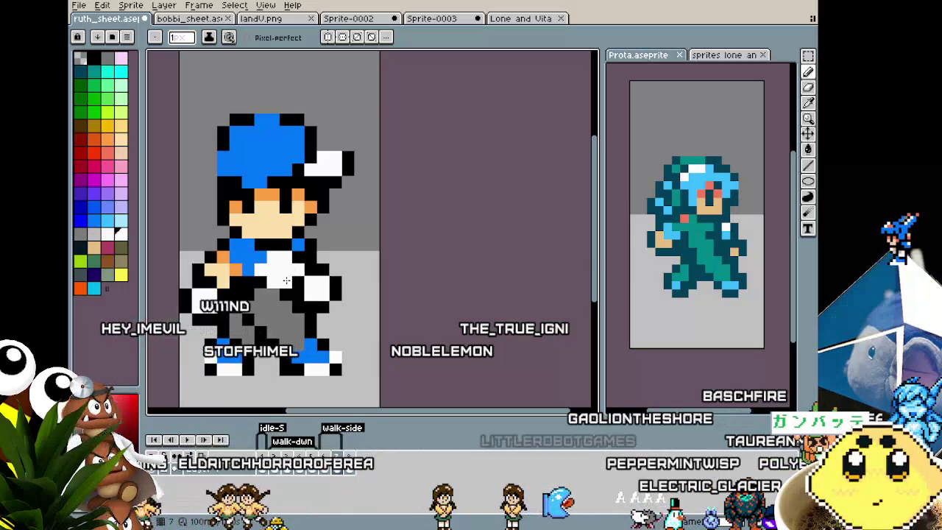
pyautogui.scroll(-2, 256, 354)
pyautogui.scroll(-1, 256, 353)
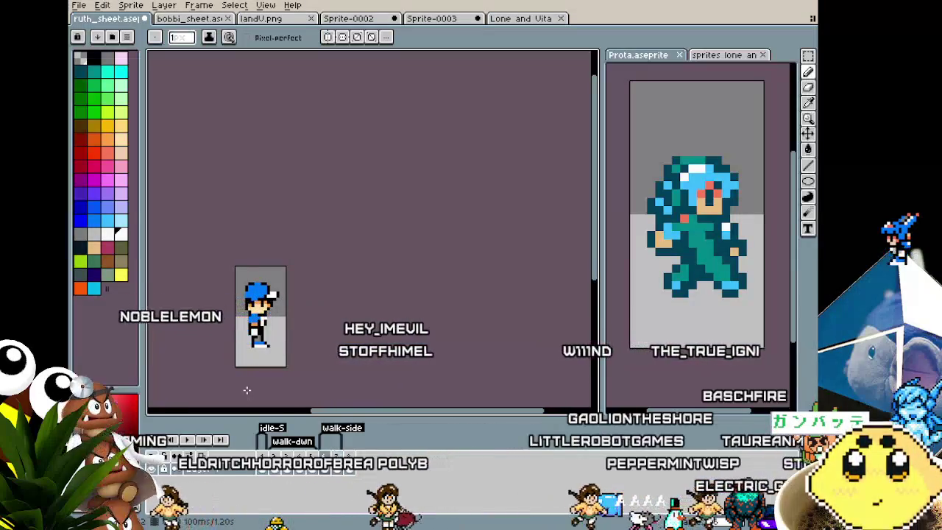
# - Flip between neighbouring walk frames to compare them, then show frame 6
pyautogui.press('Right')
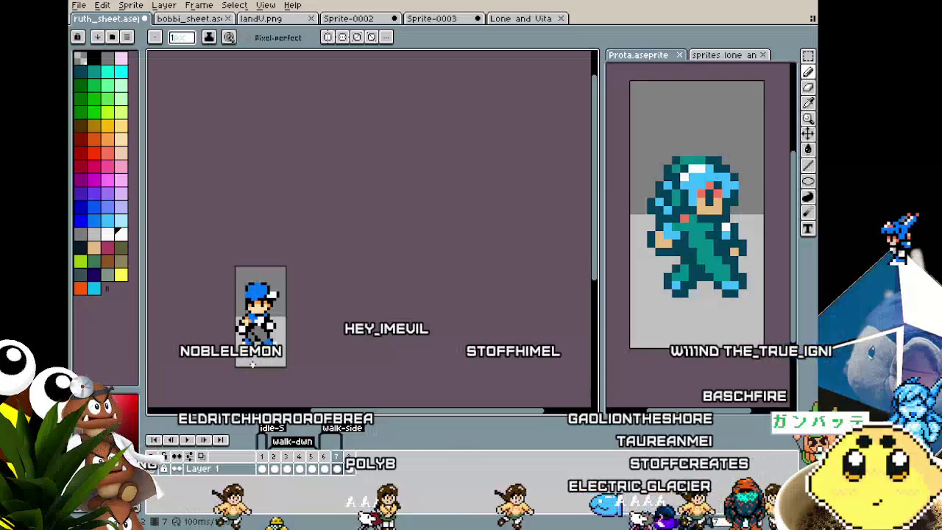
pyautogui.scroll(2, 252, 364)
pyautogui.scroll(2, 252, 363)
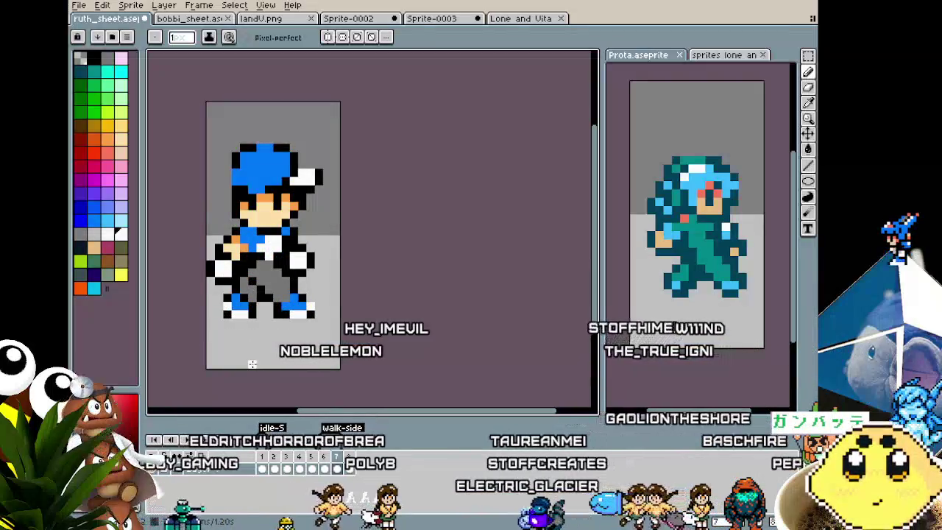
pyautogui.press('Left')
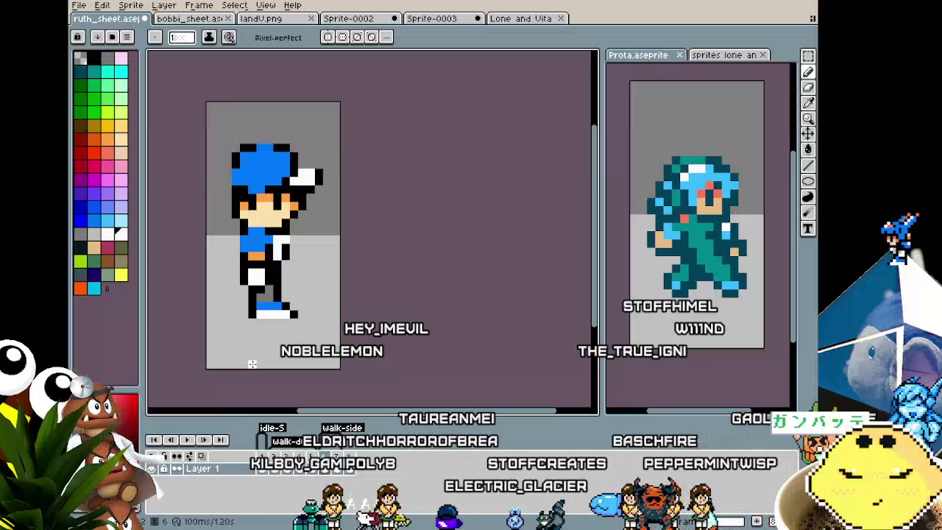
pyautogui.press('Right')
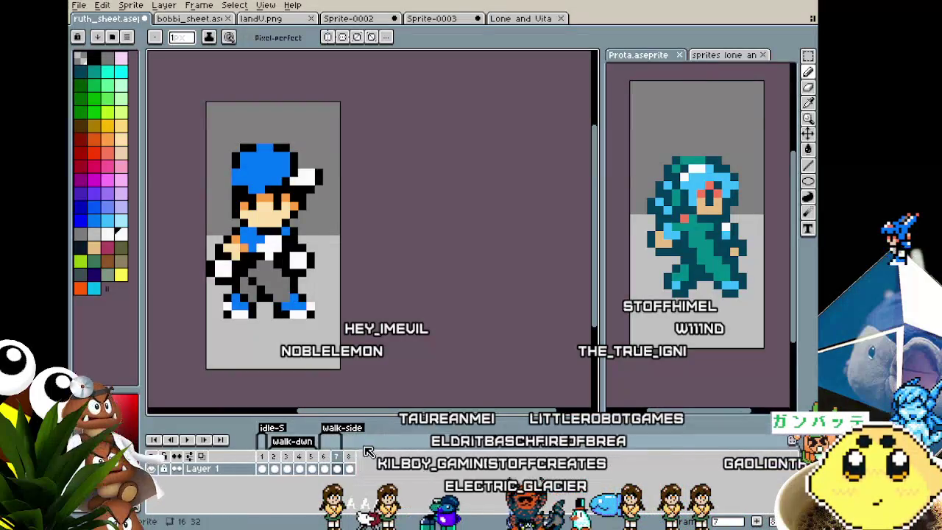
pyautogui.click(325, 459)
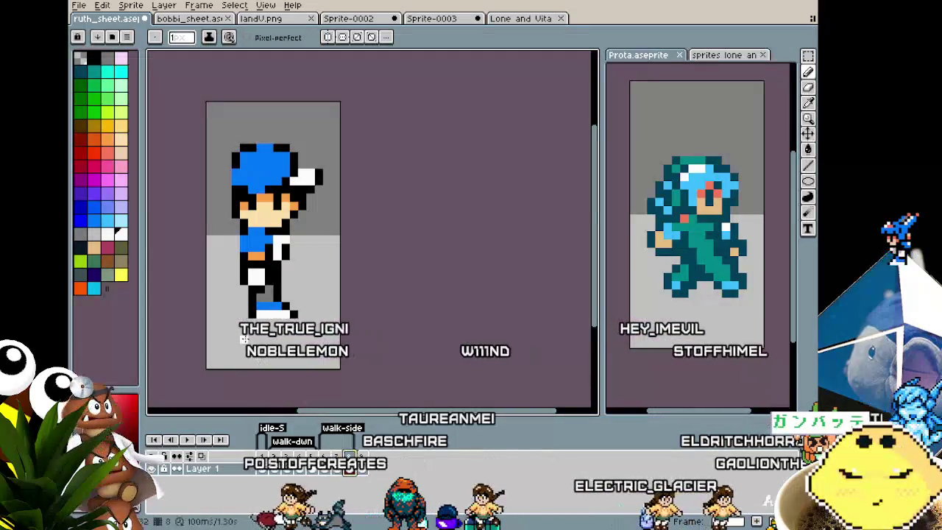
# - Shift the Prota reference sprite left, advance it two frames, and recentre the boy sprite
pyautogui.moveTo(729, 366); pyautogui.dragTo(712, 365)
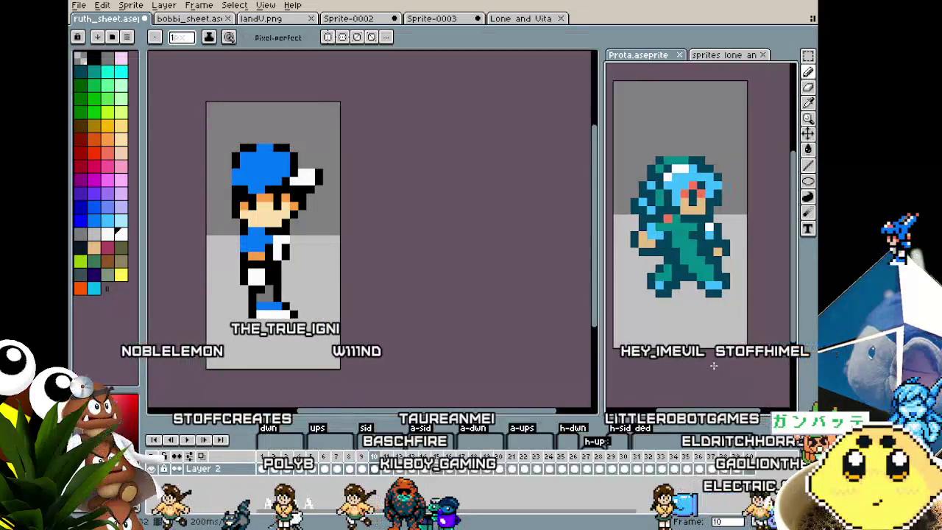
pyautogui.press('Right')
pyautogui.press('Right')
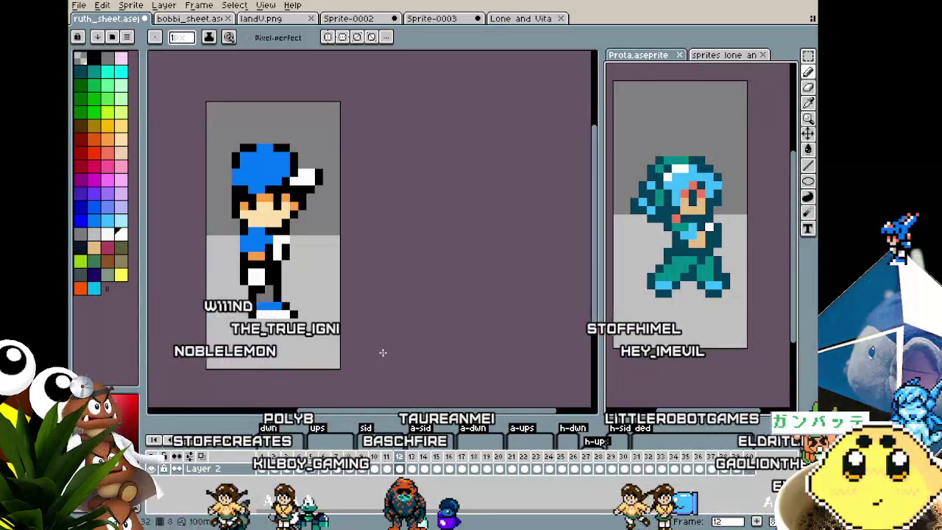
pyautogui.moveTo(243, 313); pyautogui.dragTo(307, 329)
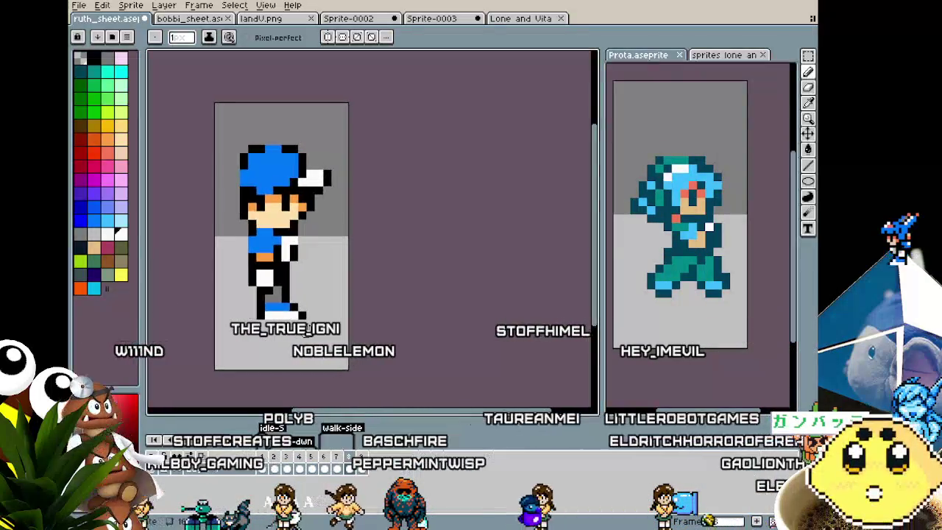
pyautogui.scroll(1, 298, 324)
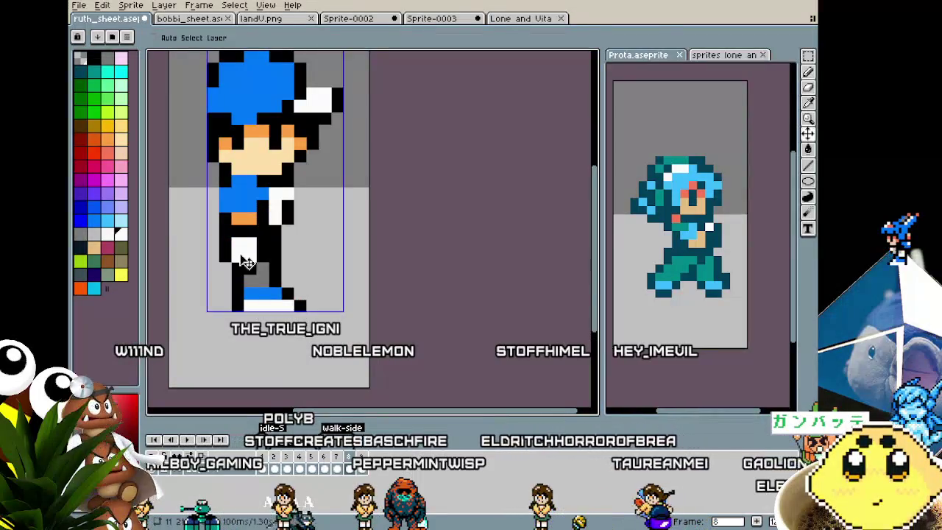
# - Paste and drag a green clipboard image, then discard it and bring the boy back into view
pyautogui.press('m')
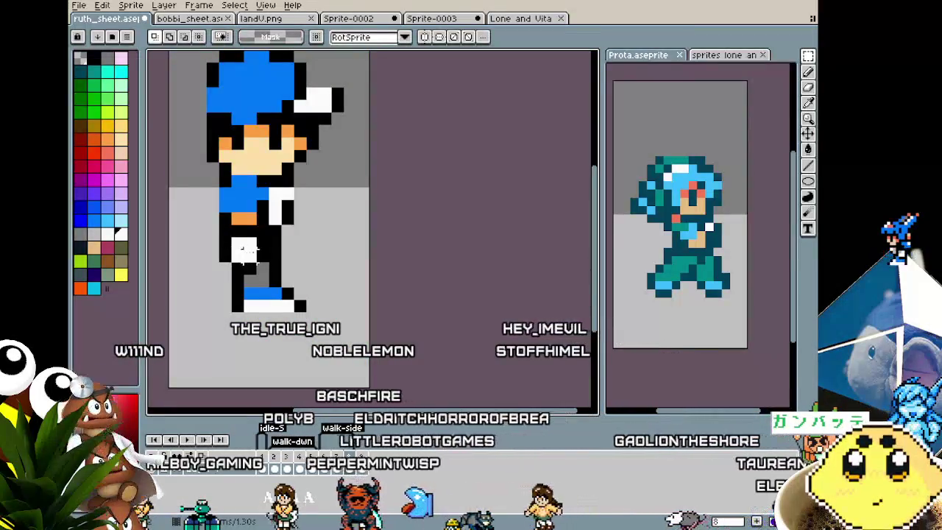
pyautogui.hotkey('ctrl', 'v')
pyautogui.moveTo(312, 298); pyautogui.dragTo(154, 143)
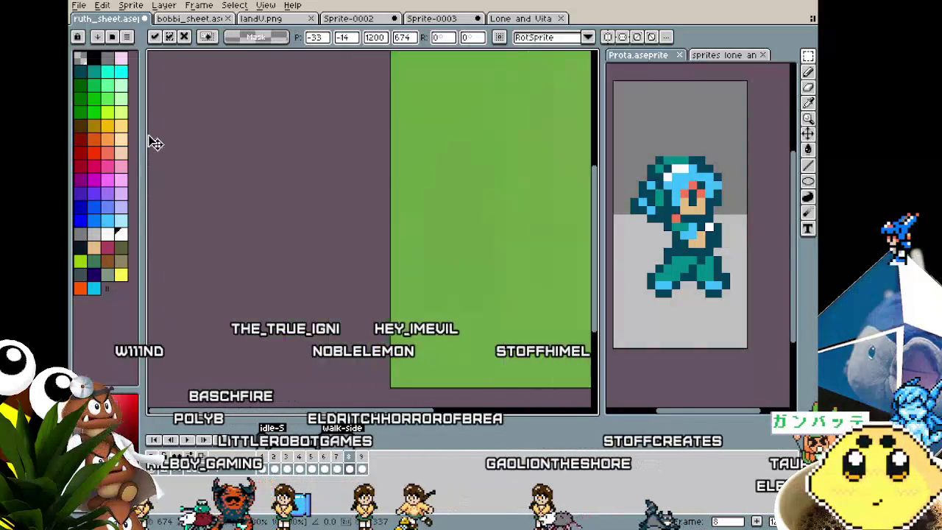
pyautogui.moveTo(503, 295); pyautogui.dragTo(220, 59)
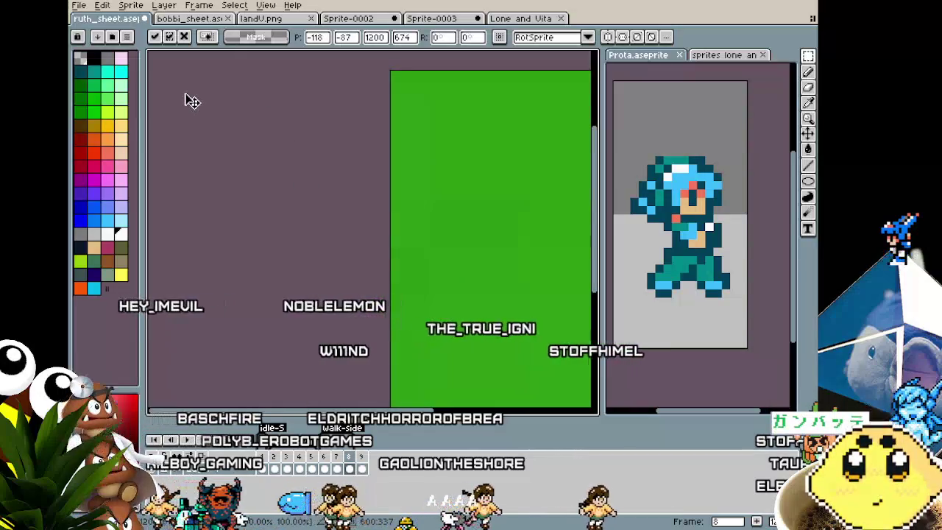
pyautogui.press('Escape')
pyautogui.moveTo(196, 101); pyautogui.dragTo(298, 316)
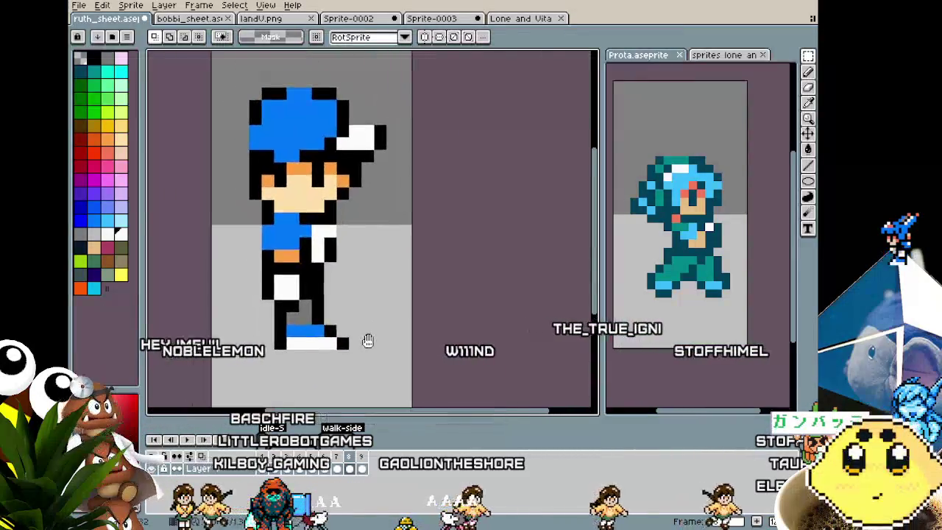
pyautogui.scroll(1, 298, 316)
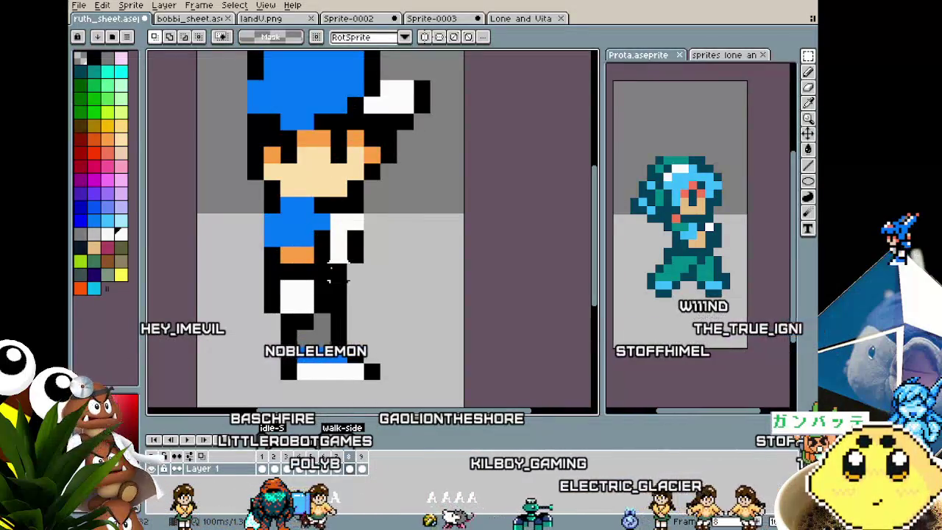
pyautogui.scroll(-1, 333, 268)
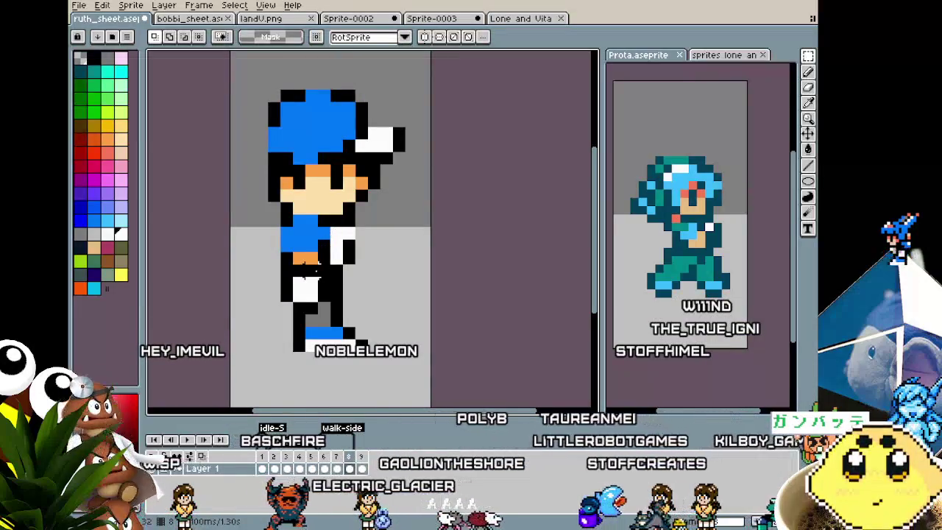
pyautogui.moveTo(284, 272); pyautogui.dragTo(272, 274)
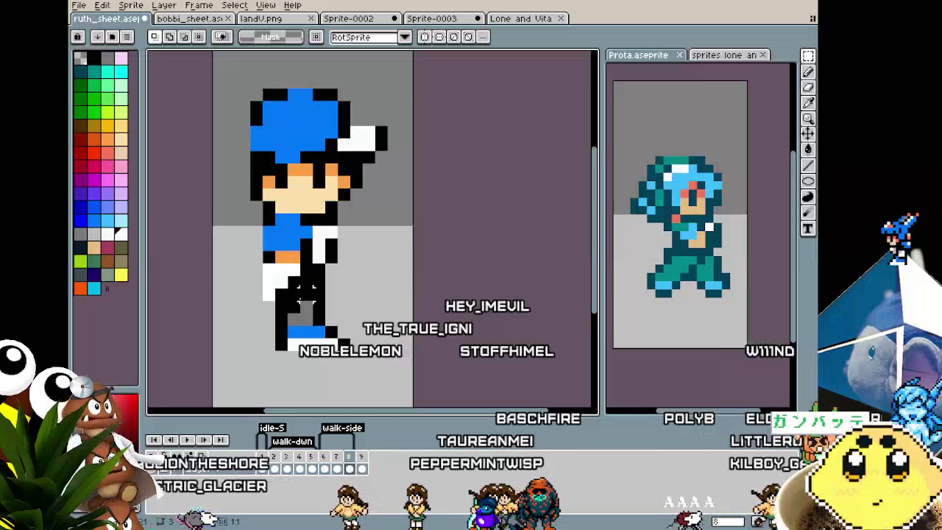
# - Marquee-select the white leg pixels and shift the block up and right toward the hip
pyautogui.moveTo(302, 289); pyautogui.dragTo(294, 316)
pyautogui.moveTo(280, 271)
pyautogui.mouseDown()
pyautogui.moveTo(266, 270)
pyautogui.moveTo(318, 315)
pyautogui.mouseUp()
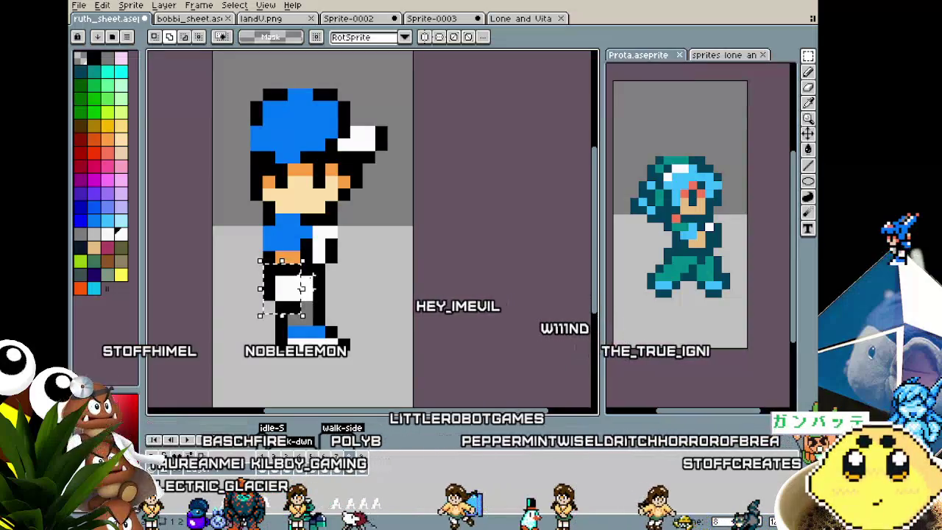
pyautogui.moveTo(287, 294)
pyautogui.mouseDown()
pyautogui.moveTo(321, 275)
pyautogui.moveTo(330, 283)
pyautogui.mouseUp()
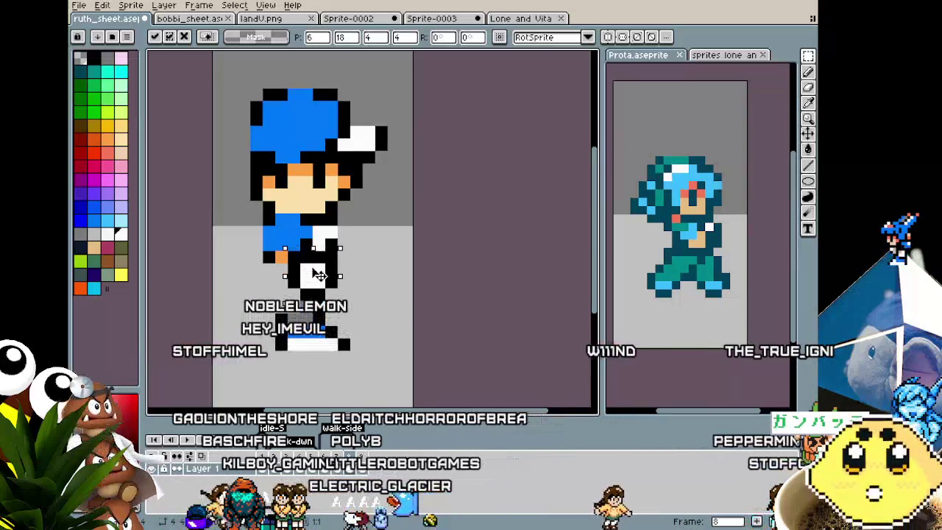
# - Commit the moved leg pixels, then try painting the arm in skin tone and undo it
pyautogui.press('i')
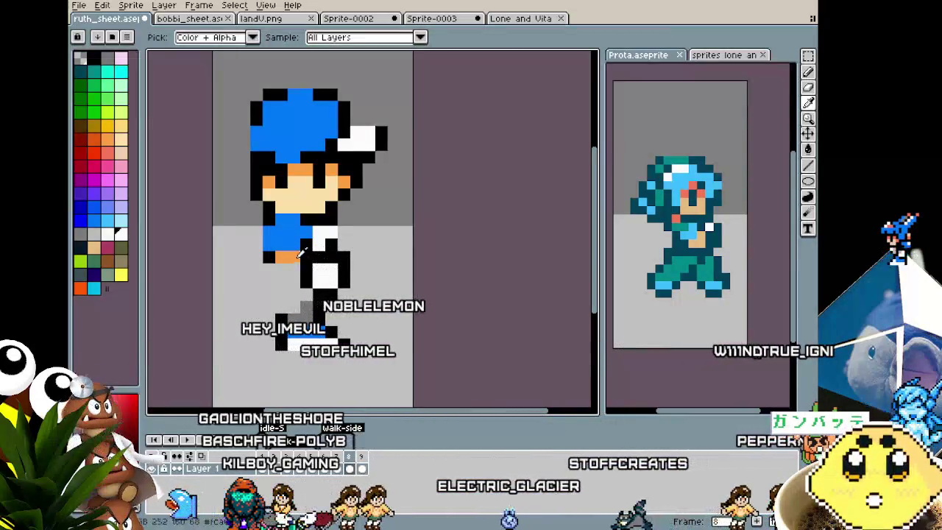
pyautogui.press('b')
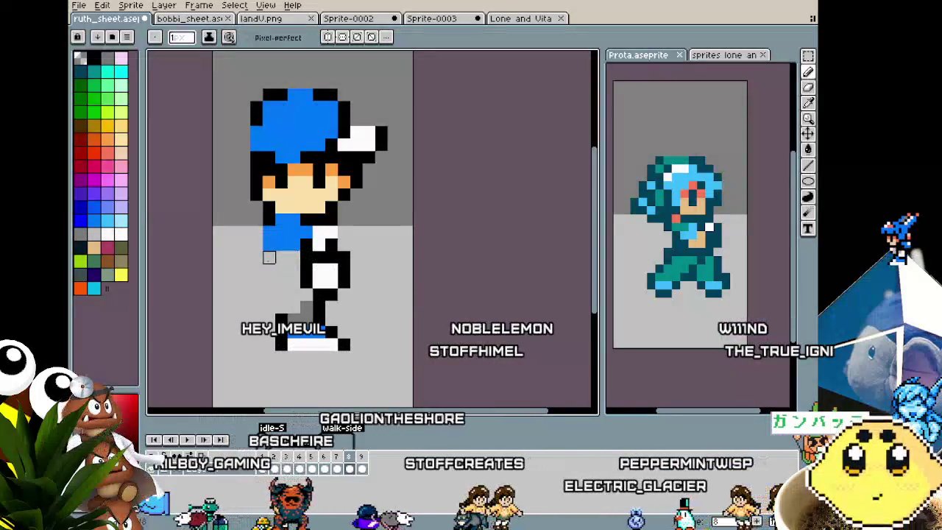
pyautogui.keyDown('alt'); pyautogui.click(316, 184); pyautogui.keyUp('alt')
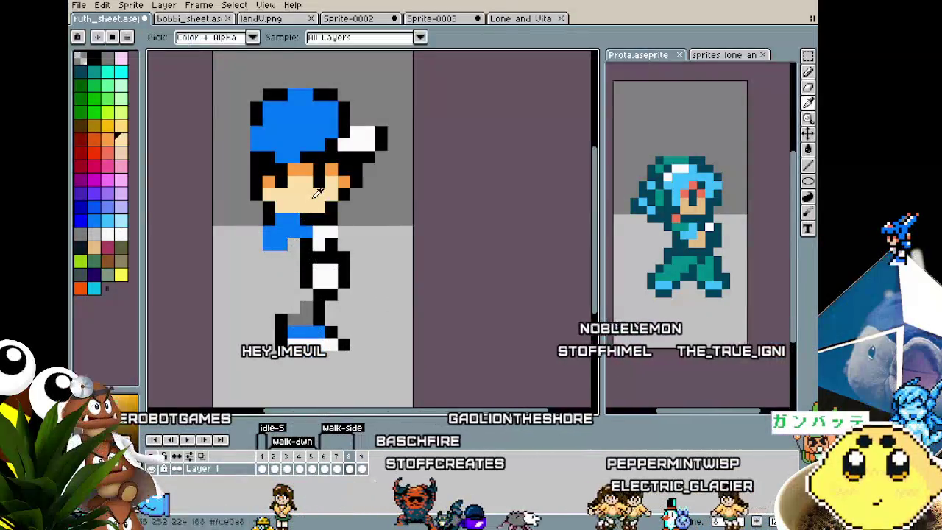
pyautogui.moveTo(294, 247); pyautogui.dragTo(310, 252)
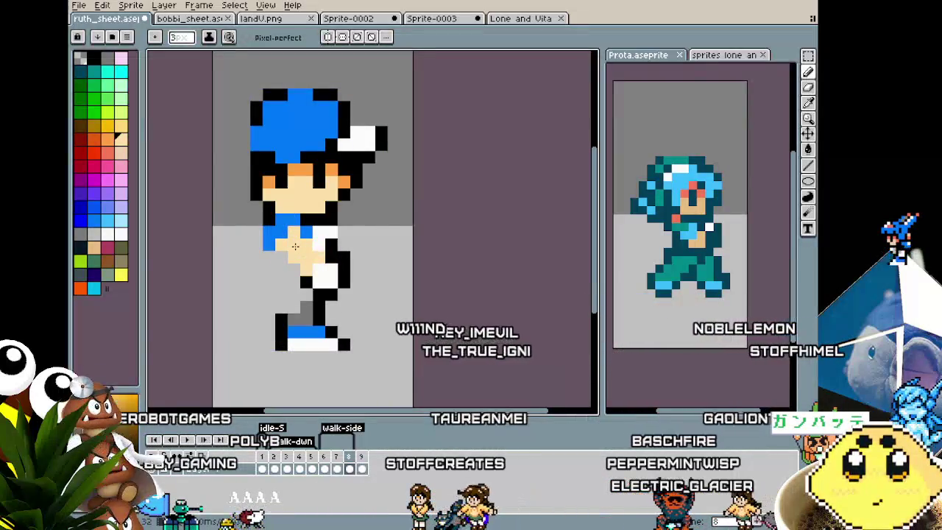
pyautogui.hotkey('ctrl', 'z')
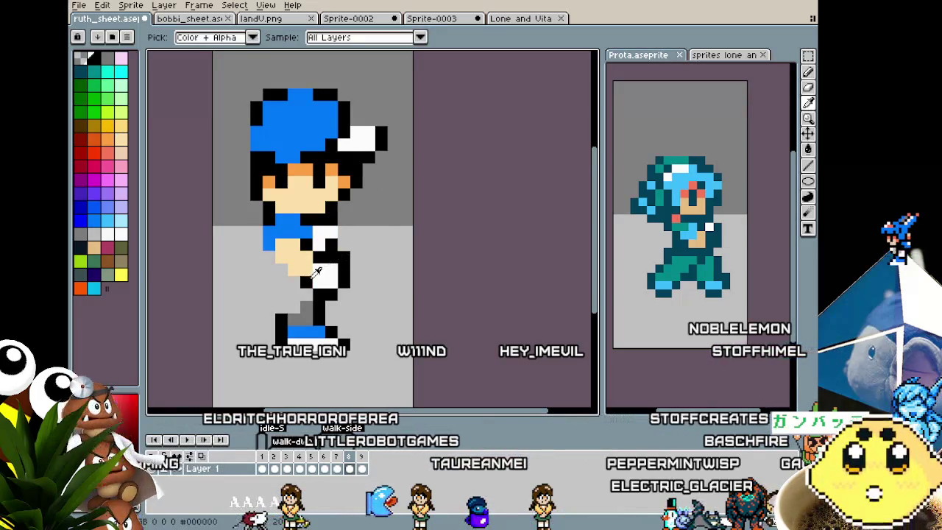
pyautogui.hotkey('ctrl', 'z')
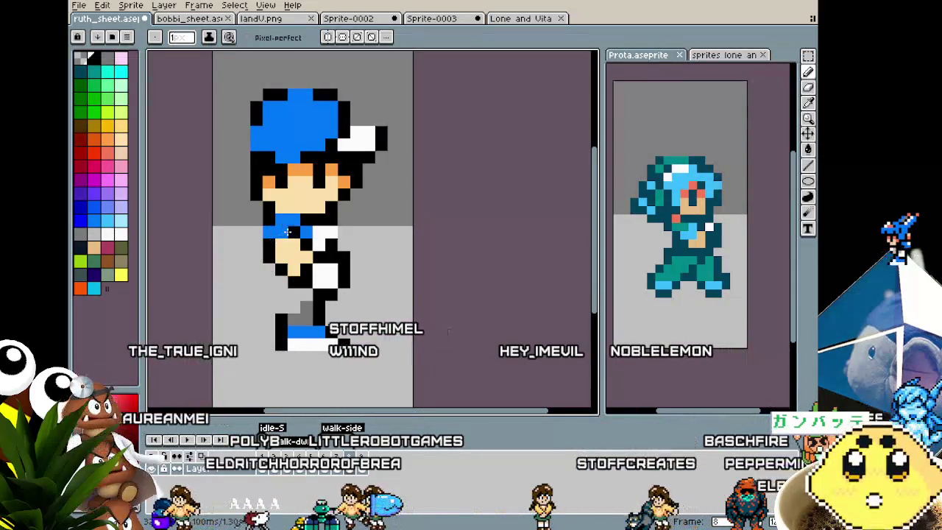
# - Redraw the back leg in black with gray shading
pyautogui.scroll(-2, 288, 232)
pyautogui.scroll(-1, 273, 265)
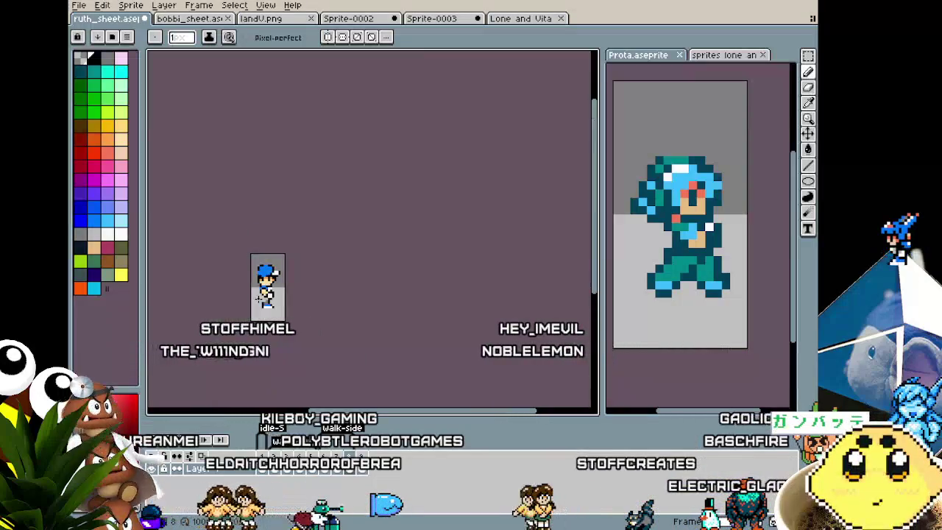
pyautogui.scroll(1, 258, 298)
pyautogui.scroll(2, 259, 298)
pyautogui.scroll(1, 257, 299)
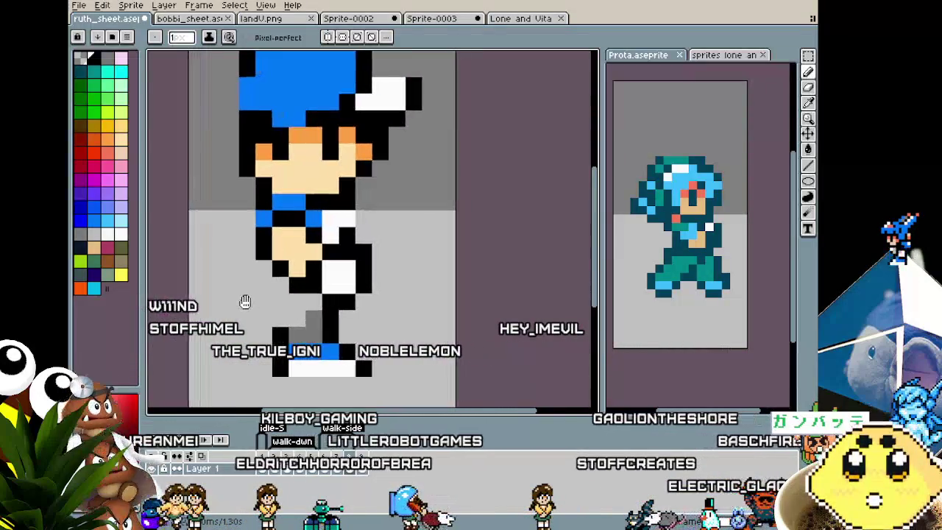
pyautogui.moveTo(262, 315); pyautogui.dragTo(279, 294)
pyautogui.keyDown('alt'); pyautogui.click(313, 320); pyautogui.keyUp('alt')
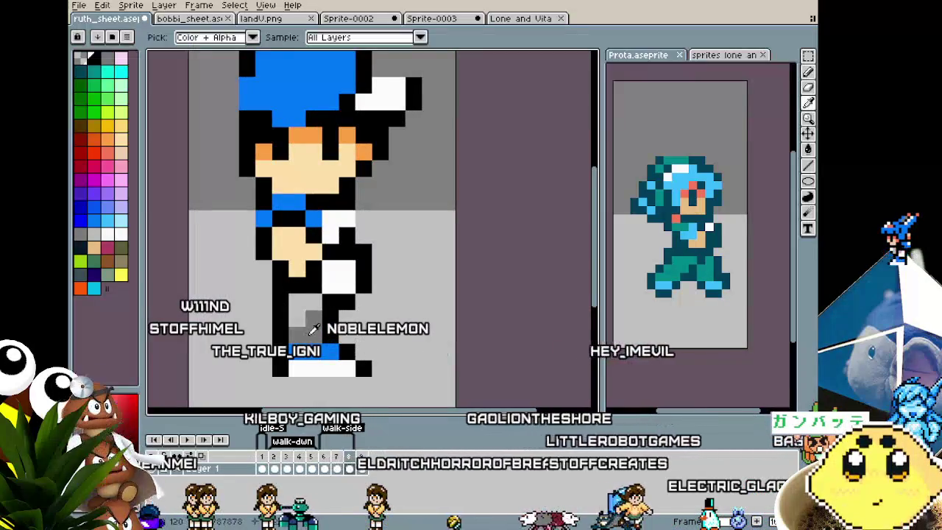
pyautogui.click(296, 309)
# - Select the front leg block, reposition it, and commit the move
pyautogui.scroll(-3, 313, 303)
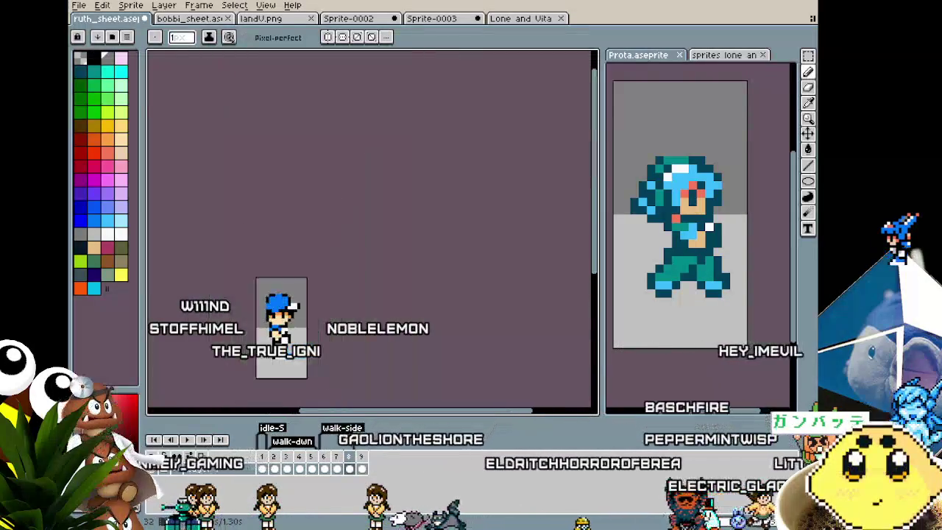
pyautogui.scroll(1, 287, 315)
pyautogui.scroll(2, 287, 315)
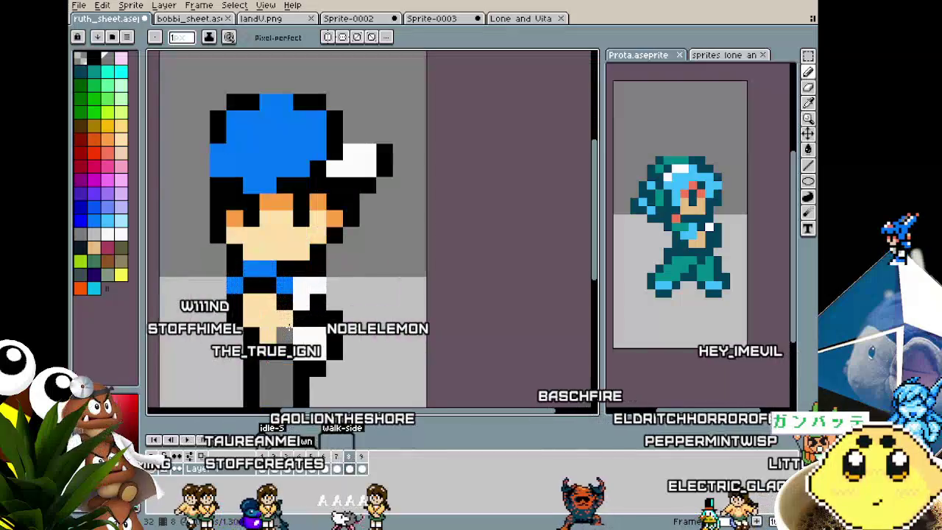
pyautogui.moveTo(279, 339); pyautogui.dragTo(272, 306)
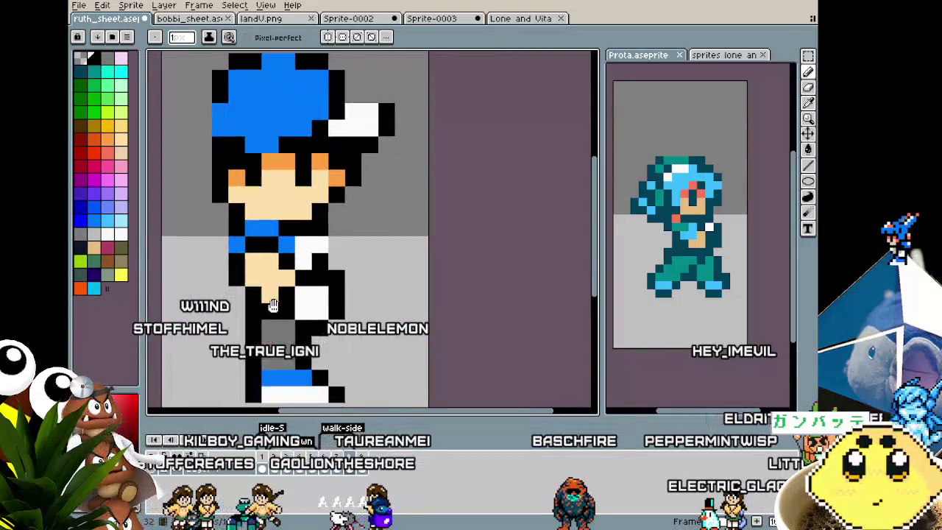
pyautogui.press('m')
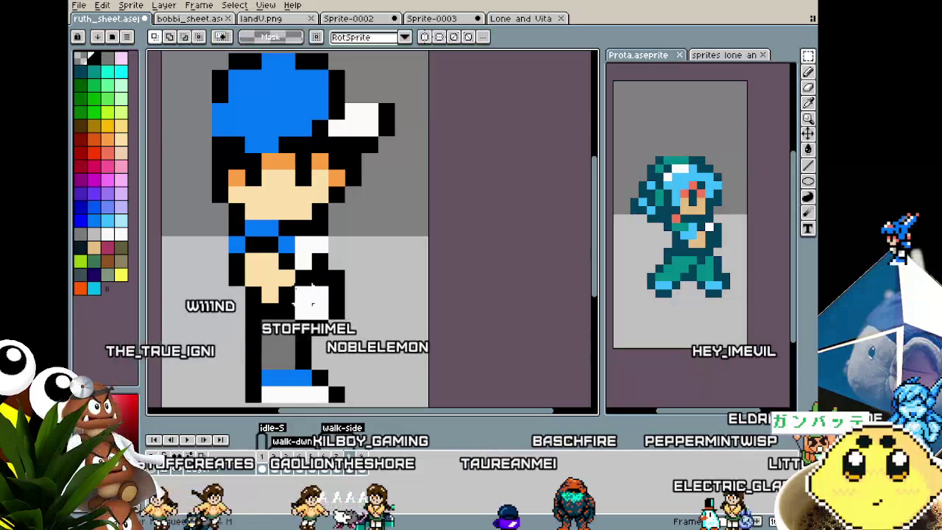
pyautogui.moveTo(294, 268)
pyautogui.mouseDown()
pyautogui.moveTo(364, 337)
pyautogui.moveTo(319, 329)
pyautogui.mouseUp()
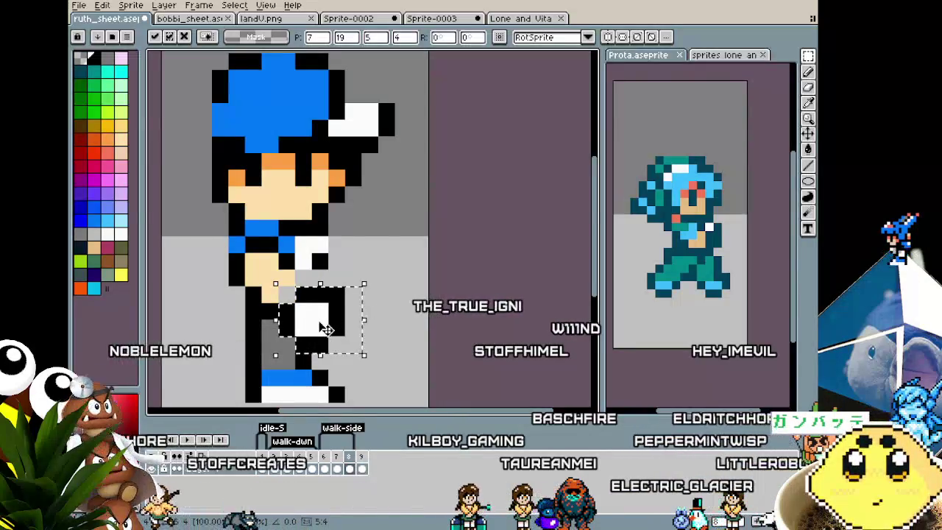
pyautogui.press('Return')
# - Outline the leg in black, turn the blue arm pixels into a skin-toned hand, and whiten the shirt
pyautogui.press('b')
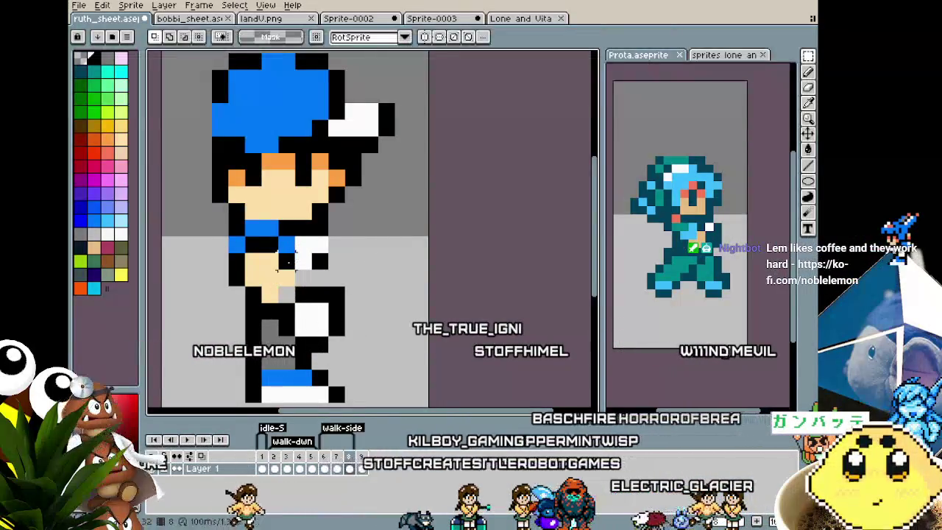
pyautogui.moveTo(289, 263); pyautogui.dragTo(300, 262)
pyautogui.keyDown('alt'); pyautogui.click(293, 283); pyautogui.keyUp('alt')
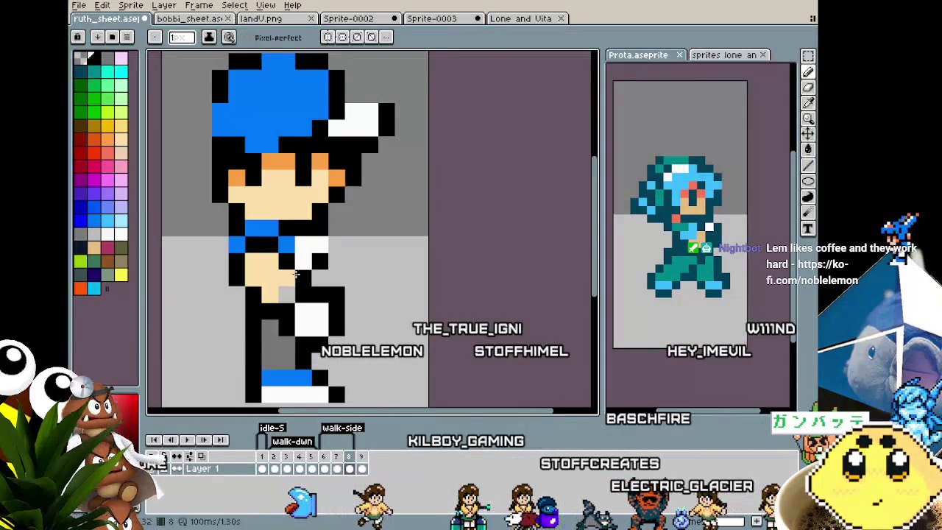
pyautogui.click(287, 296)
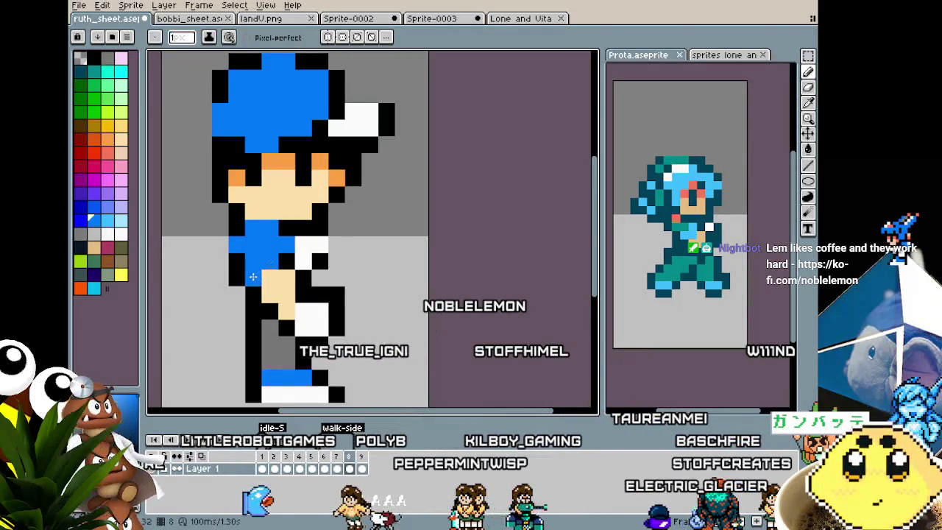
pyautogui.moveTo(263, 271); pyautogui.dragTo(280, 273)
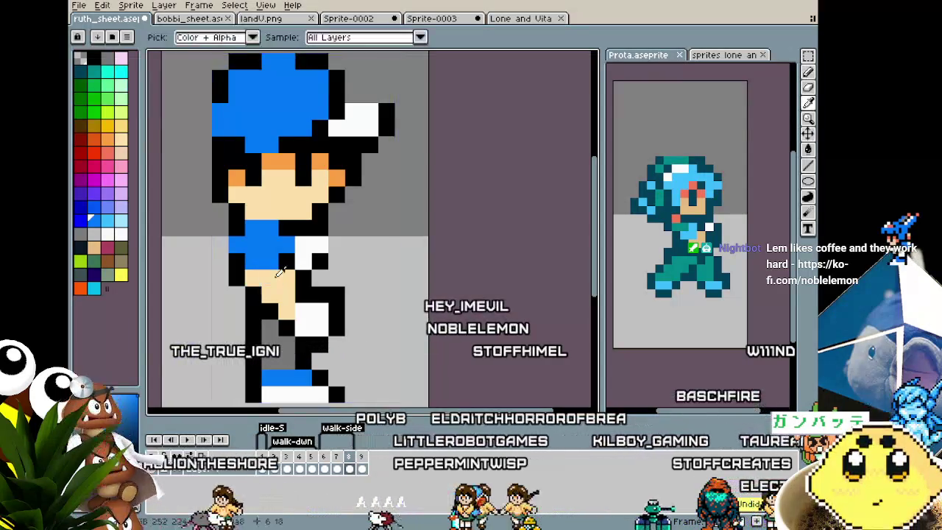
pyautogui.keyDown('alt'); pyautogui.click(298, 250); pyautogui.keyUp('alt')
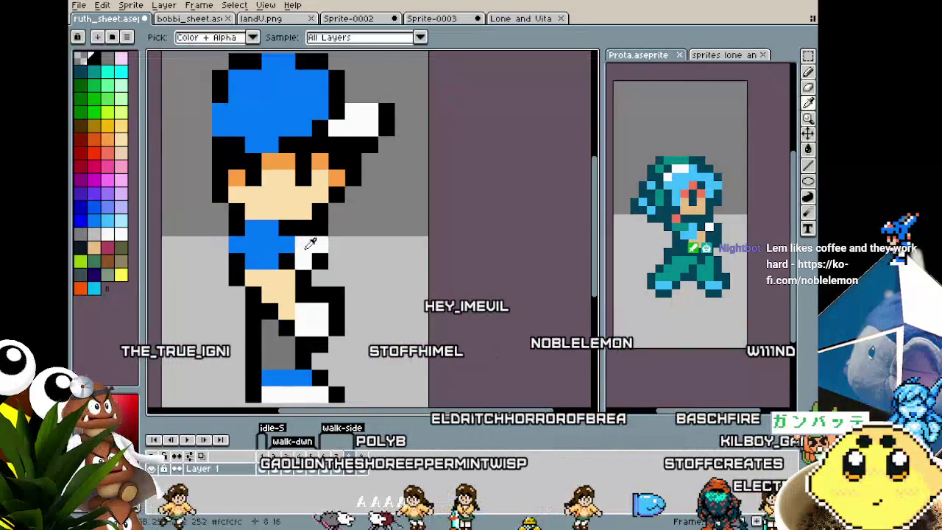
pyautogui.click(290, 245)
pyautogui.press('x')
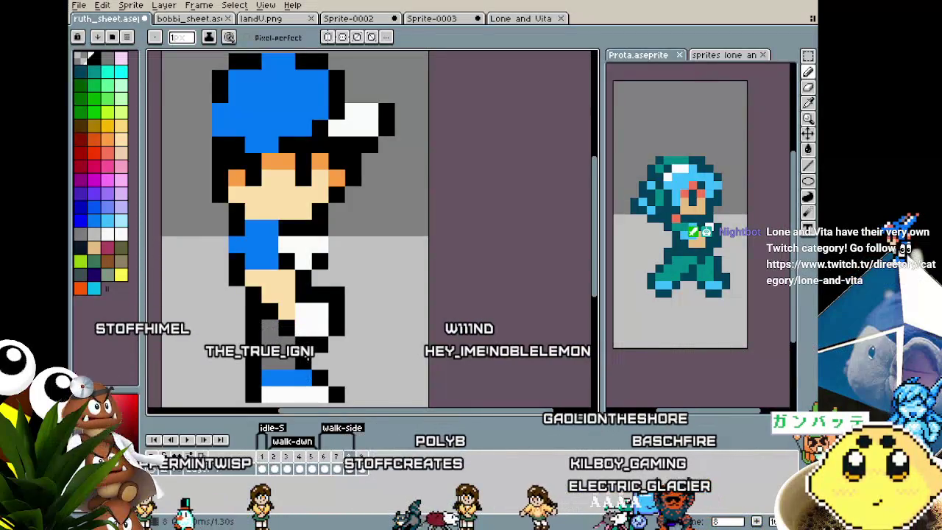
# - Eyedrop colours, including the white, from the sprite for further painting
pyautogui.press('i')
pyautogui.press('b')
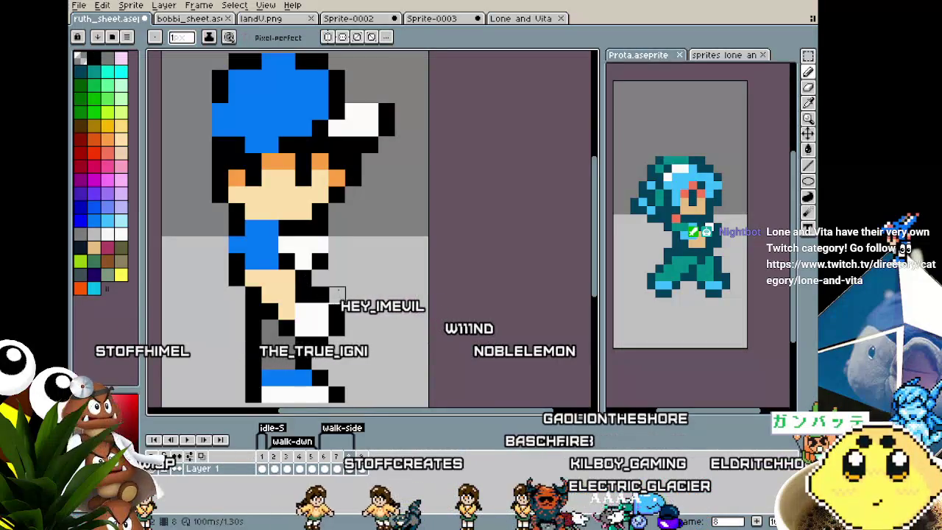
pyautogui.press('i')
pyautogui.press('b')
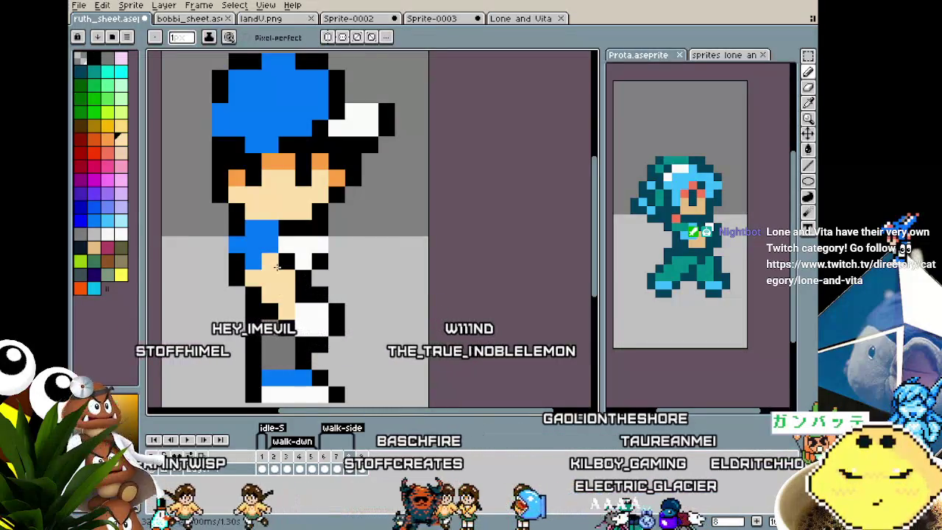
pyautogui.scroll(-3, 273, 346)
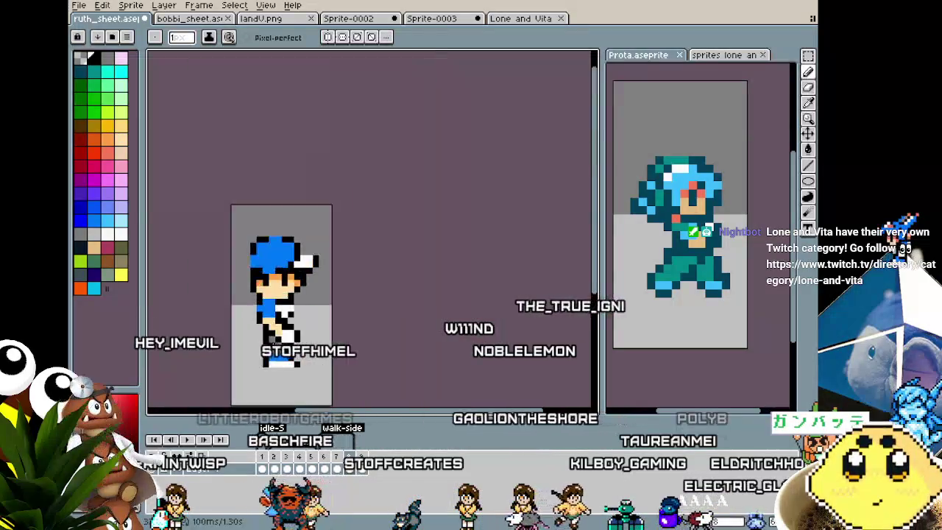
pyautogui.scroll(2, 316, 355)
pyautogui.scroll(2, 316, 354)
# - On the neighbouring frame, select and shift the legs, then commit the new position
pyautogui.press('m')
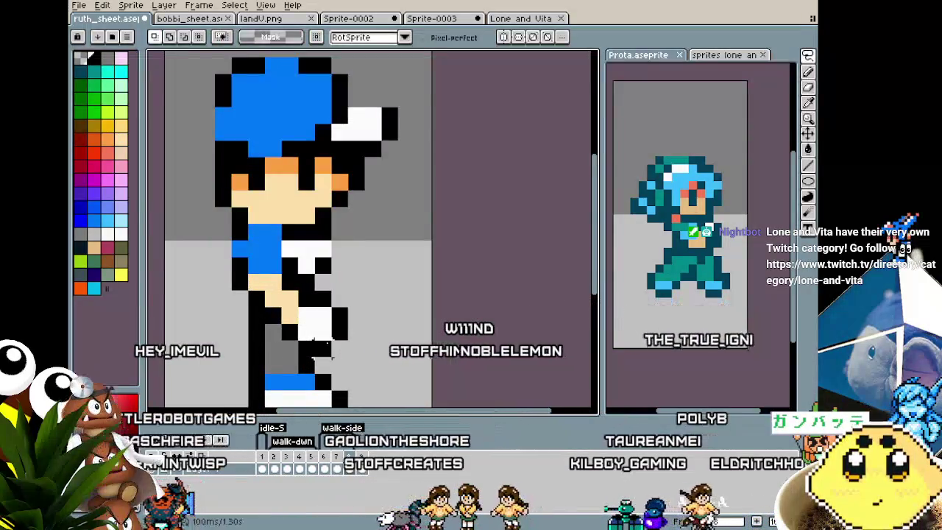
pyautogui.press('Right')
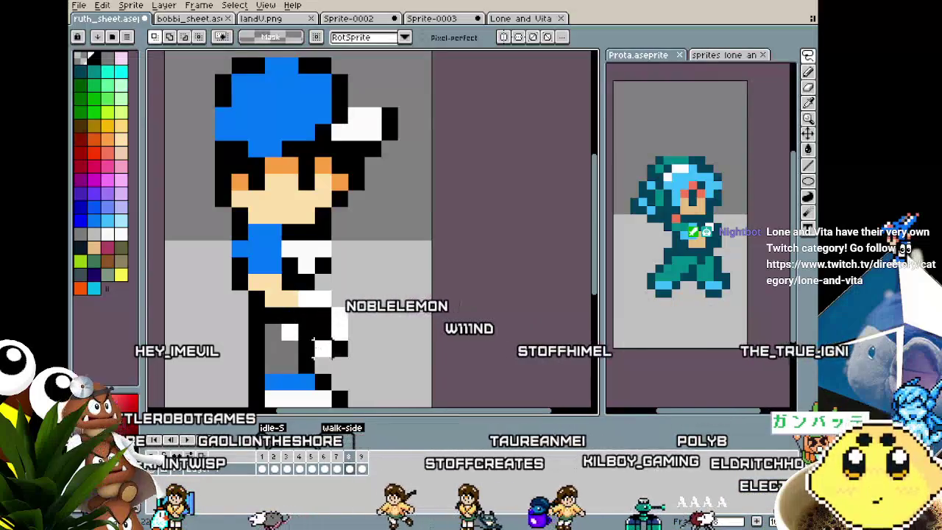
pyautogui.moveTo(334, 343); pyautogui.dragTo(262, 271)
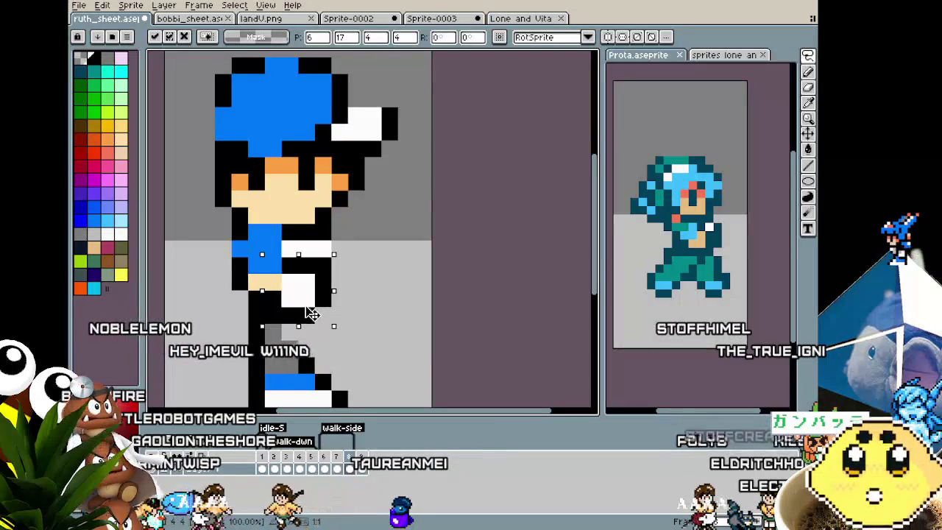
pyautogui.hotkey('ctrl', 'd')
pyautogui.press('i')
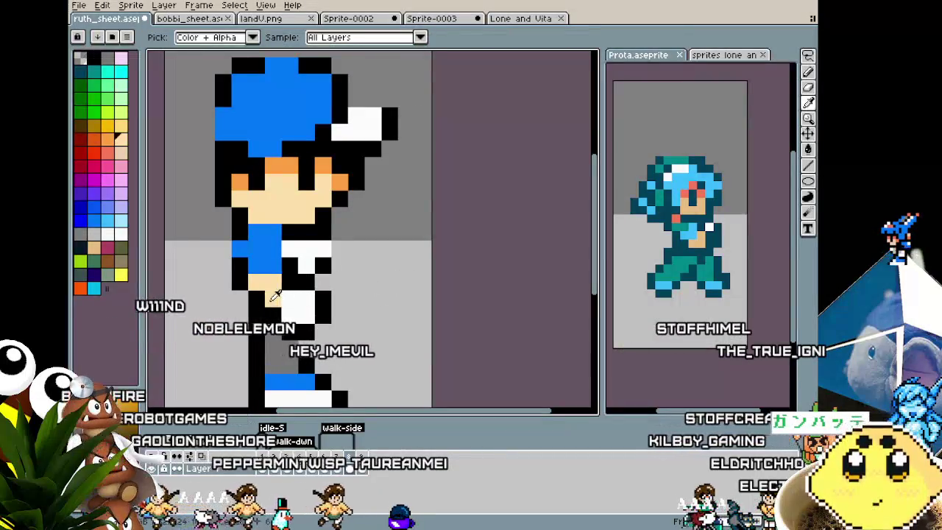
pyautogui.press('b')
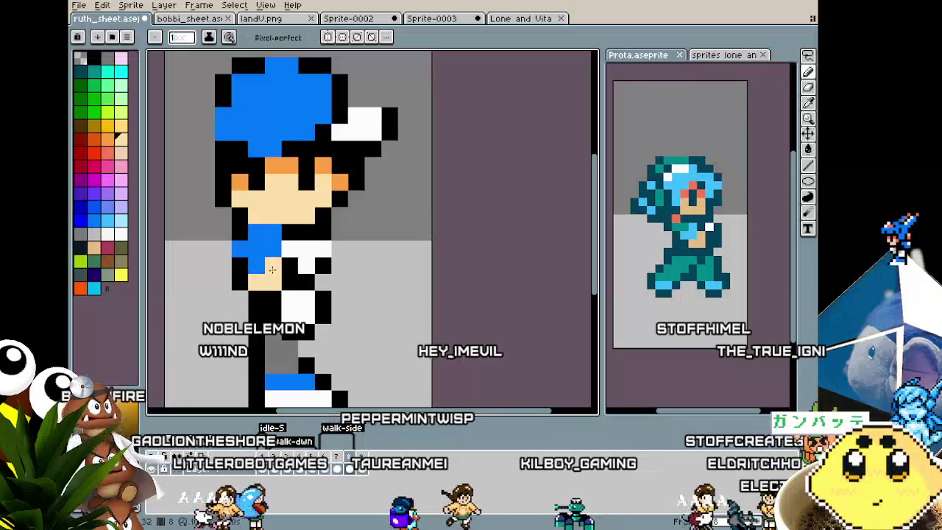
# - Add a blue pixel to the arm and black outline pixels beside it
pyautogui.click(242, 261)
pyautogui.keyDown('alt'); pyautogui.click(237, 234); pyautogui.keyUp('alt')
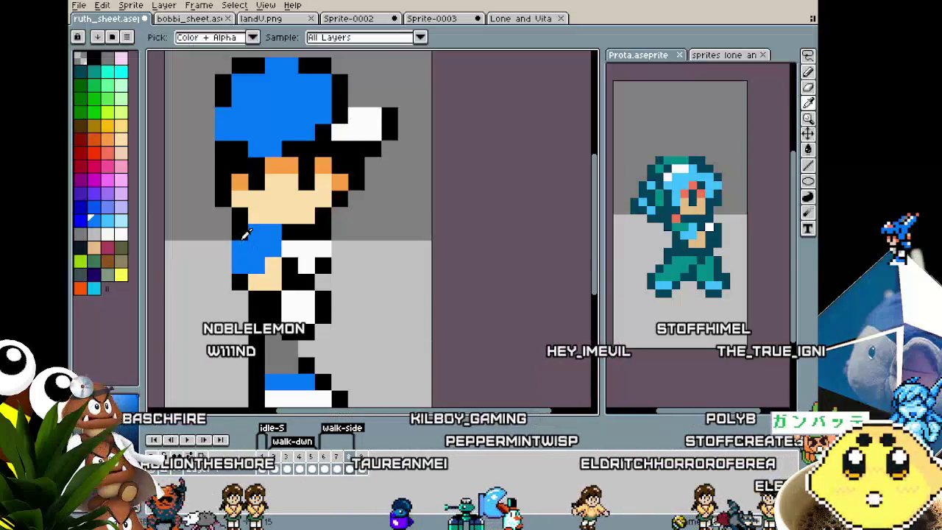
pyautogui.click(223, 248)
pyautogui.scroll(-5, 228, 299)
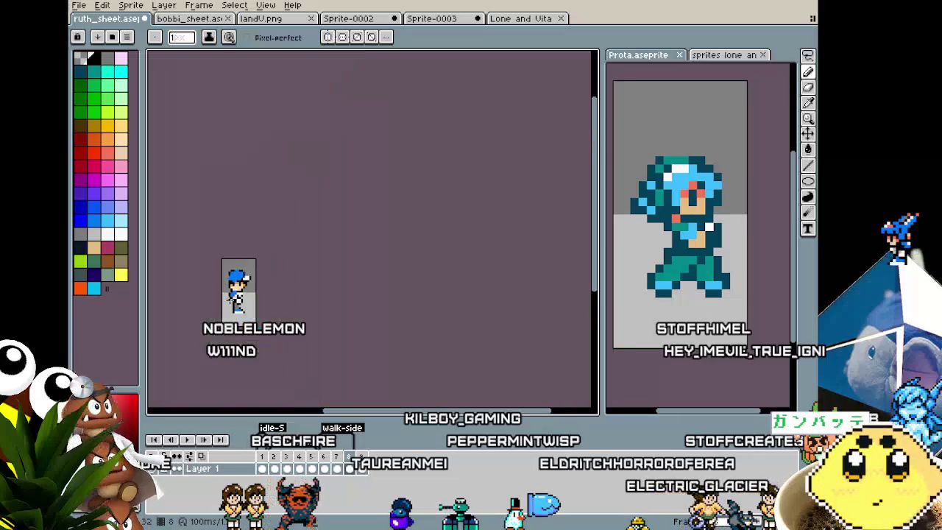
# - Zoom in on the boy's hand, toggling between the eyedropper and pencil tools
pyautogui.scroll(-2, 228, 299)
pyautogui.scroll(3, 269, 279)
pyautogui.scroll(3, 269, 278)
pyautogui.press('i')
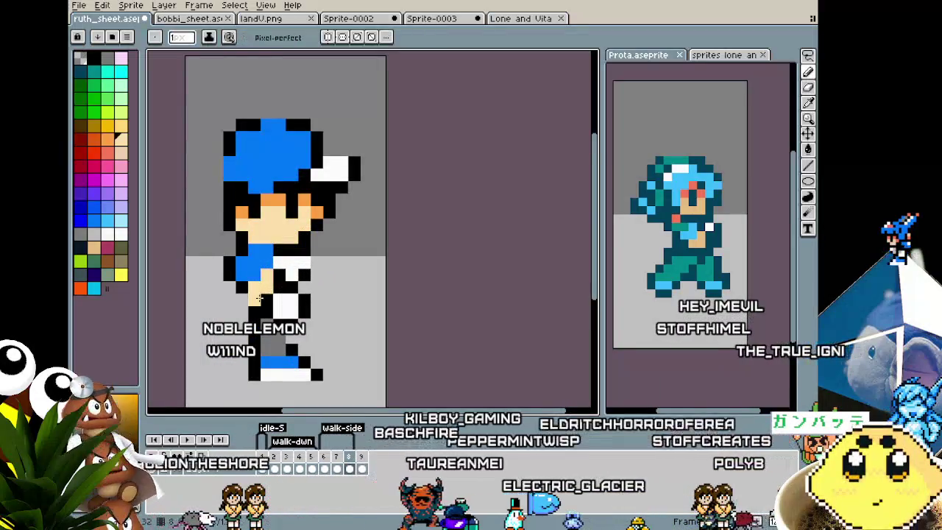
pyautogui.press('b')
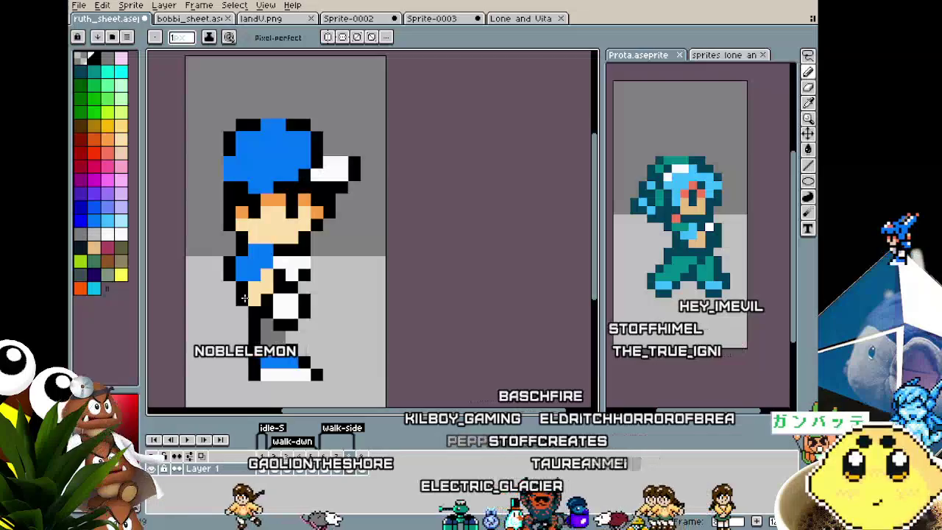
pyautogui.scroll(-4, 240, 309)
pyautogui.scroll(2, 229, 342)
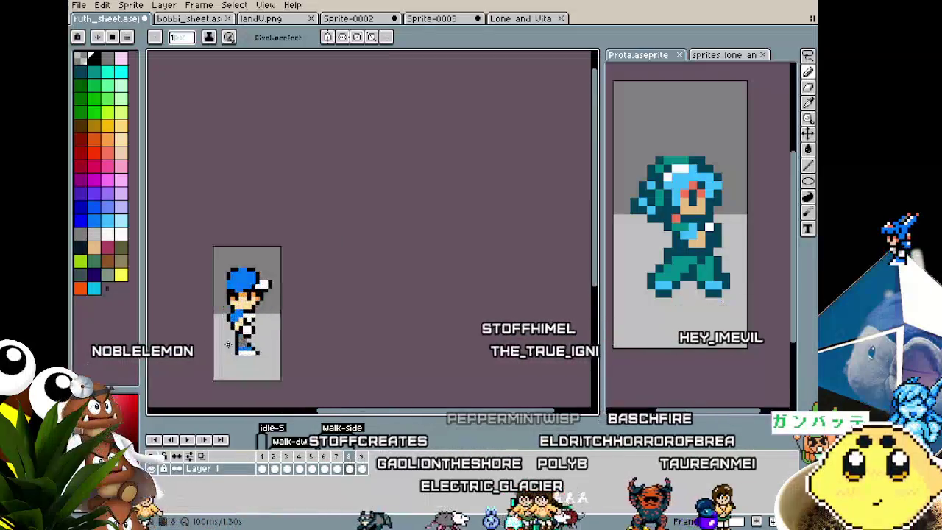
pyautogui.scroll(3, 243, 335)
pyautogui.press('v')
pyautogui.press('b')
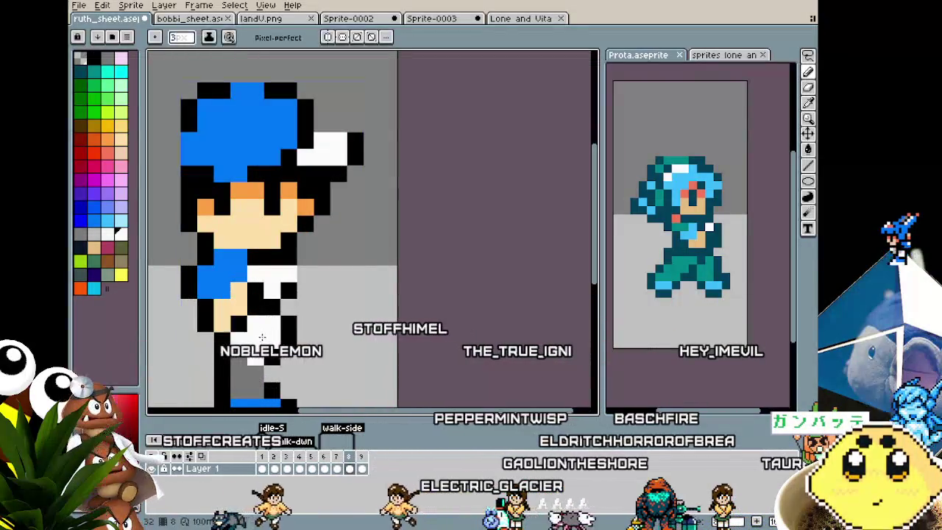
# - Sample skin colours from the sprite while zooming around the hand
pyautogui.press('i')
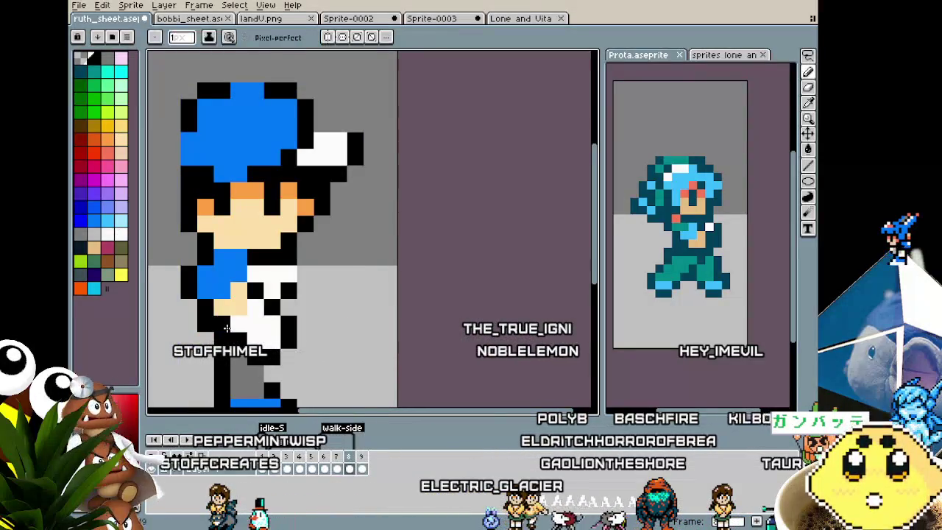
pyautogui.scroll(-5, 205, 337)
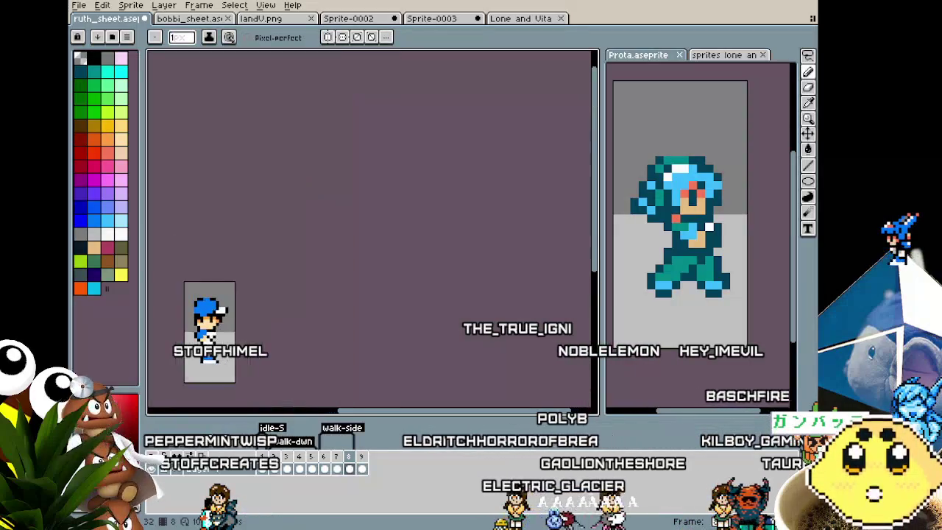
pyautogui.scroll(5, 191, 346)
pyautogui.press('i')
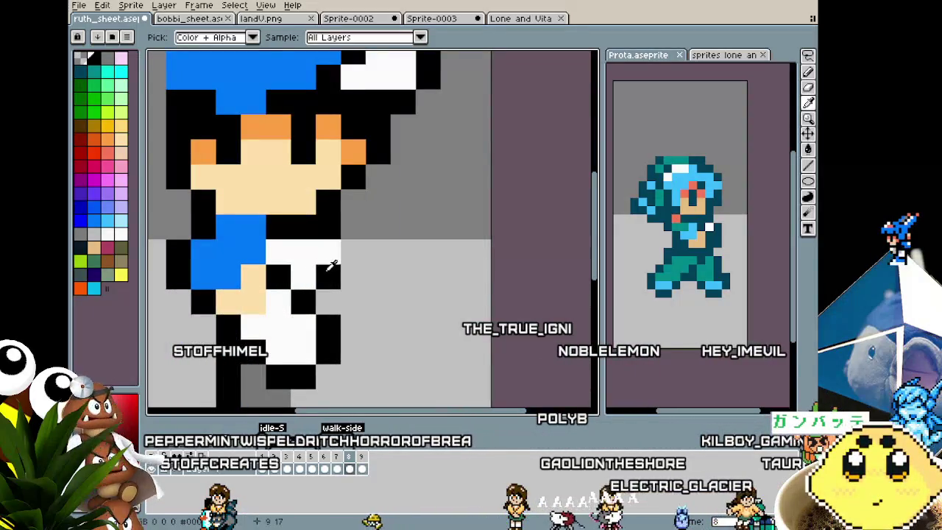
pyautogui.press('b')
pyautogui.scroll(-3, 309, 339)
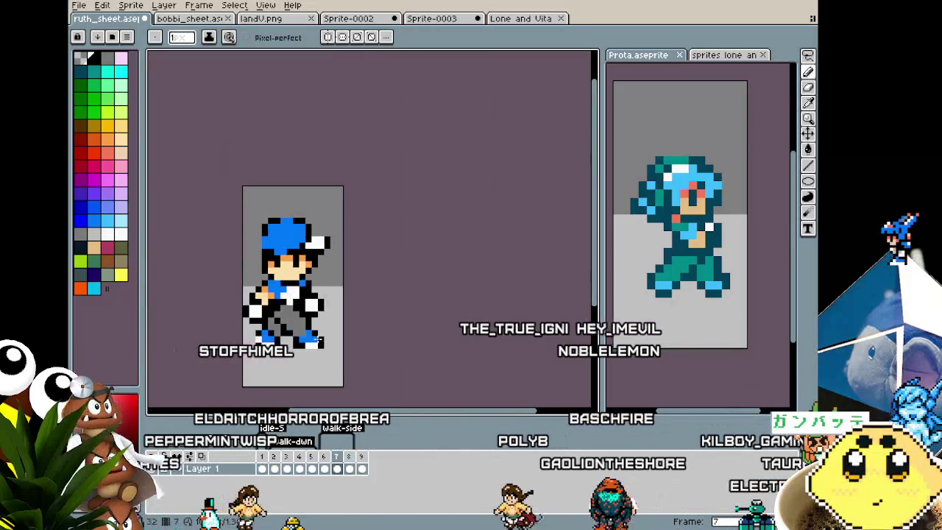
pyautogui.scroll(2, 316, 341)
pyautogui.scroll(2, 279, 309)
# - Eyedrop the orange skin shade and paint an orange shading pixel on the front hand
pyautogui.press('i')
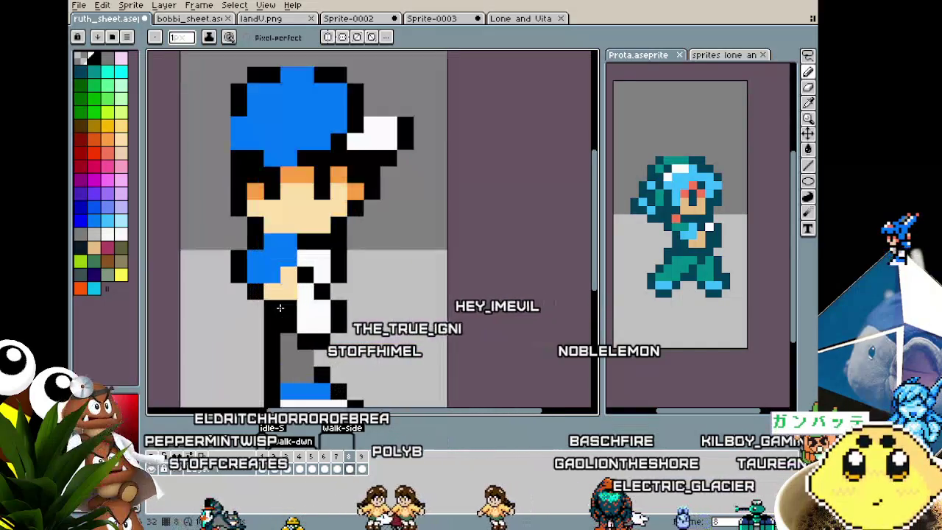
pyautogui.click(301, 180)
pyautogui.press('b')
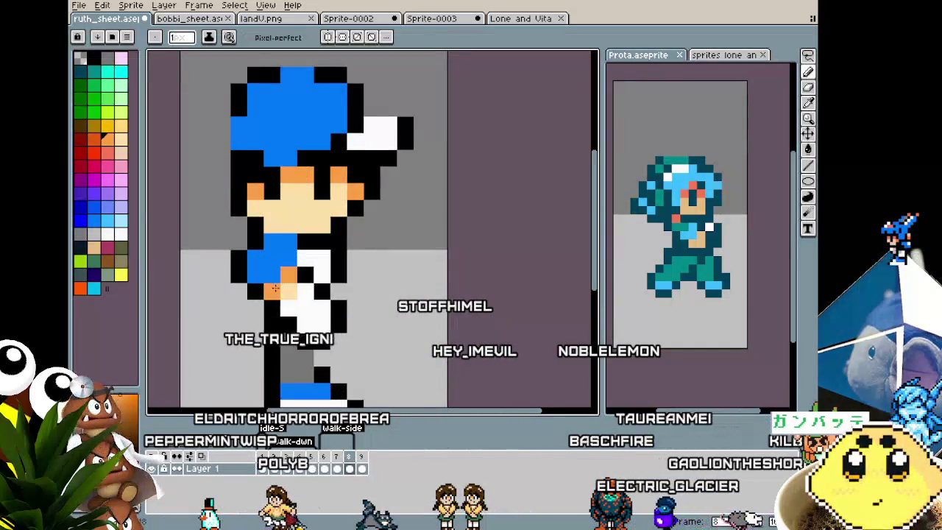
pyautogui.click(298, 284)
# - Eyedrop black from the sprite's outline
pyautogui.scroll(-4, 280, 314)
pyautogui.scroll(-1, 283, 313)
pyautogui.scroll(2, 291, 311)
pyautogui.scroll(2, 298, 309)
pyautogui.press('i')
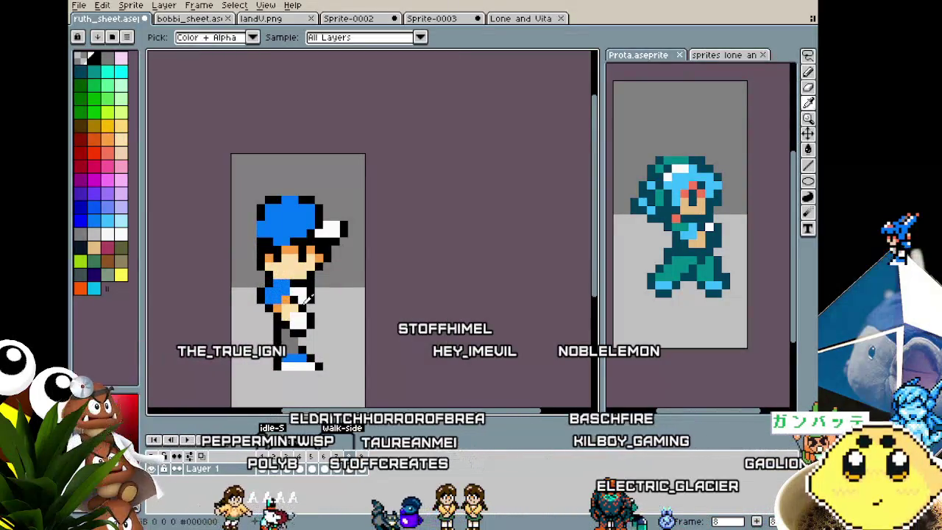
pyautogui.click(287, 318)
pyautogui.scroll(-2, 293, 317)
pyautogui.scroll(-1, 274, 323)
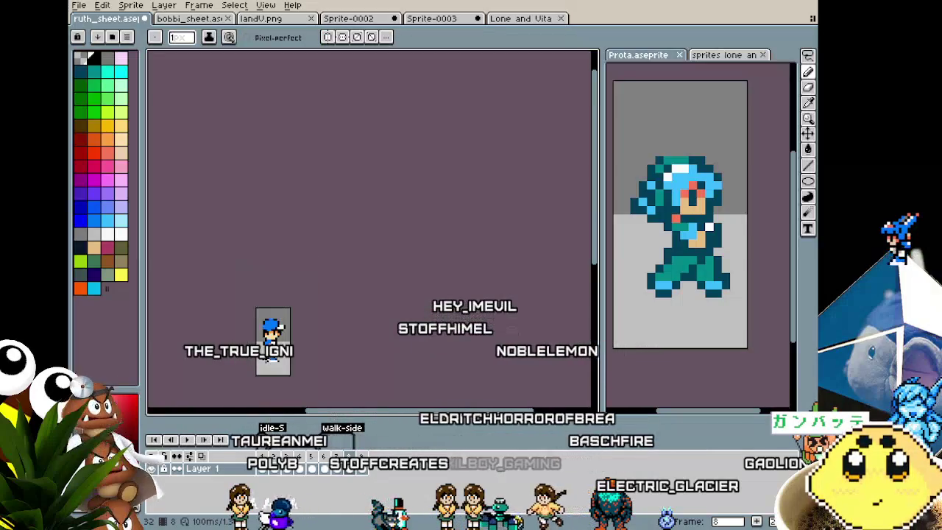
pyautogui.scroll(3, 272, 362)
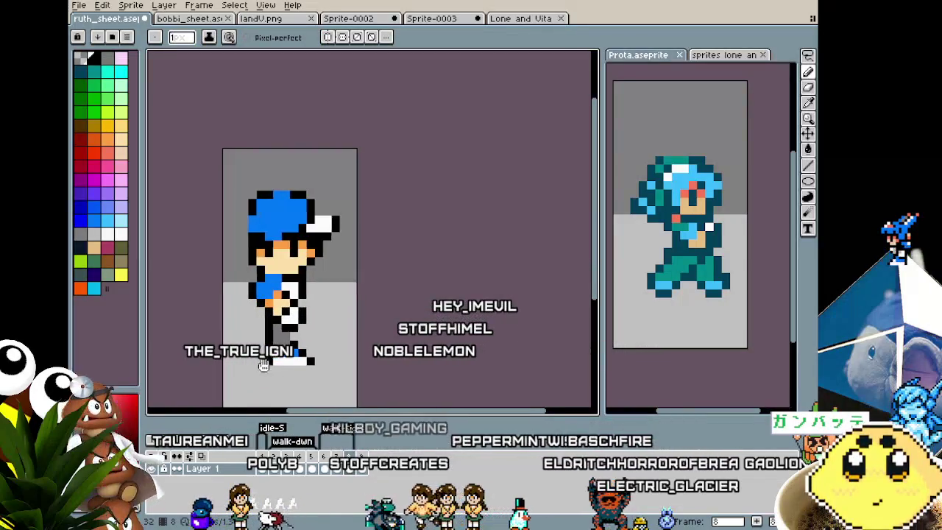
pyautogui.scroll(-1, 280, 360)
pyautogui.scroll(1, 304, 362)
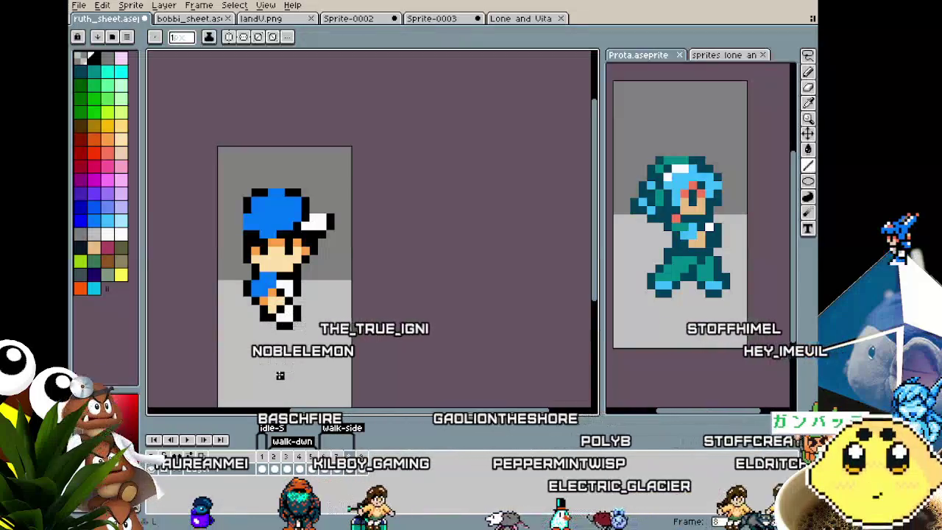
# - Sample a colour, then compare the leg pose by flipping between frames 7 and 8
pyautogui.press('i')
pyautogui.press('b')
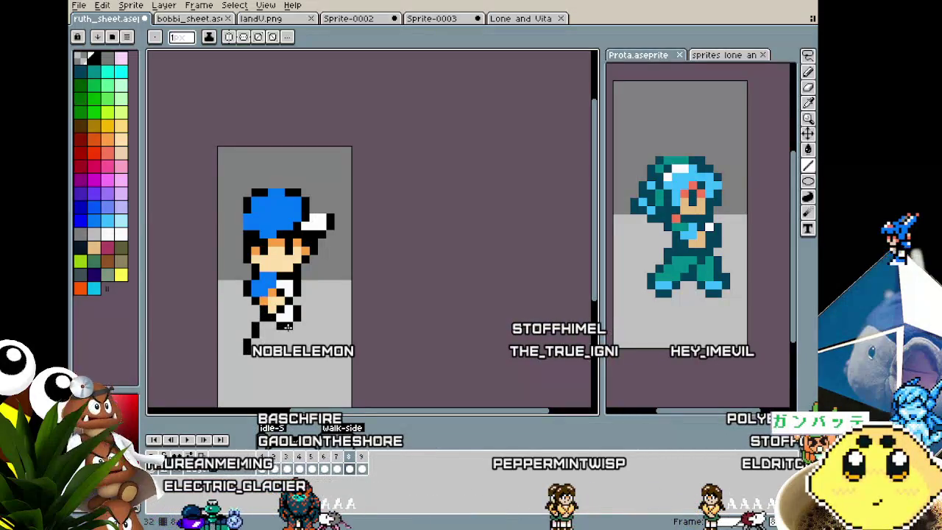
pyautogui.press('Left')
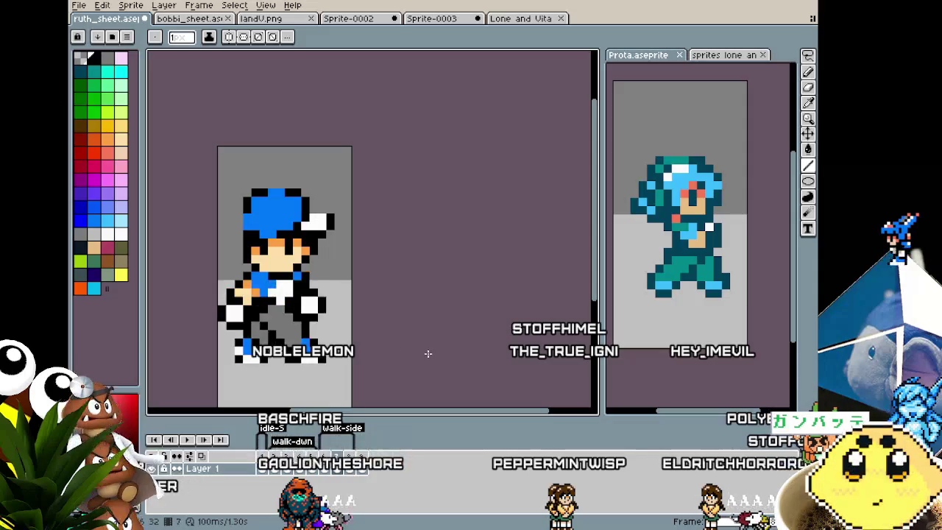
pyautogui.press('Right')
pyautogui.press('Left')
pyautogui.press('Right')
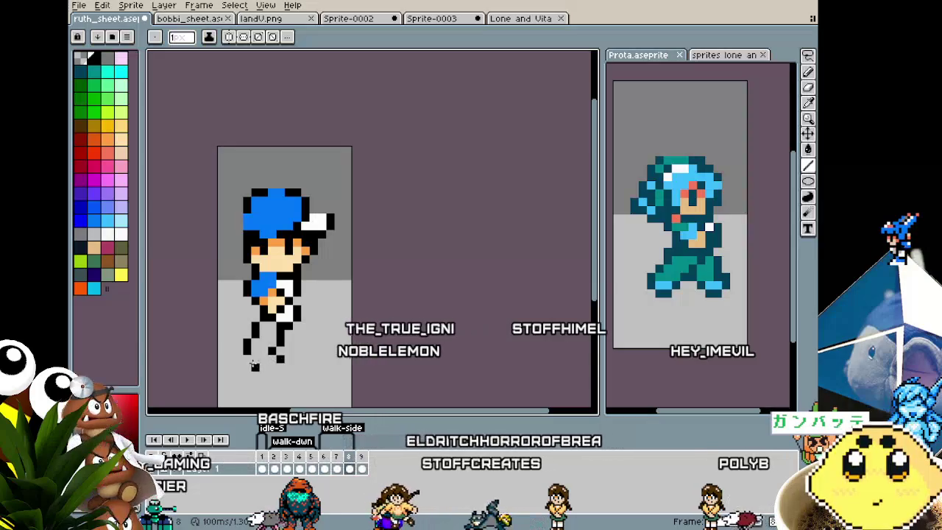
pyautogui.press('Left')
pyautogui.press('Right')
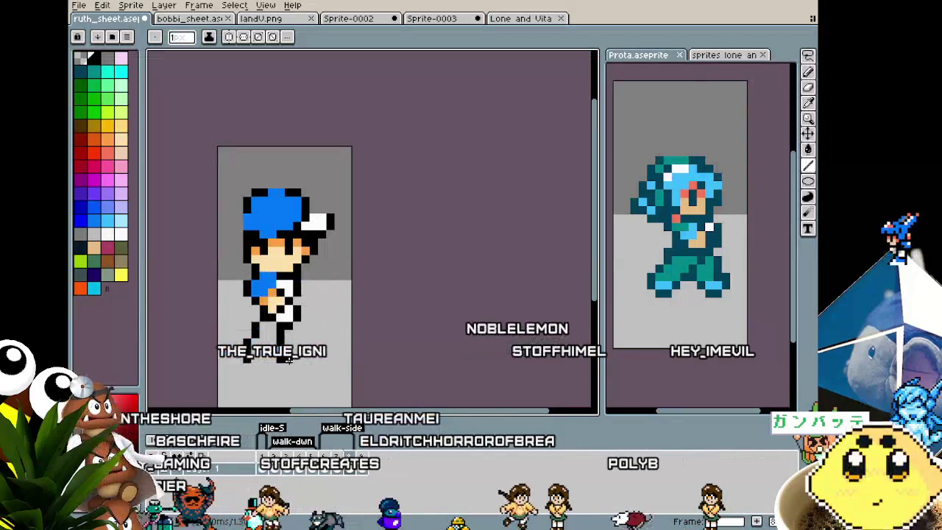
# - Paint white sole pixels under the back foot and fill the shoe in blue
pyautogui.scroll(1, 256, 383)
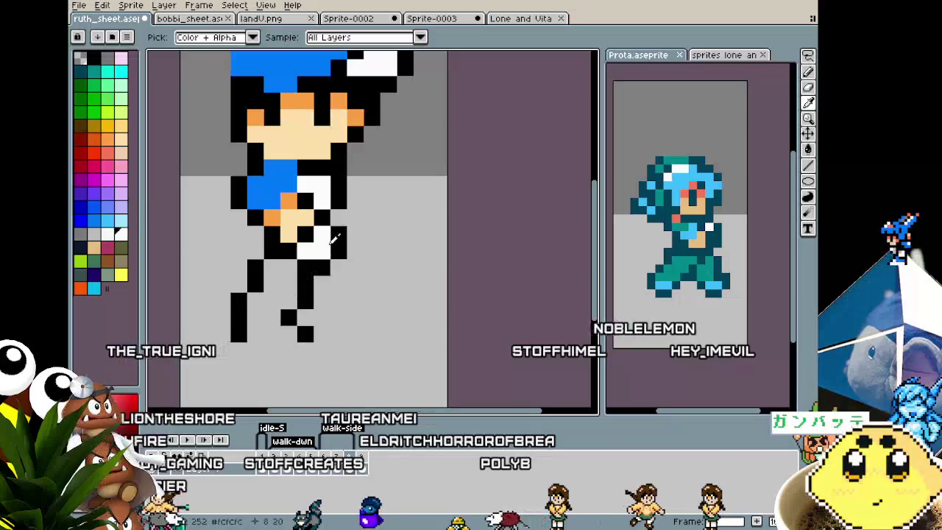
pyautogui.moveTo(265, 334); pyautogui.dragTo(251, 318)
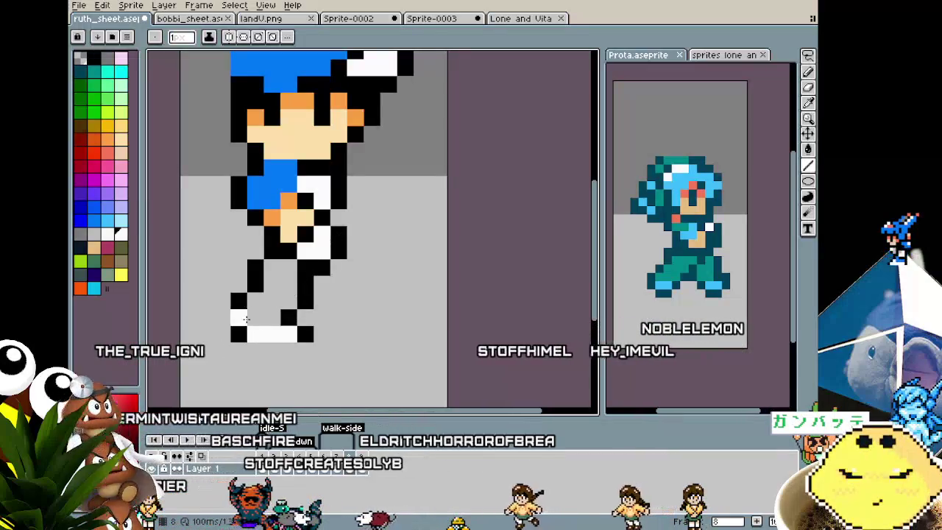
pyautogui.click(93, 218)
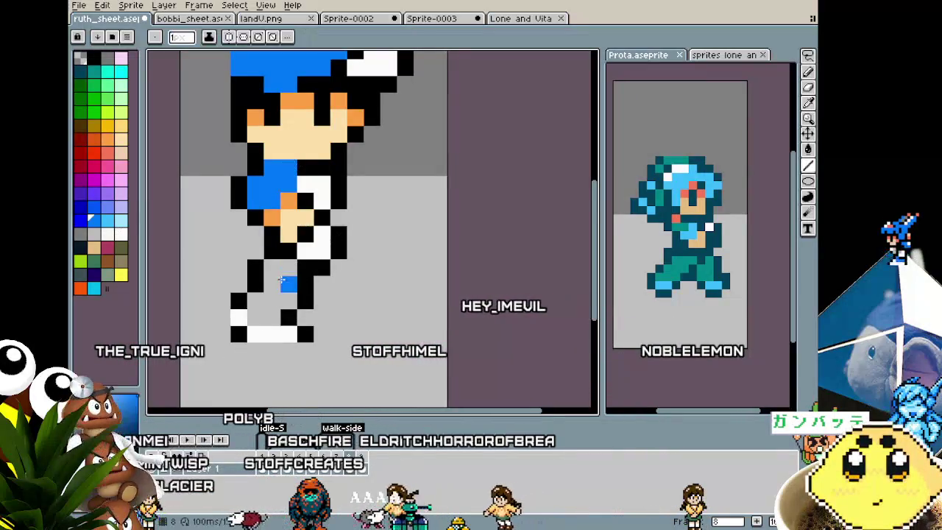
pyautogui.click(269, 317)
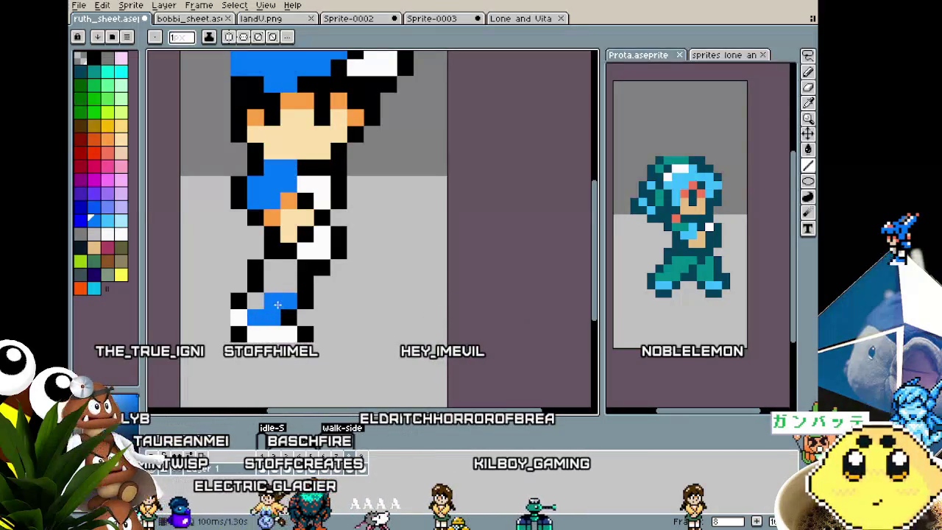
pyautogui.scroll(-1, 278, 304)
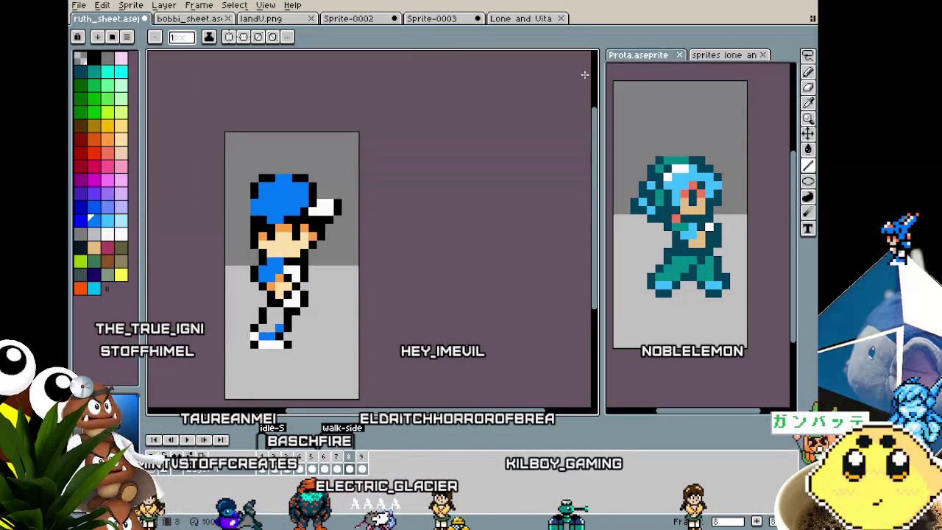
# - Check the reference sprite sheet, then pick the grey trouser colour for the lower leg
pyautogui.click(725, 56)
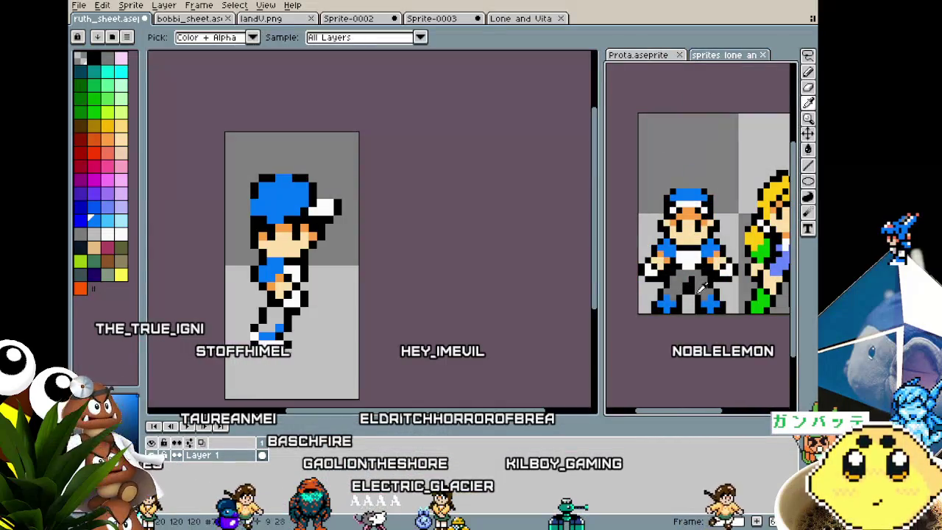
pyautogui.click(652, 57)
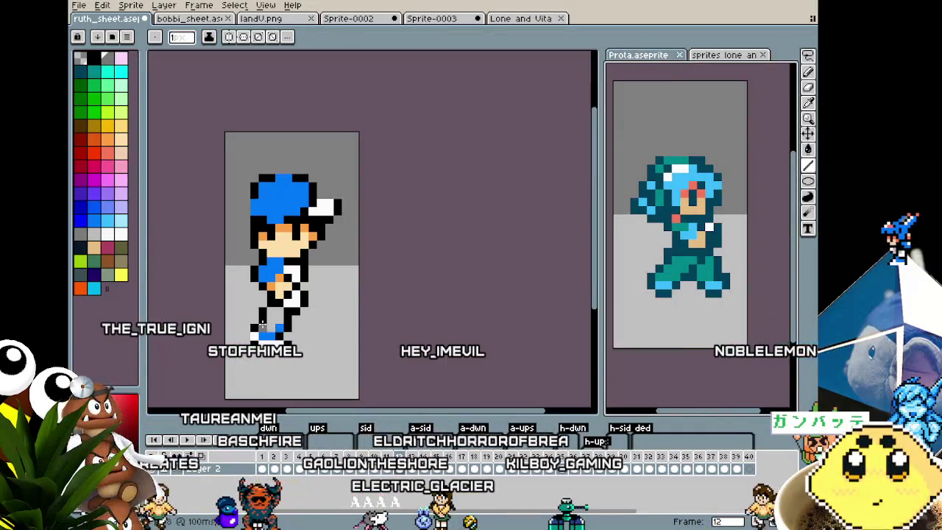
pyautogui.click(263, 324)
pyautogui.scroll(1, 263, 324)
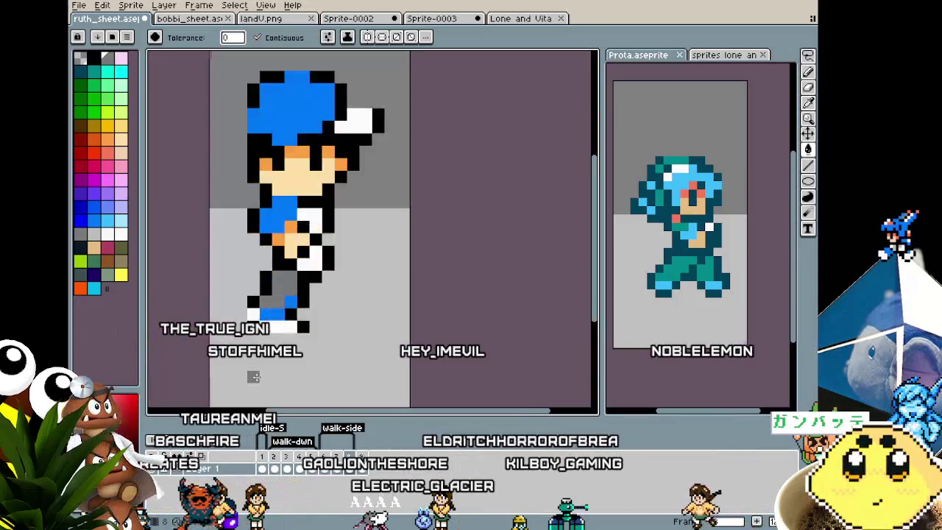
pyautogui.keyDown('alt'); pyautogui.click(299, 284); pyautogui.keyUp('alt')
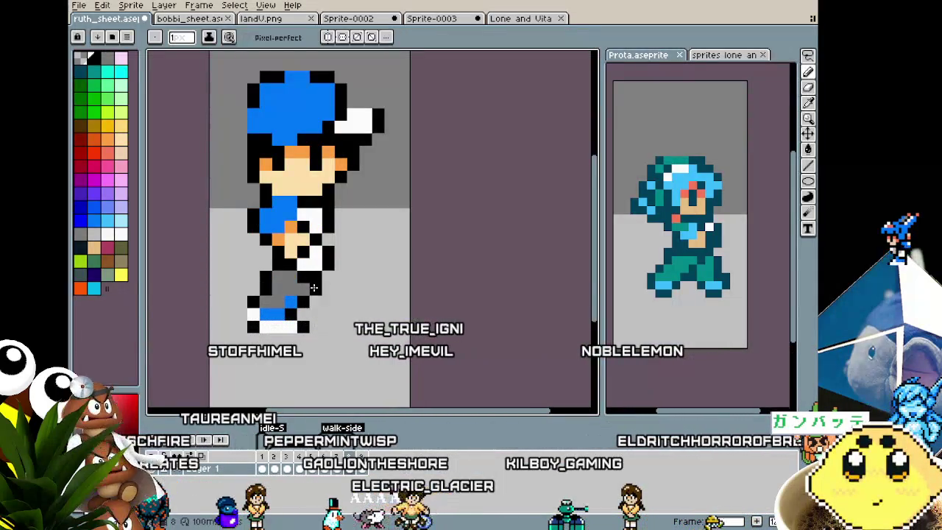